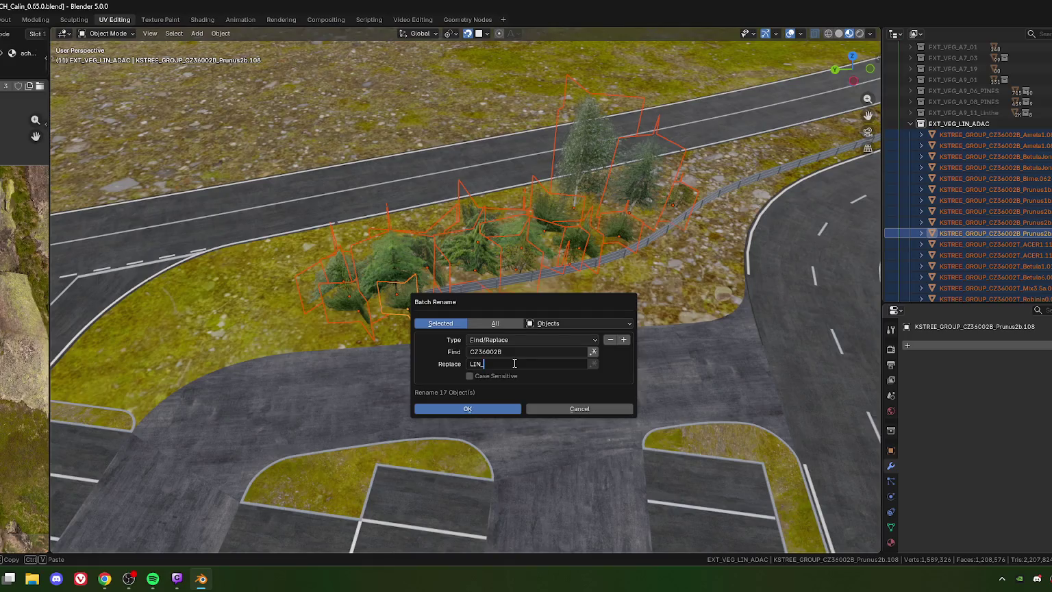
# Cancel the pending batch rename so the 17 selected trees keep their CZ36002B names
pyautogui.write('ADA')
pyautogui.hotkey('alt', 'Tab')
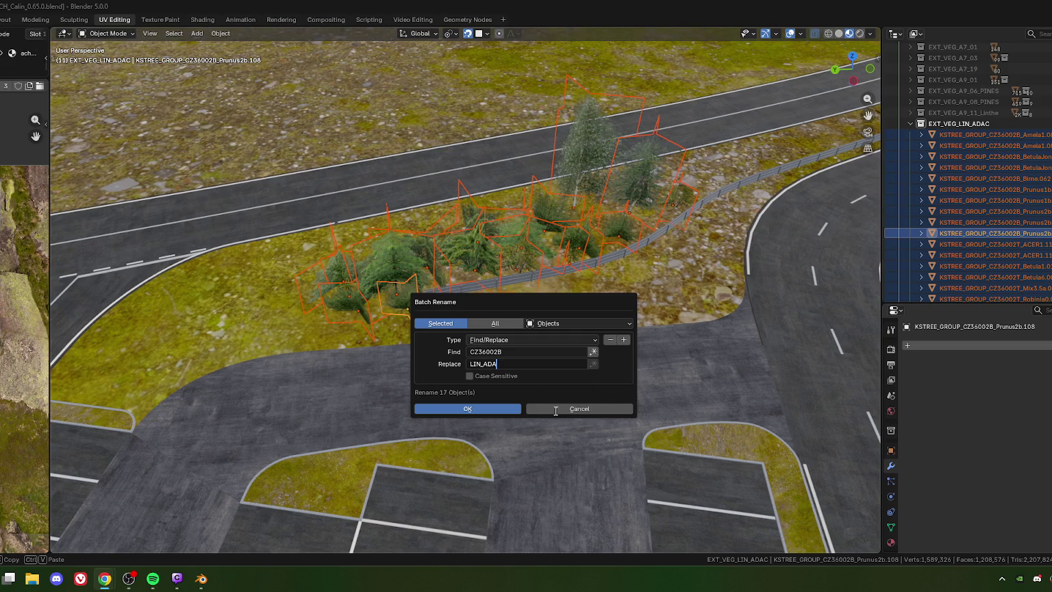
pyautogui.click(580, 406)
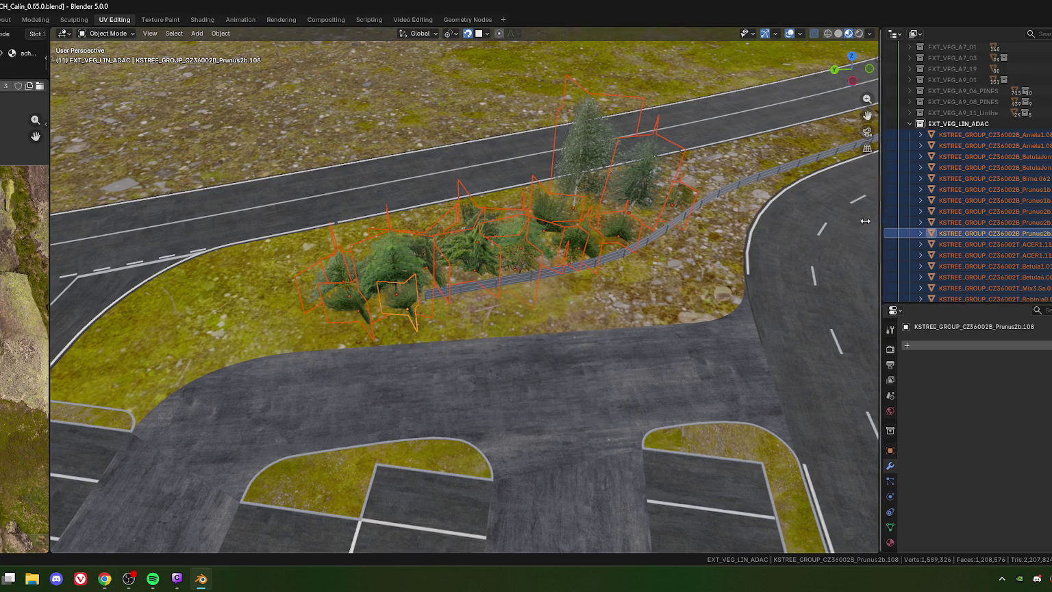
# Widen the outliner to show full KSTREE names, then open and dismiss Batch Rename
pyautogui.moveTo(881, 221); pyautogui.dragTo(756, 223)
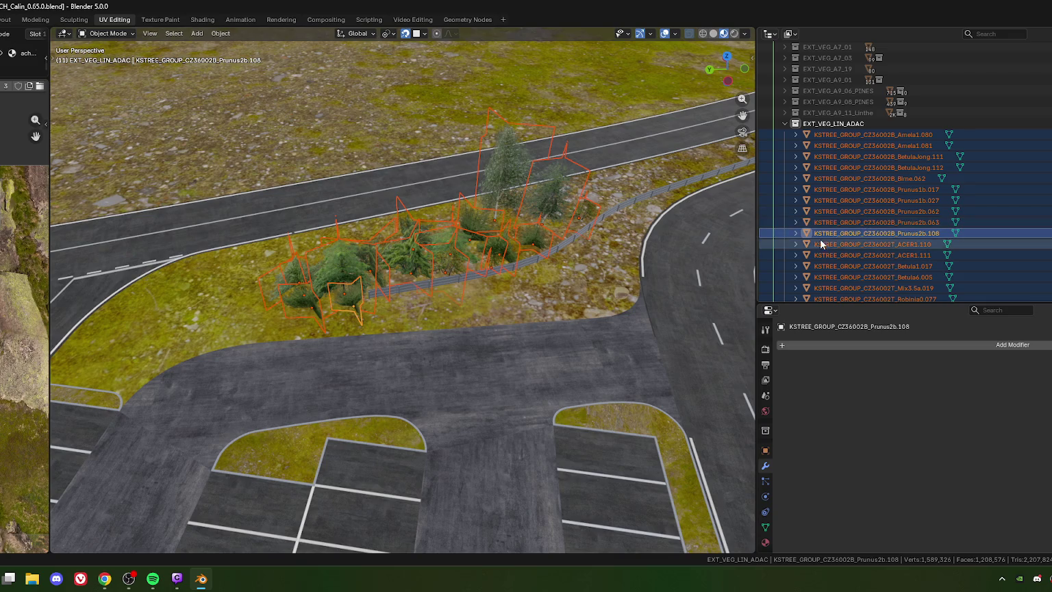
pyautogui.hotkey('ctrl', 'F2')
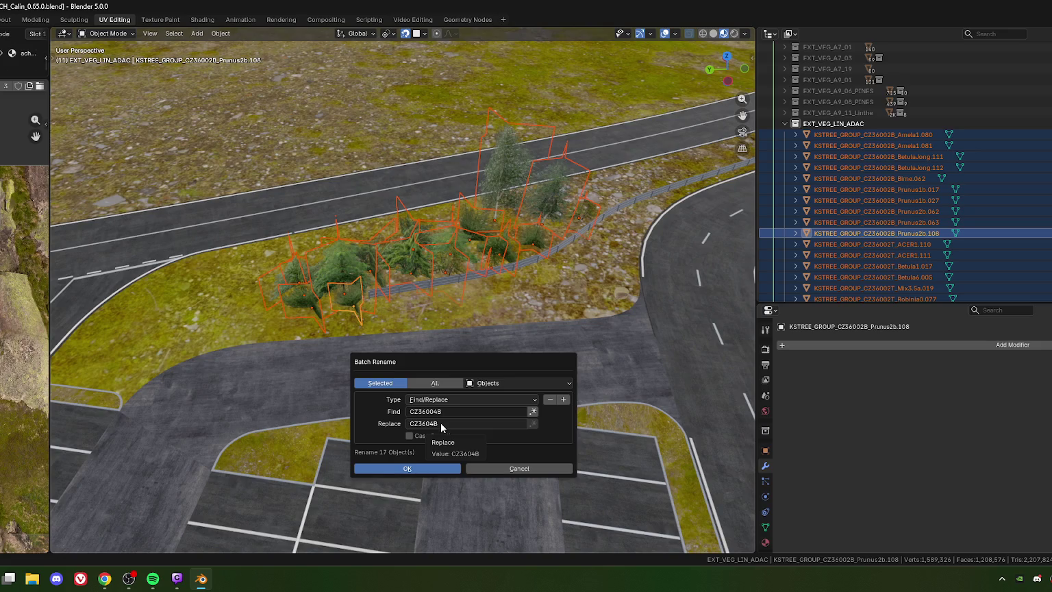
pyautogui.click(393, 32)
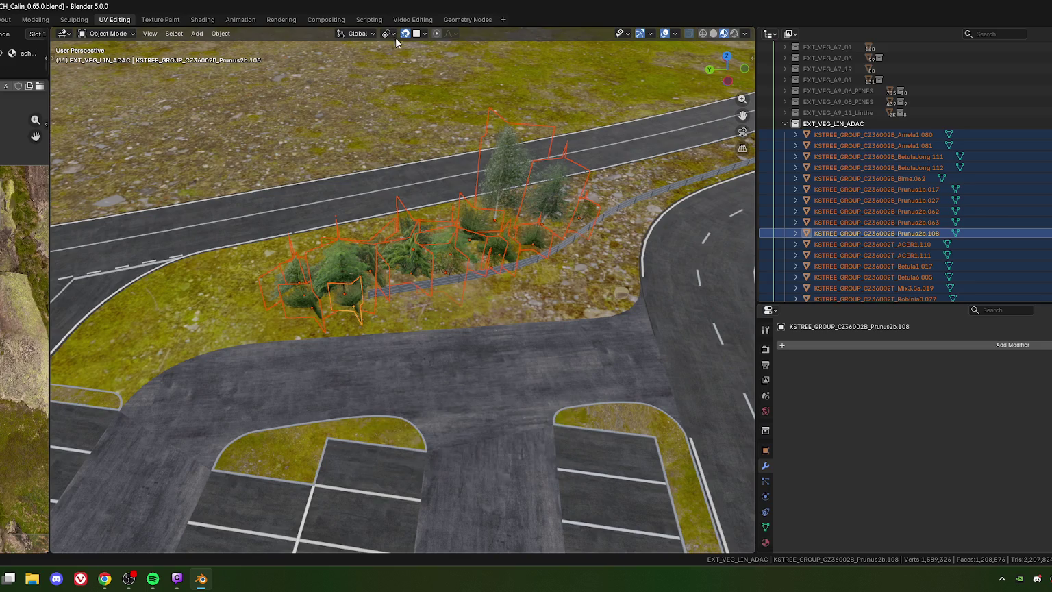
pyautogui.click(395, 35)
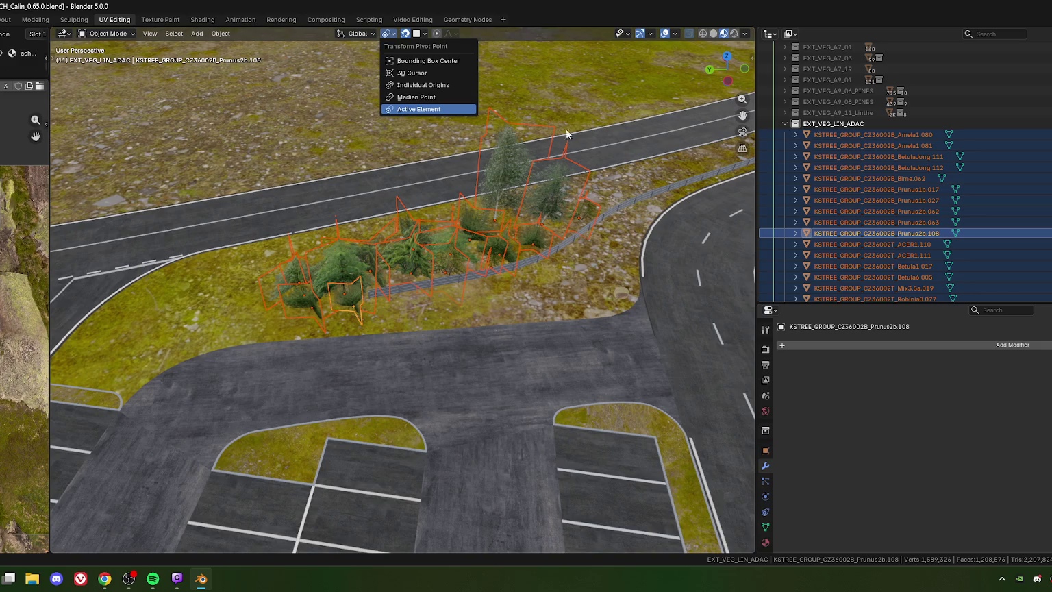
# Close the snapping popover, check EXT_VEG_LIN_VILLAGE's object names, and re-expand EXT_VEG_LIN_ADAC
pyautogui.click(425, 33)
pyautogui.click(596, 350)
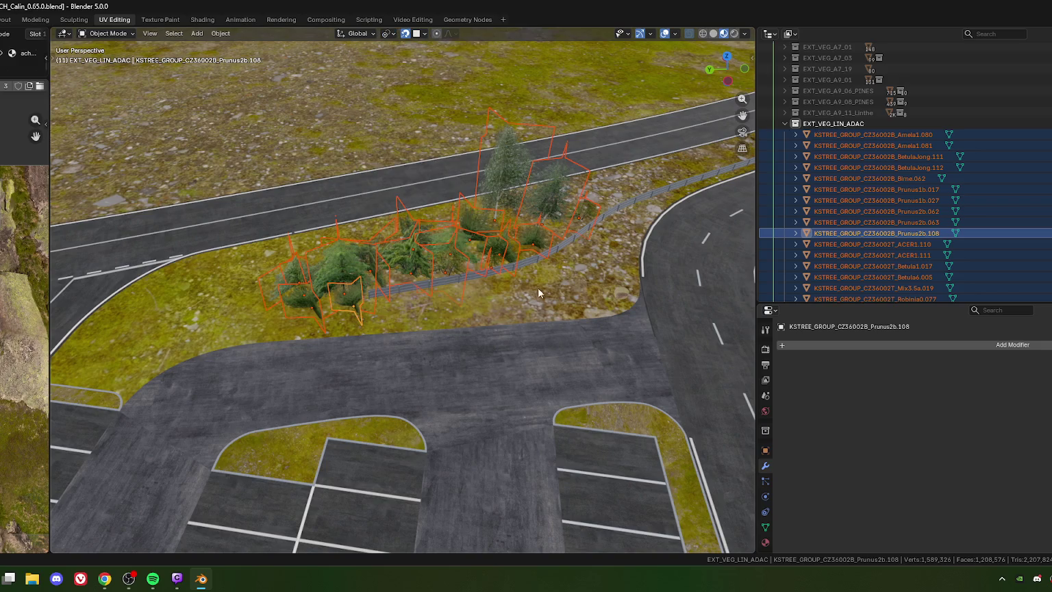
pyautogui.click(784, 124)
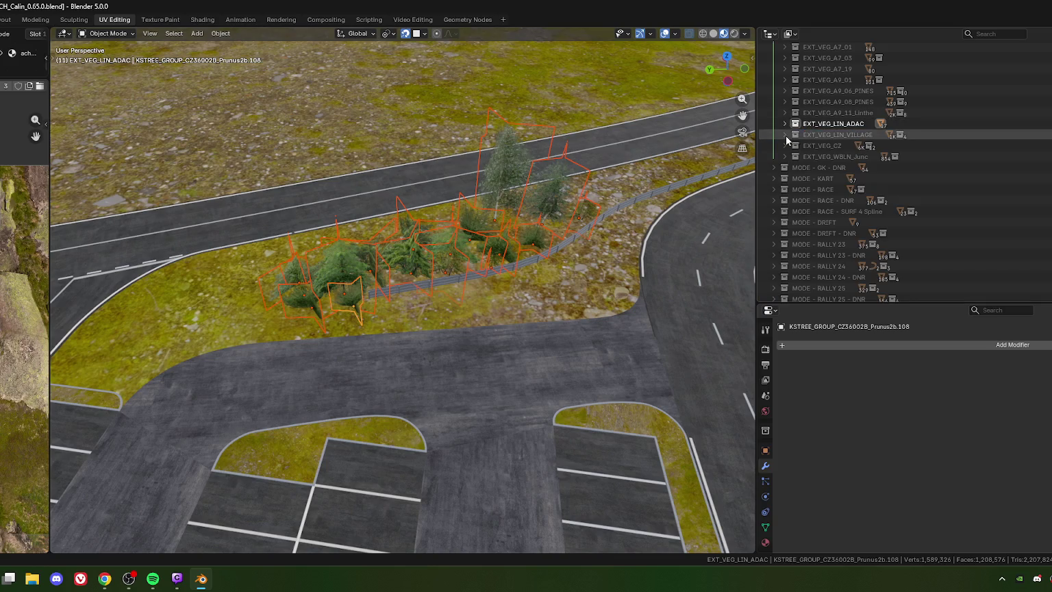
pyautogui.click(785, 136)
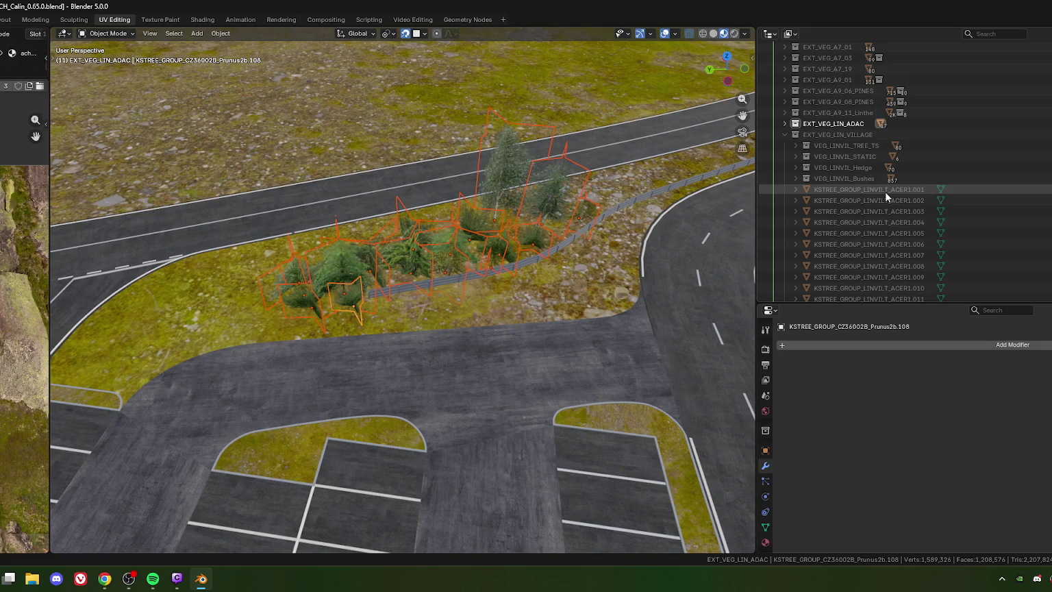
pyautogui.click(786, 124)
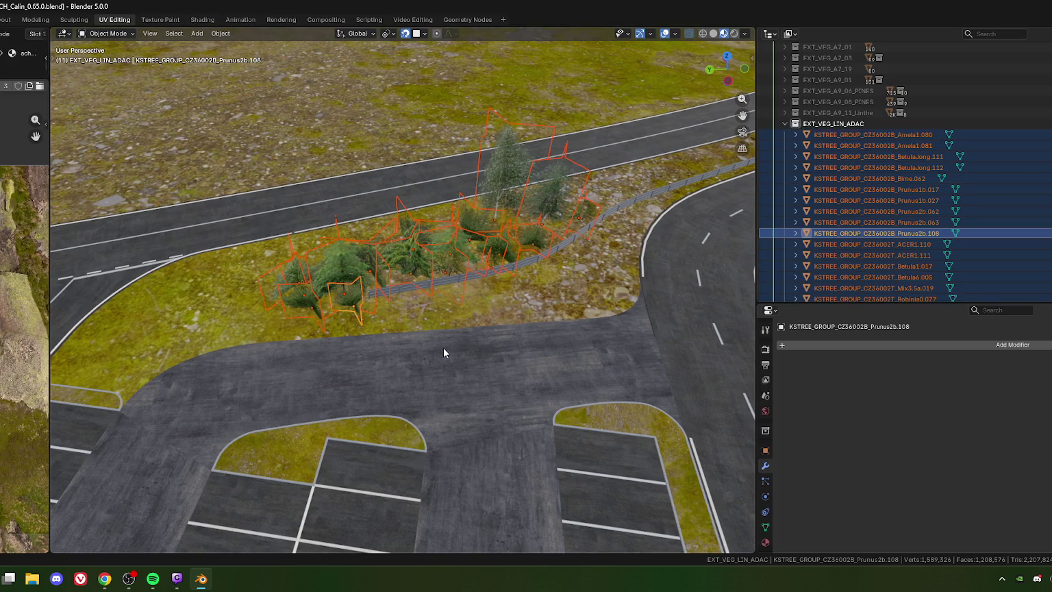
pyautogui.hotkey('ctrl', 'F2')
# Batch rename the selected trees, replacing CZ36002B with LINADAC
pyautogui.click(503, 381)
pyautogui.press('Left')
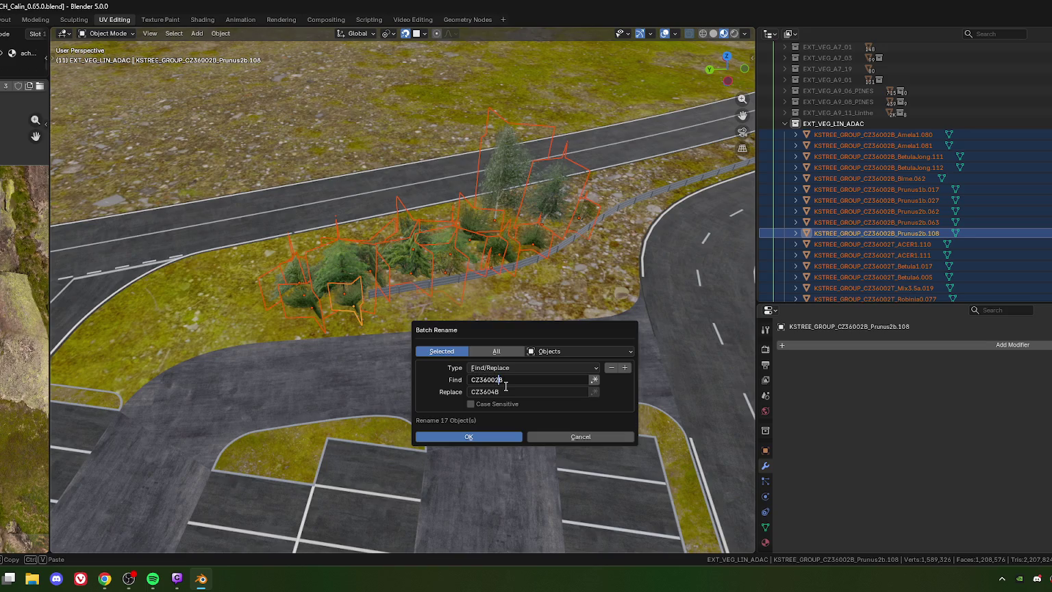
pyautogui.press('Tab')
pyautogui.write('LINADAC')
pyautogui.press('Return')
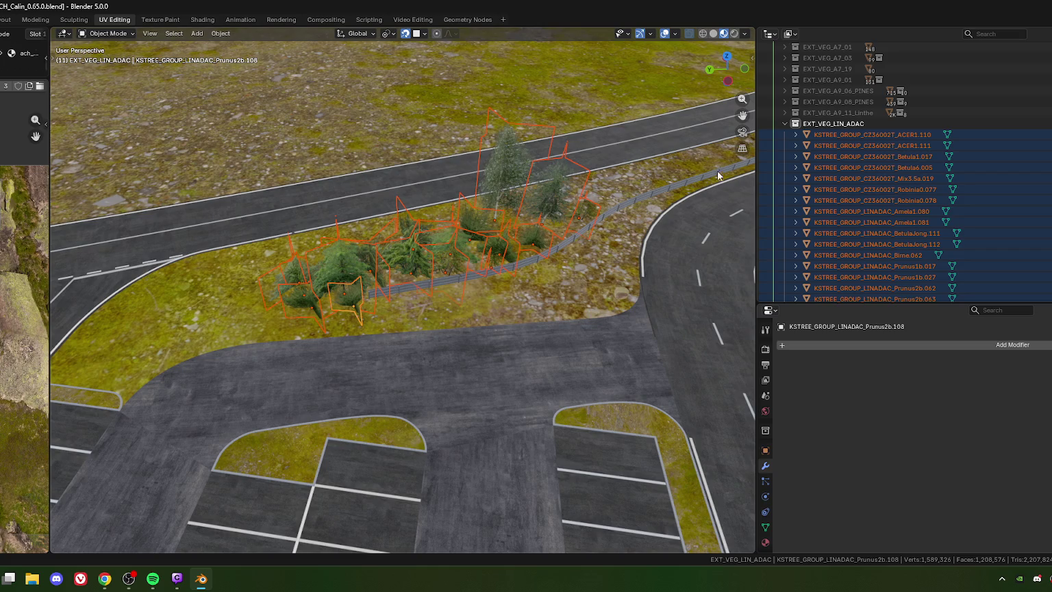
# Create a child collection inside EXT_VEG_LIN_ADAC named EXT_VEG_LIN_ADAC_Bushes
pyautogui.rightClick(837, 123)
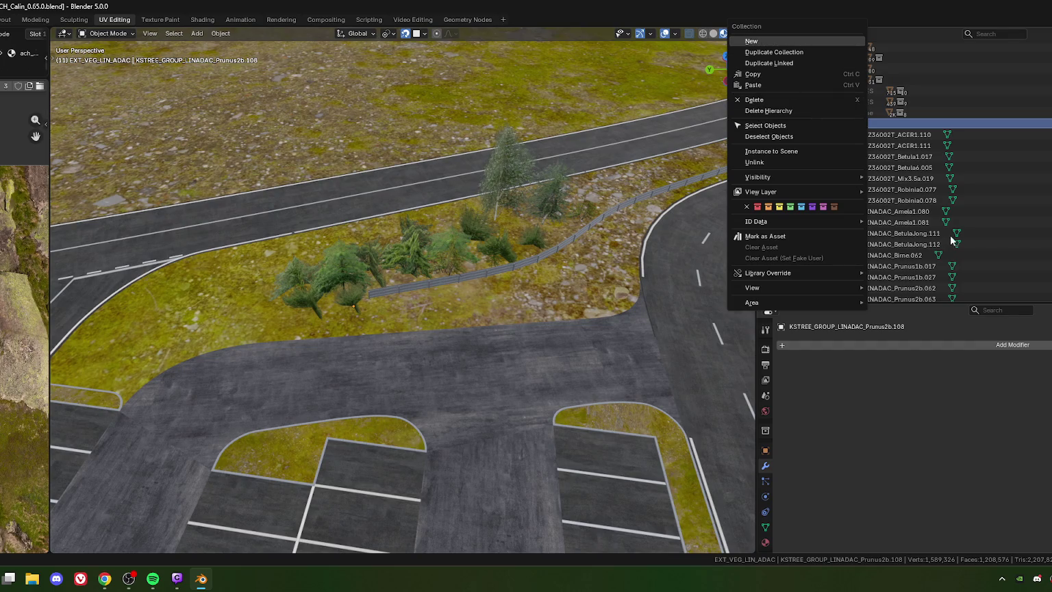
pyautogui.press('Return')
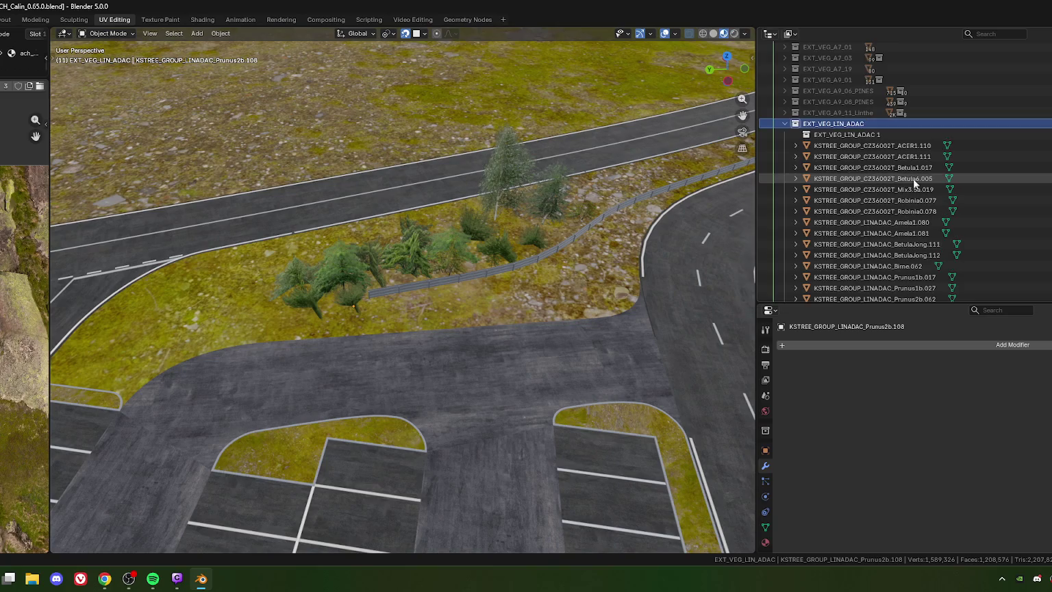
pyautogui.scroll(2, 844, 145)
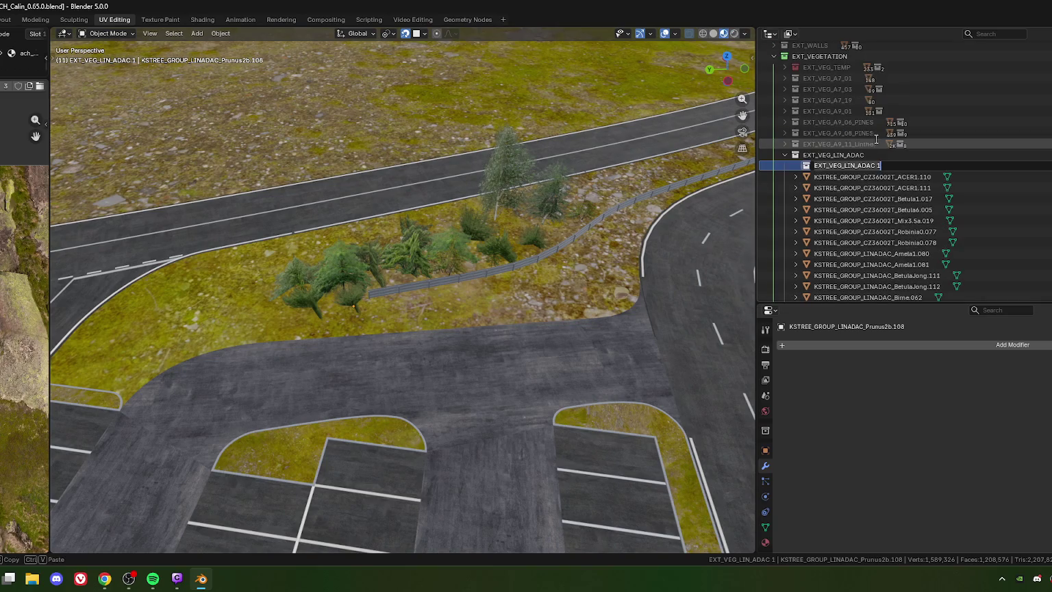
pyautogui.doubleClick(886, 166)
pyautogui.write('_Bushes')
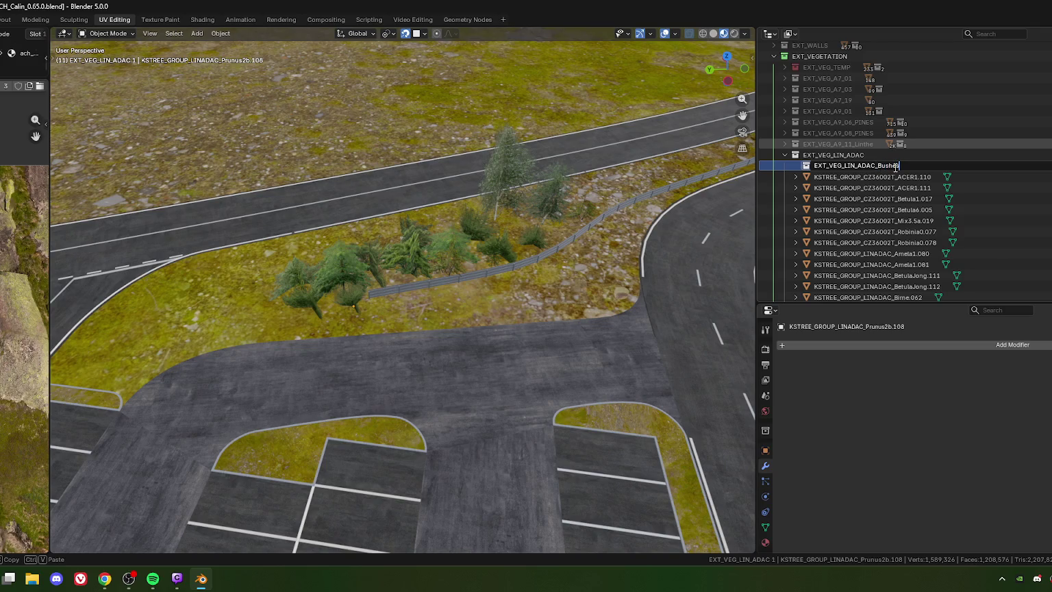
pyautogui.press('Return')
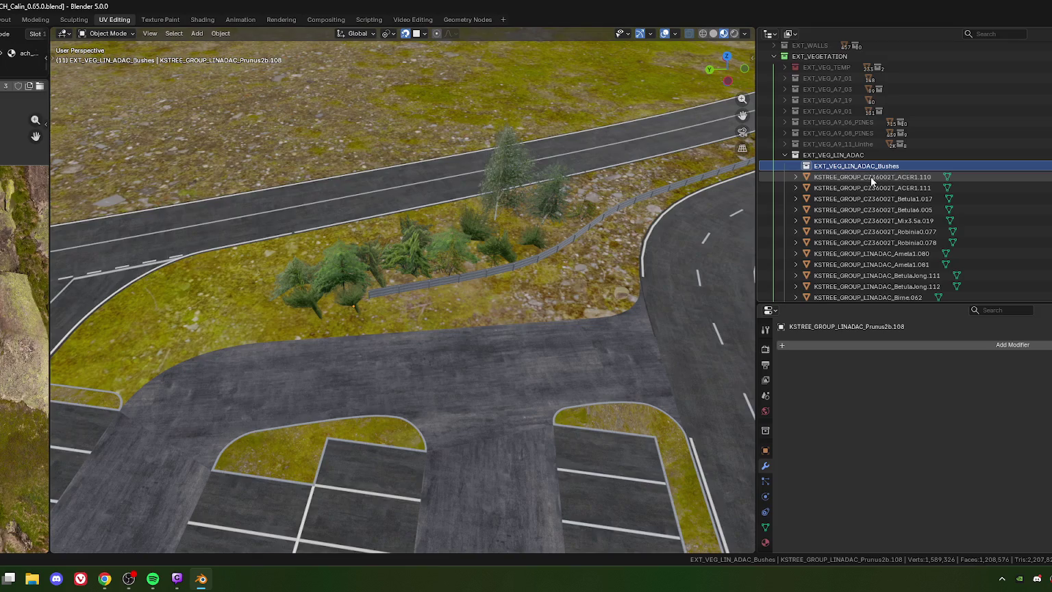
pyautogui.click(870, 176)
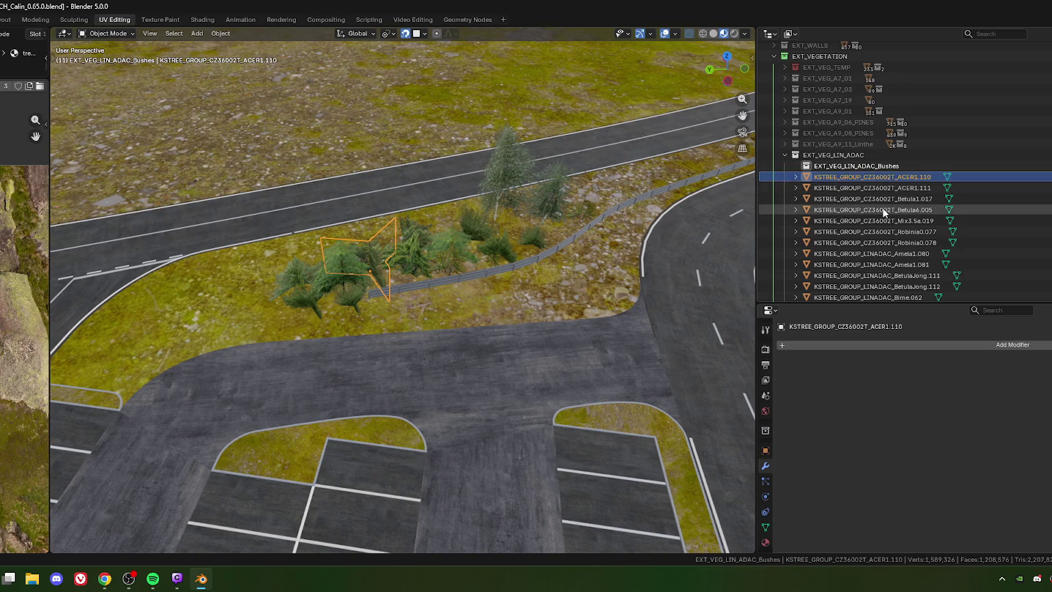
# Move the LINADAC objects from Amela1.080 to Prunus2b.108 into EXT_VEG_LIN_ADAC_Bushes
pyautogui.scroll(-3, 883, 199)
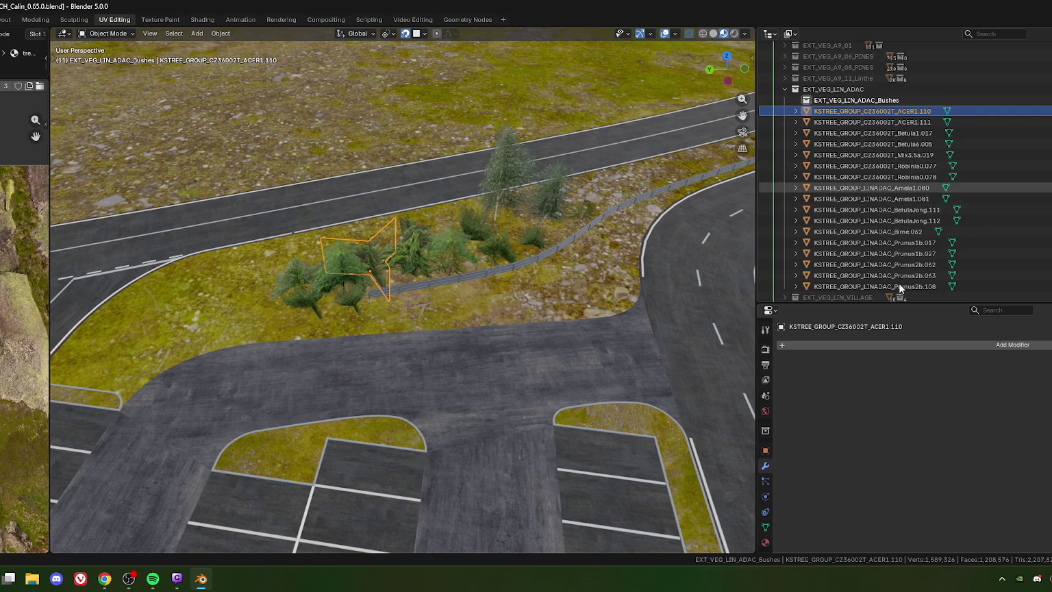
pyautogui.click(899, 285)
pyautogui.keyDown('shift'); pyautogui.click(878, 188); pyautogui.keyUp('shift')
pyautogui.moveTo(871, 186); pyautogui.dragTo(861, 147)
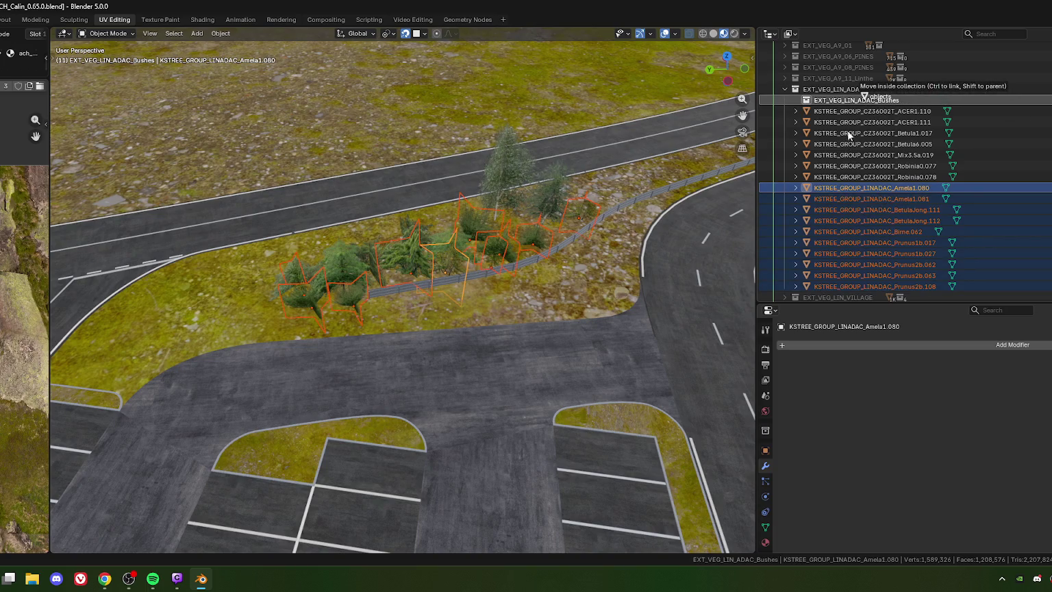
pyautogui.moveTo(848, 134); pyautogui.dragTo(848, 116)
pyautogui.click(854, 111)
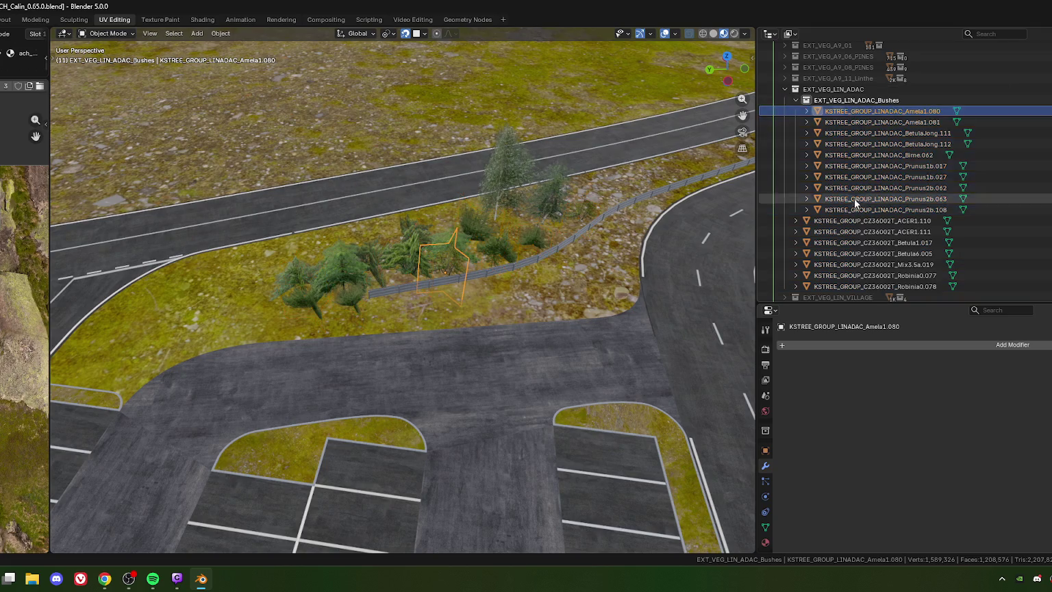
pyautogui.click(795, 100)
# Select the seven remaining CZ36002T trees through Robinia0.078 for batch renaming
pyautogui.click(849, 111)
pyautogui.keyDown('shift'); pyautogui.click(846, 176); pyautogui.keyUp('shift')
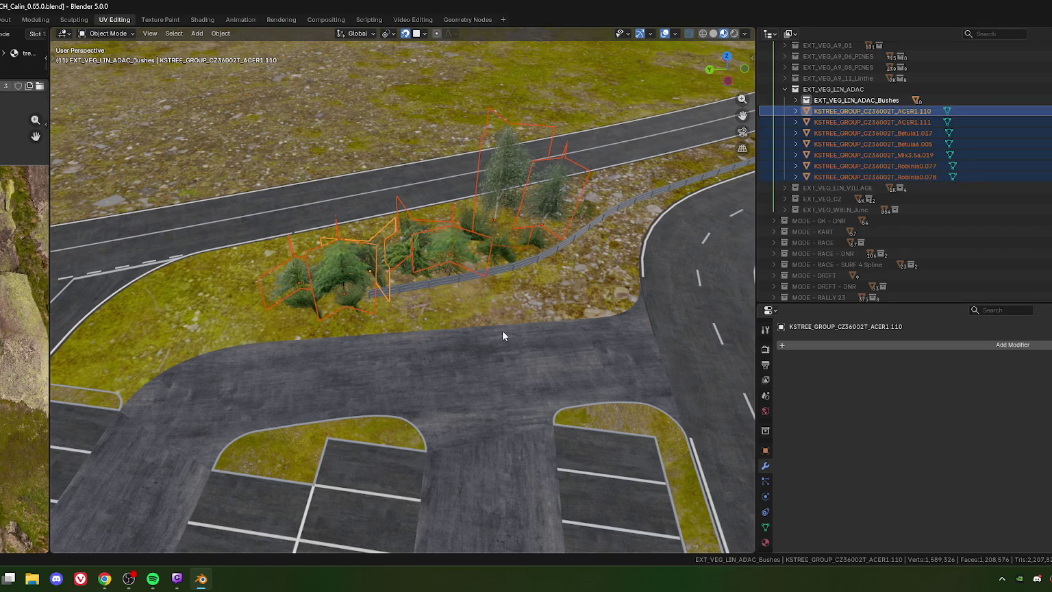
pyautogui.hotkey('ctrl', 'F2')
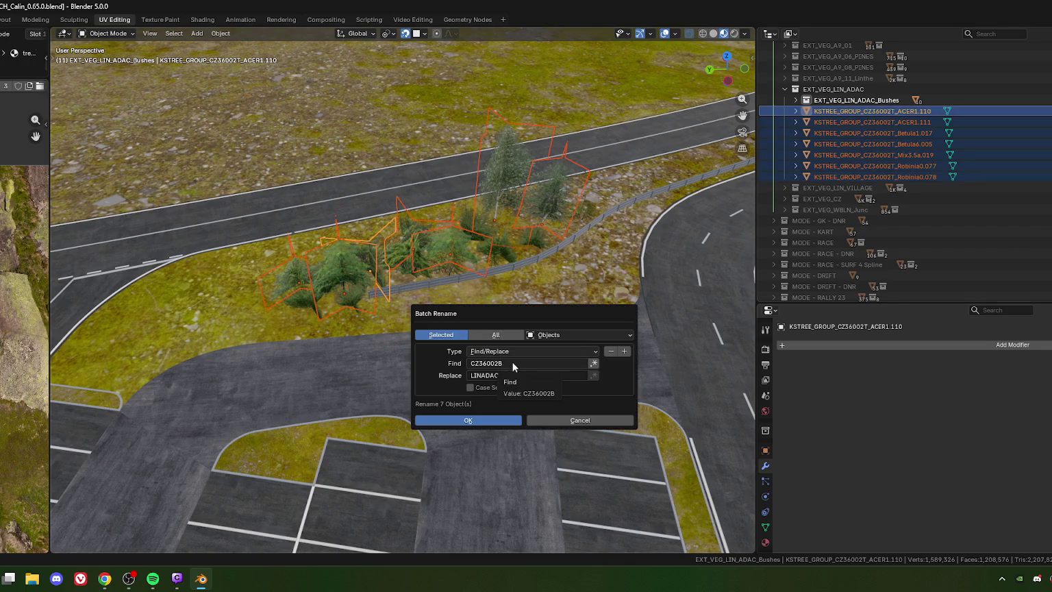
# Rename the seven trees so CZ36002T becomes LINADACT
pyautogui.click(515, 375)
pyautogui.click(514, 375)
pyautogui.write('T')
pyautogui.press('Return')
pyautogui.press('Return')
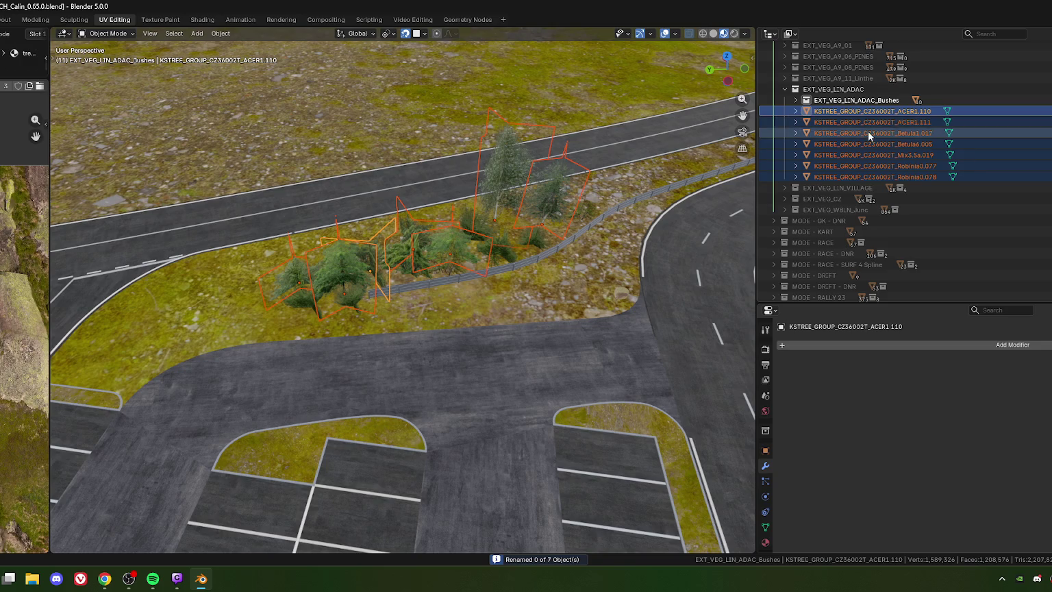
pyautogui.hotkey('ctrl', 'F2')
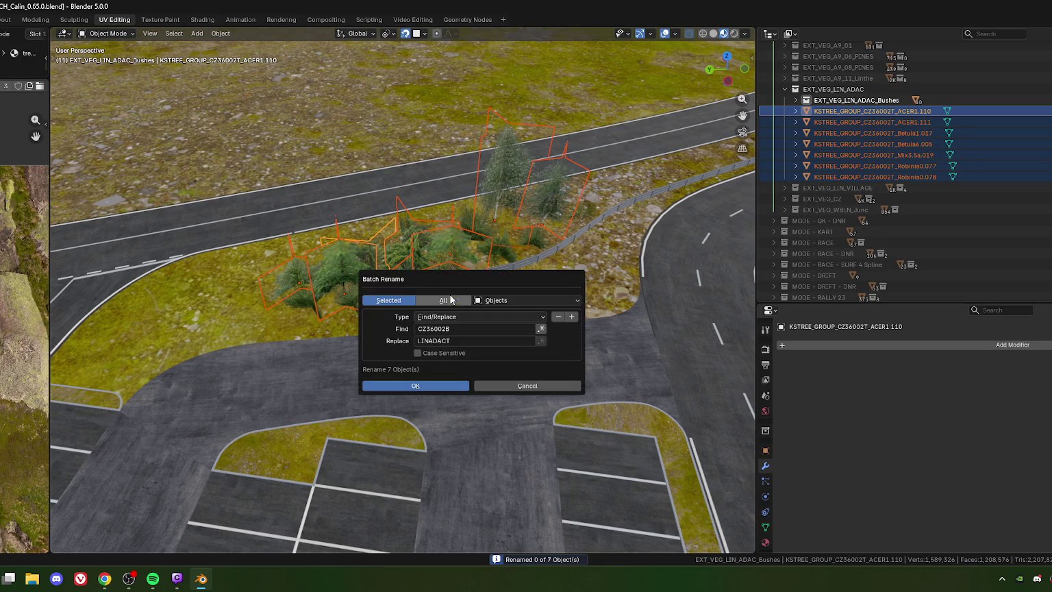
pyautogui.click(460, 327)
pyautogui.click(462, 329)
pyautogui.press('BackSpace')
pyautogui.write('T')
pyautogui.press('Return')
pyautogui.click(422, 383)
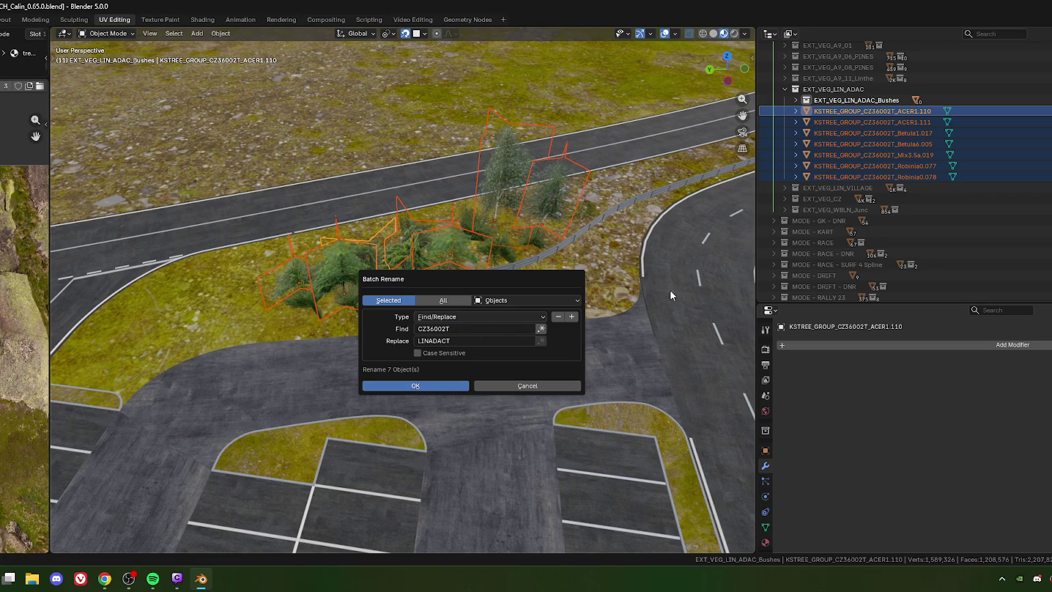
# Select all ten bush objects in EXT_VEG_LIN_ADAC_Bushes for batch renaming
pyautogui.click(794, 100)
pyautogui.click(856, 111)
pyautogui.keyDown('shift'); pyautogui.click(855, 209); pyautogui.keyUp('shift')
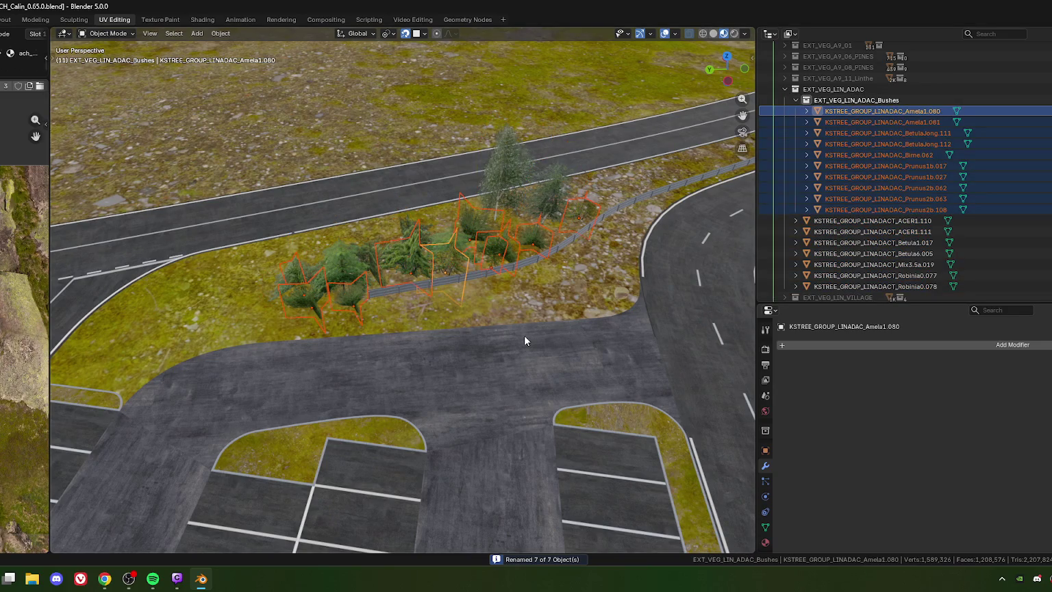
pyautogui.hotkey('ctrl', 'F2')
# Replace LINADAC with LINADACB in the ten bush names, then select the road mesh
pyautogui.click(524, 370)
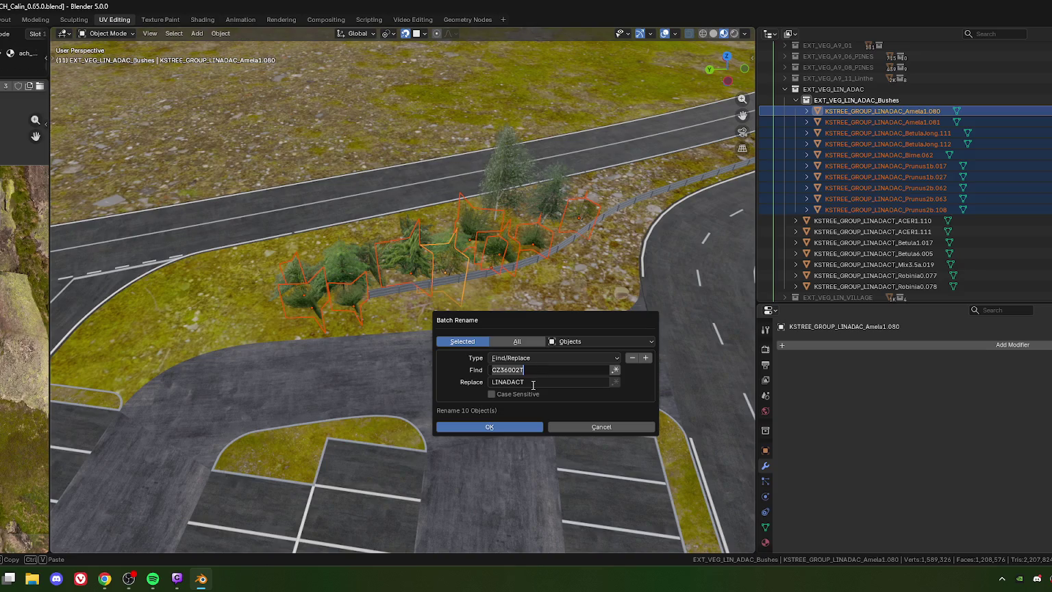
pyautogui.doubleClick(534, 370)
pyautogui.write('LINADAC')
pyautogui.press('Tab')
pyautogui.press('End')
pyautogui.press('BackSpace')
pyautogui.write('B')
pyautogui.press('Return')
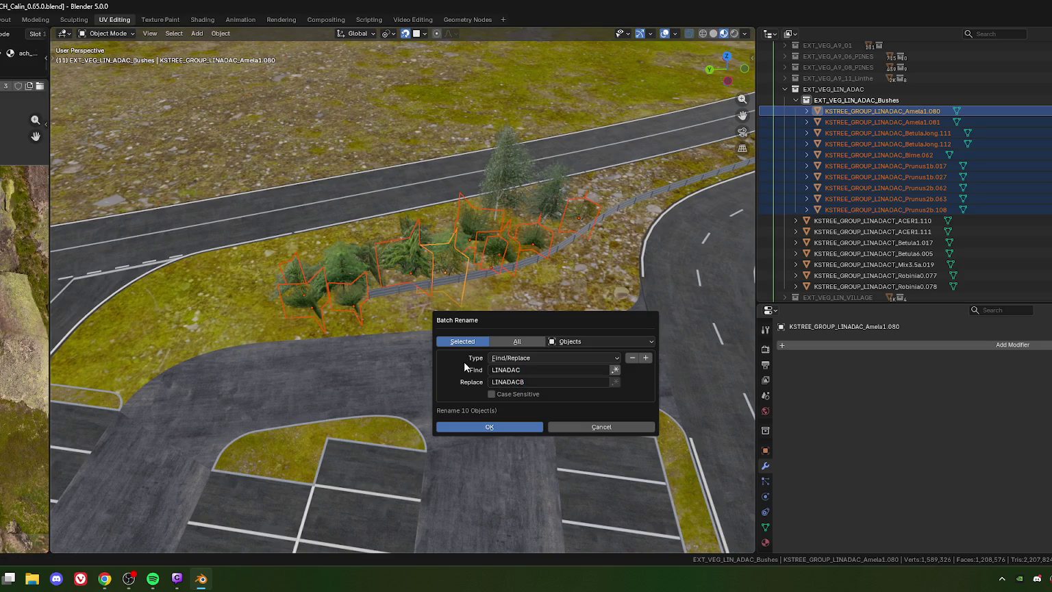
pyautogui.click(492, 430)
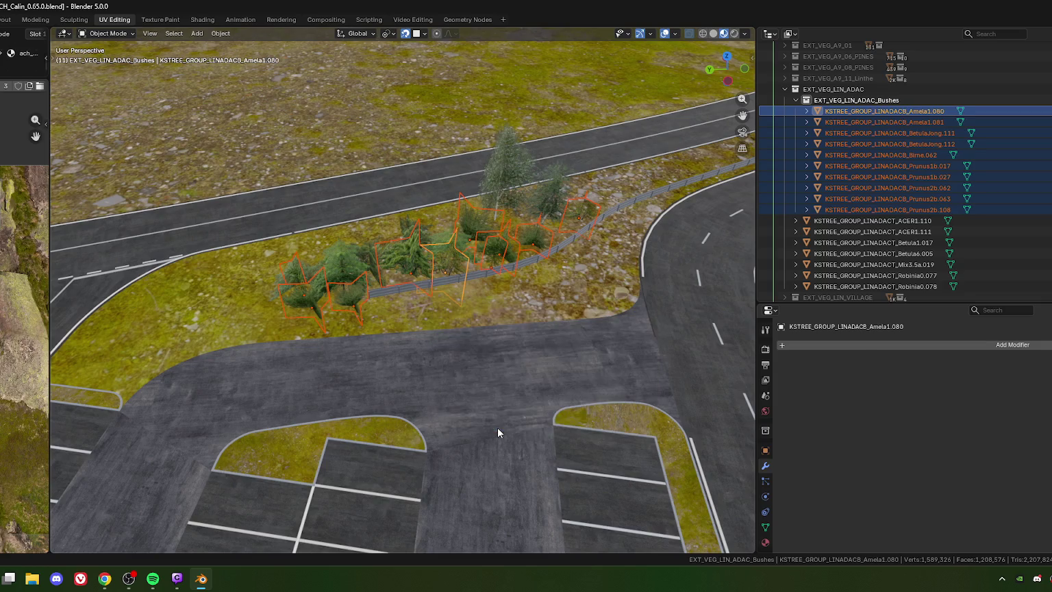
pyautogui.click(588, 384)
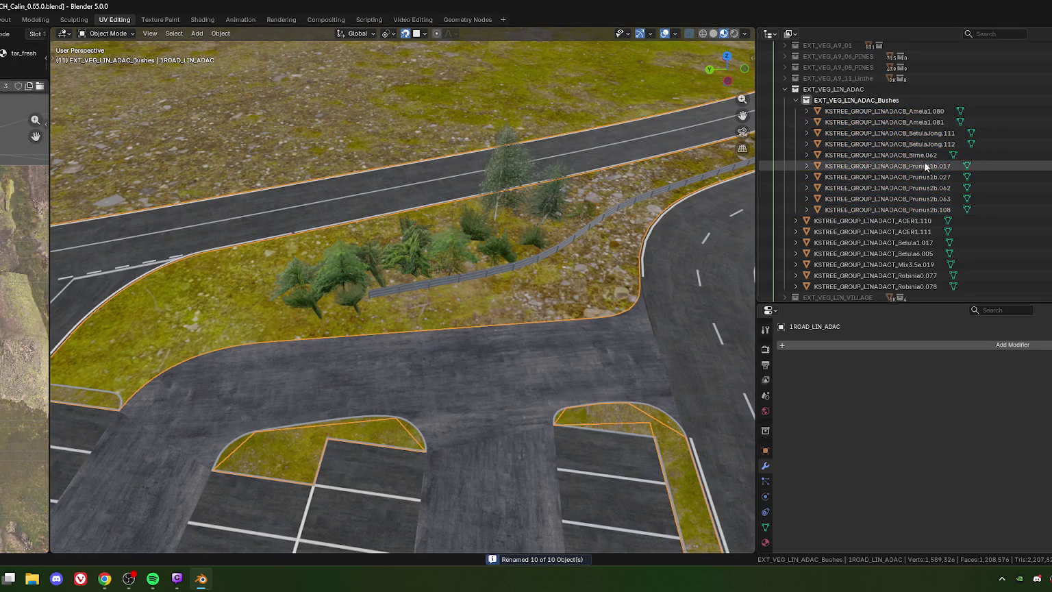
# Collapse EXT_VEG_LIN_ADAC_Bushes and EXT_VEG_LIN_ADAC, then orbit to a low horizon view
pyautogui.click(796, 101)
pyautogui.click(785, 89)
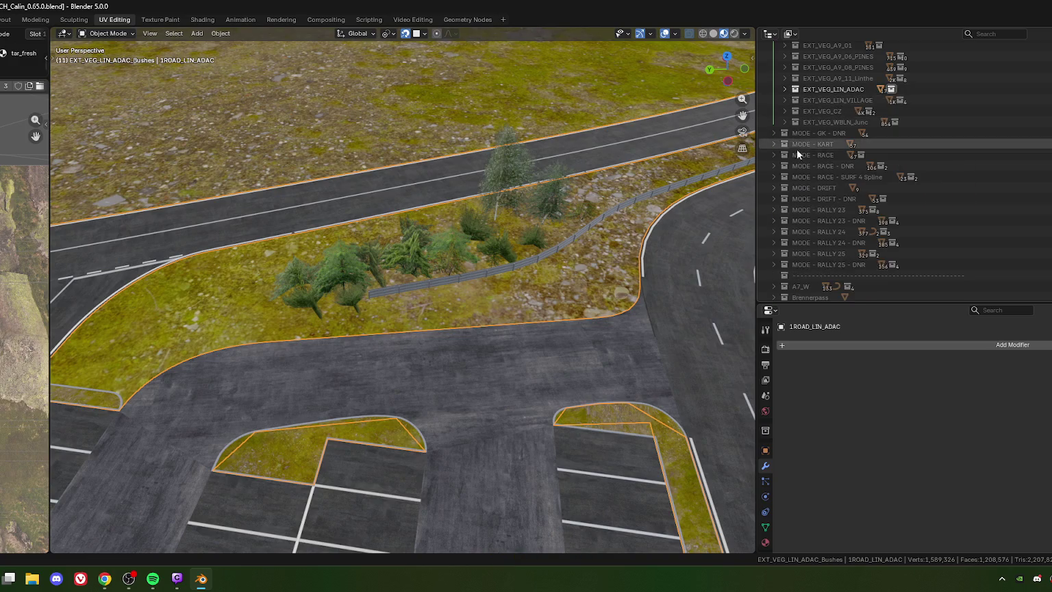
pyautogui.scroll(-5, 527, 278)
pyautogui.scroll(-3, 519, 337)
pyautogui.moveTo(519, 337)
pyautogui.mouseDown(button='middle')
pyautogui.moveTo(370, 301)
pyautogui.moveTo(441, 297)
pyautogui.moveTo(486, 314)
pyautogui.moveTo(489, 299)
pyautogui.mouseUp(button='middle')
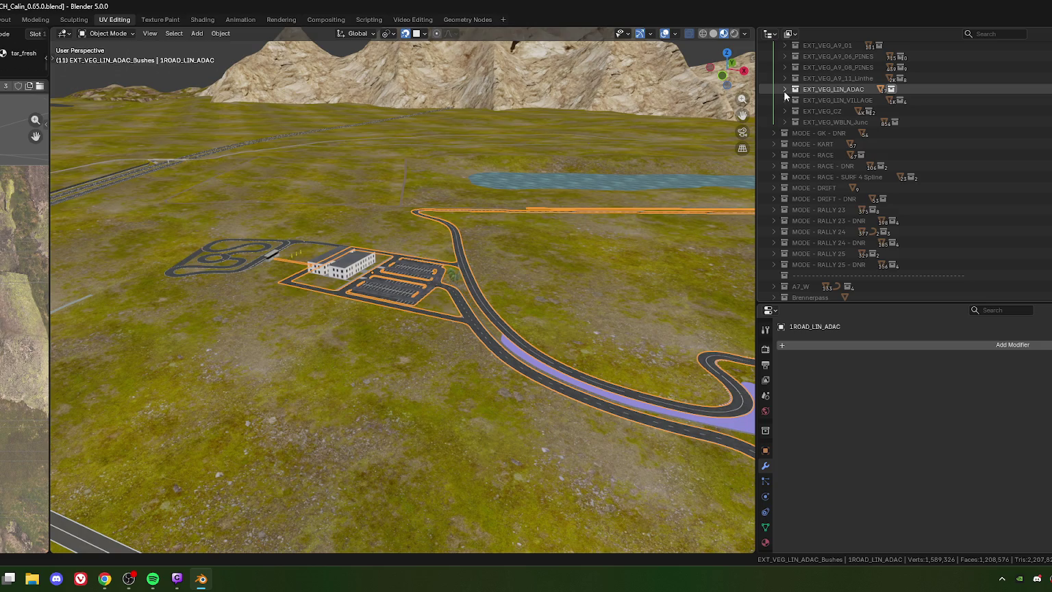
pyautogui.scroll(2, 786, 102)
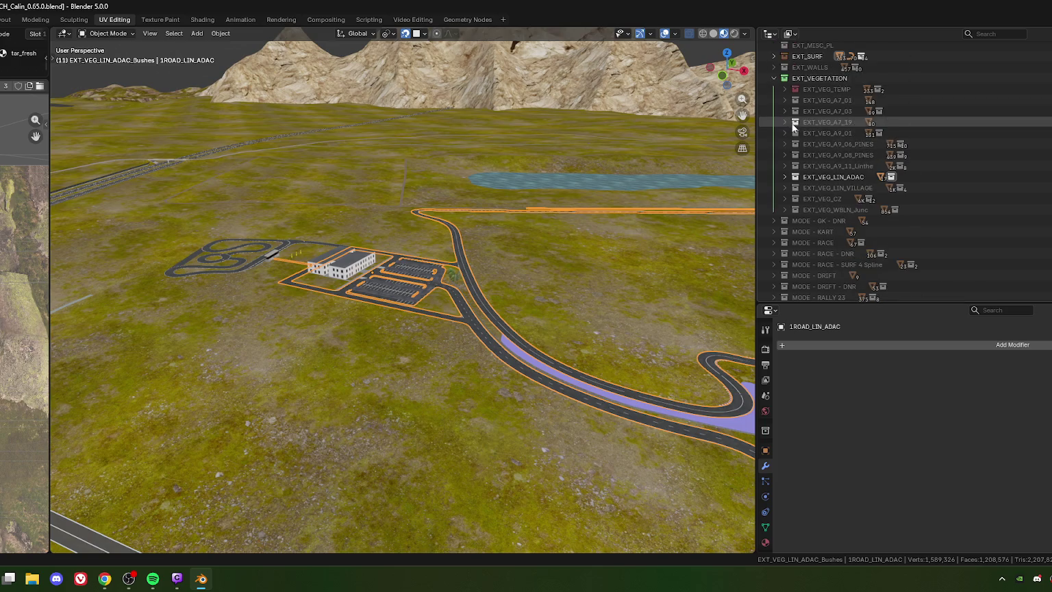
pyautogui.scroll(2, 788, 104)
pyautogui.scroll(2, 788, 104)
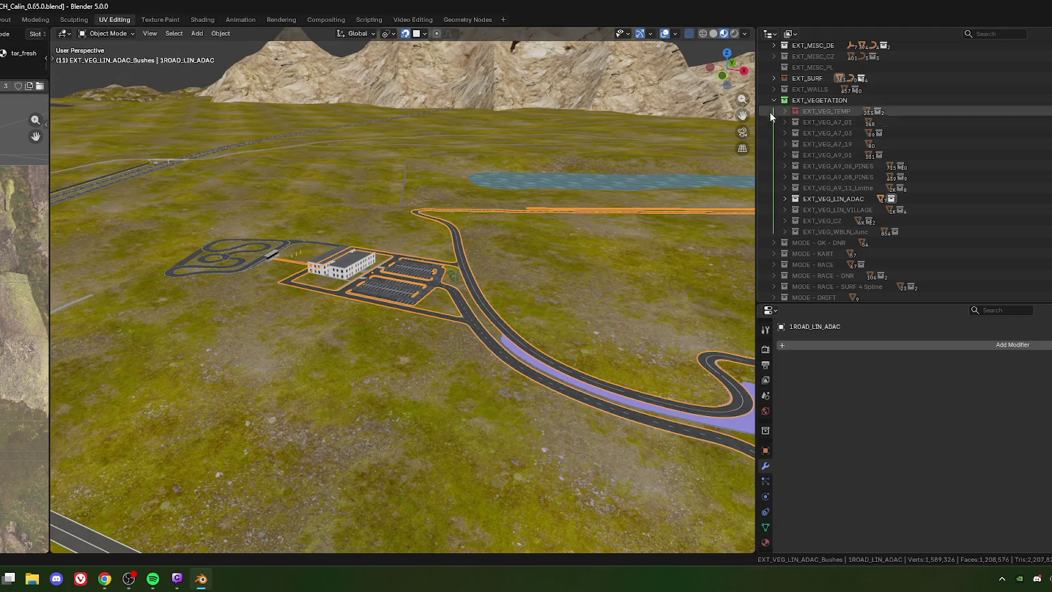
# Zoom in on the building, parking lot and curving road, then pull back to show the lake
pyautogui.moveTo(586, 289)
pyautogui.mouseDown(button='middle')
pyautogui.moveTo(421, 412)
pyautogui.moveTo(370, 379)
pyautogui.moveTo(443, 347)
pyautogui.mouseUp(button='middle')
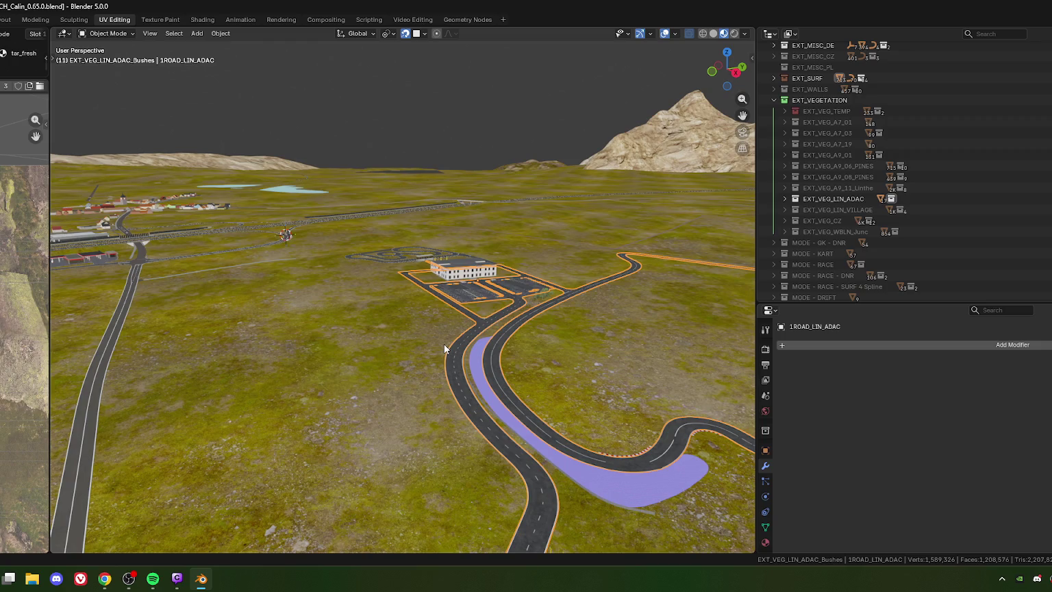
pyautogui.scroll(5, 477, 291)
pyautogui.moveTo(476, 298)
pyautogui.mouseDown(button='middle')
pyautogui.moveTo(422, 328)
pyautogui.moveTo(503, 296)
pyautogui.mouseUp(button='middle')
pyautogui.scroll(4, 493, 319)
pyautogui.moveTo(485, 341); pyautogui.dragTo(506, 282, button='middle')
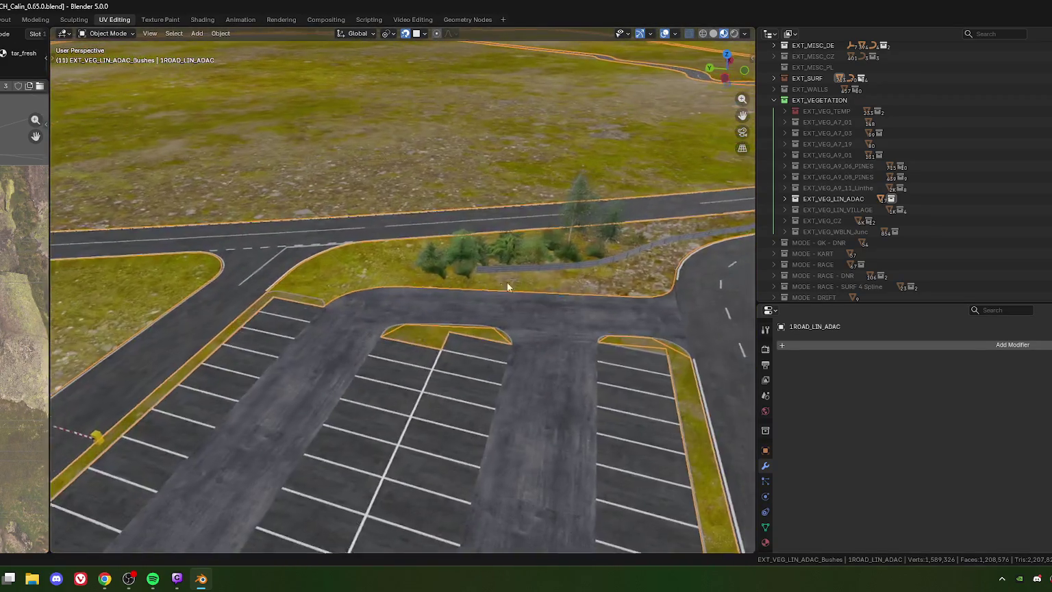
pyautogui.scroll(-5, 506, 286)
pyautogui.keyDown('shift'); pyautogui.moveTo(522, 337); pyautogui.dragTo(484, 321, button='middle'); pyautogui.keyUp('shift')
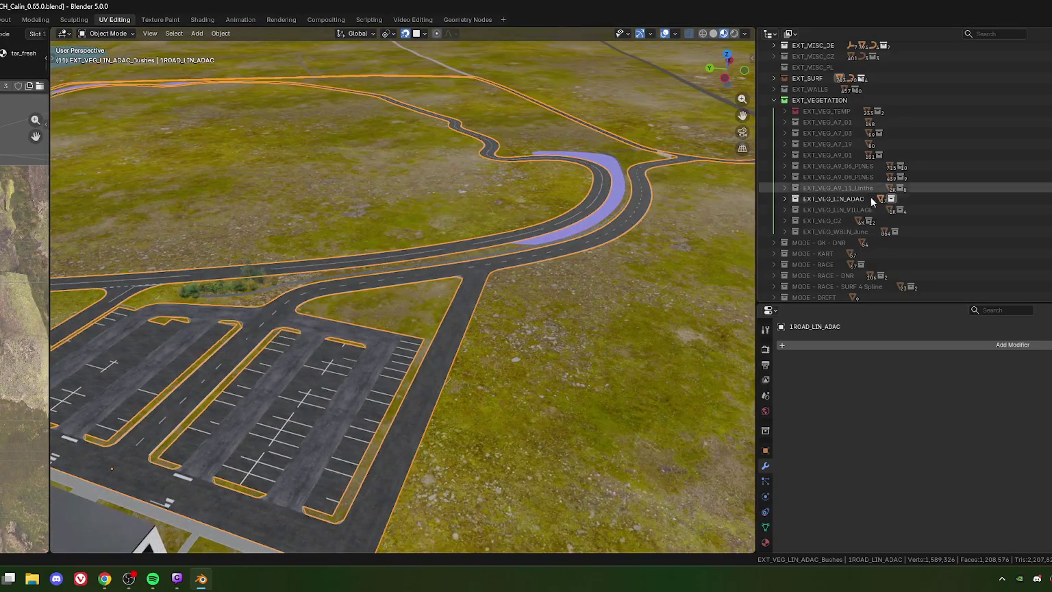
pyautogui.scroll(-5, 403, 368)
pyautogui.moveTo(404, 369)
pyautogui.mouseDown(button='middle')
pyautogui.moveTo(358, 336)
pyautogui.moveTo(425, 362)
pyautogui.moveTo(375, 338)
pyautogui.mouseUp(button='middle')
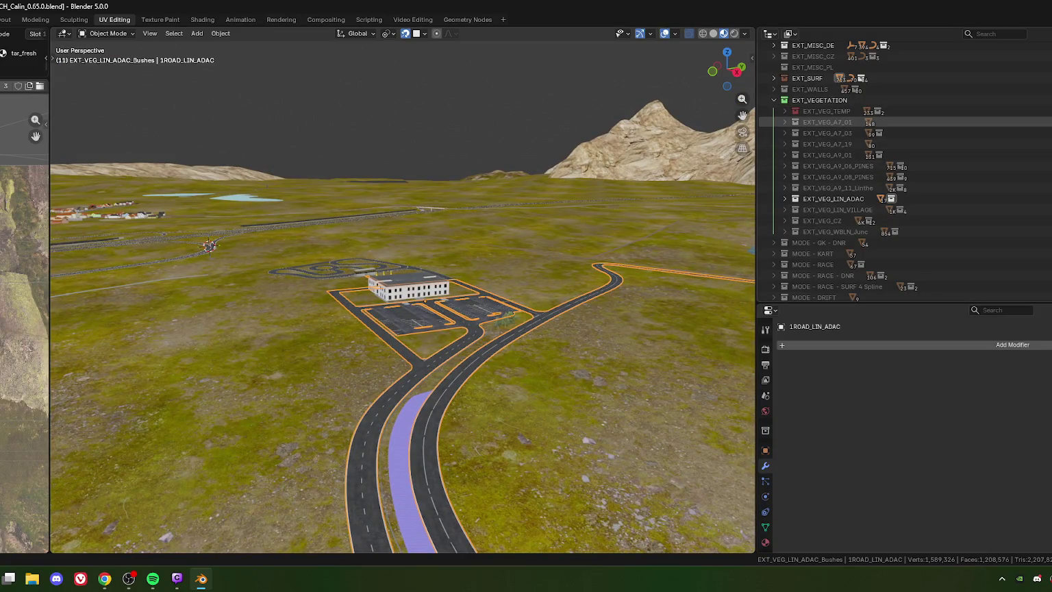
# Include the excluded A7, A9 and LIN_VILLAGE vegetation collections in the view layer
pyautogui.hotkey('alt', 'e')
pyautogui.hotkey('alt', 'e')
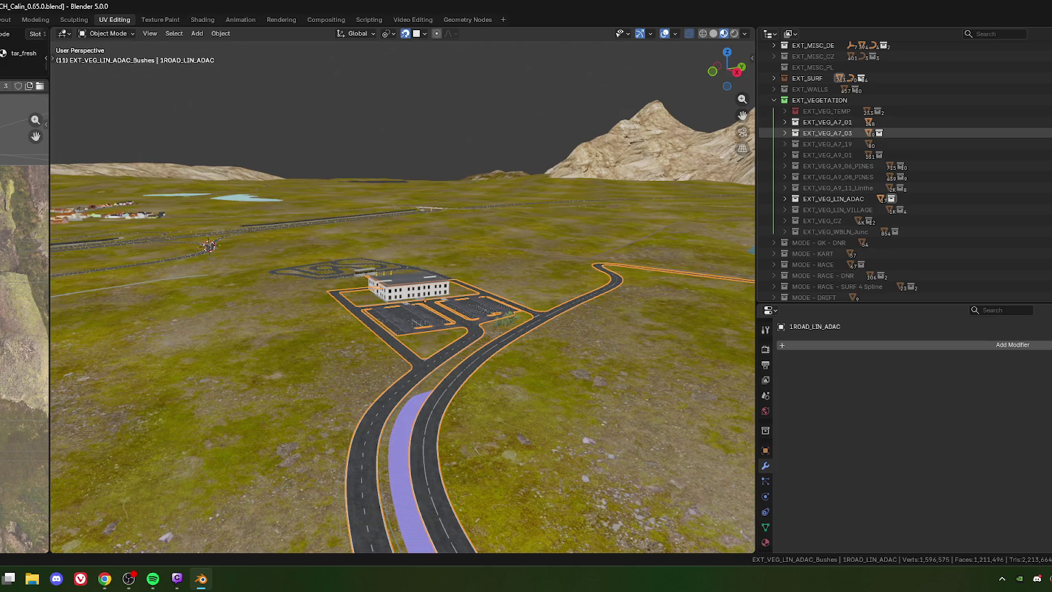
pyautogui.hotkey('alt', 'e')
pyautogui.hotkey('alt', 'e')
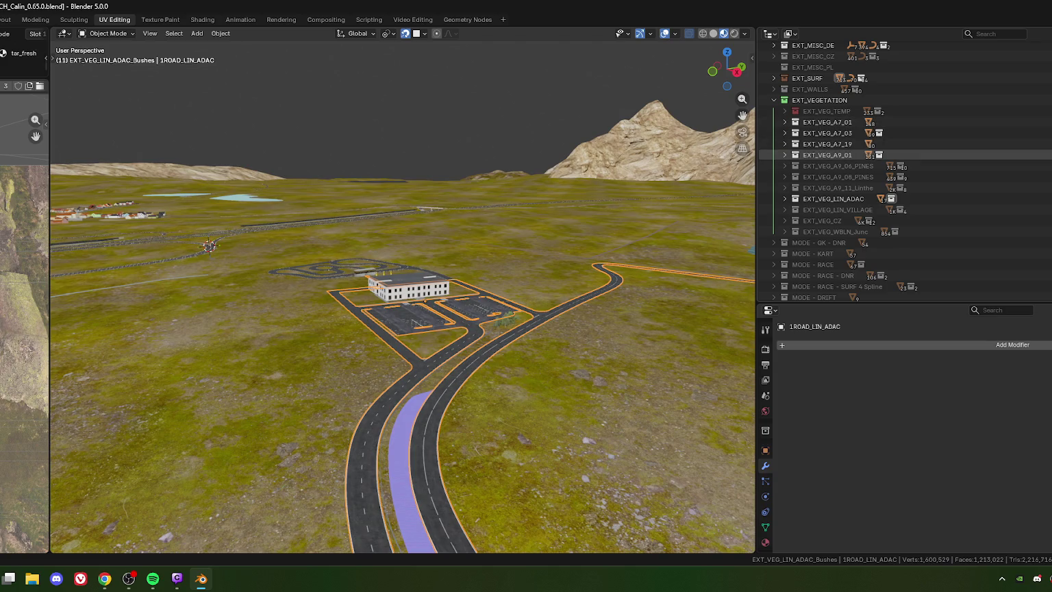
pyautogui.hotkey('alt', 'e')
pyautogui.hotkey('alt', 'e')
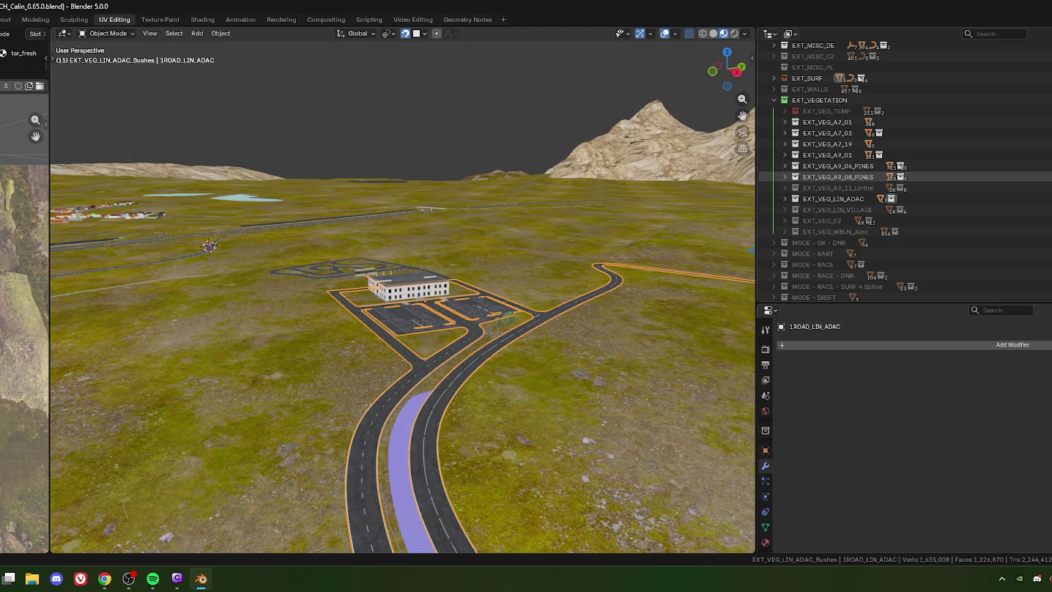
pyautogui.hotkey('alt', 'e')
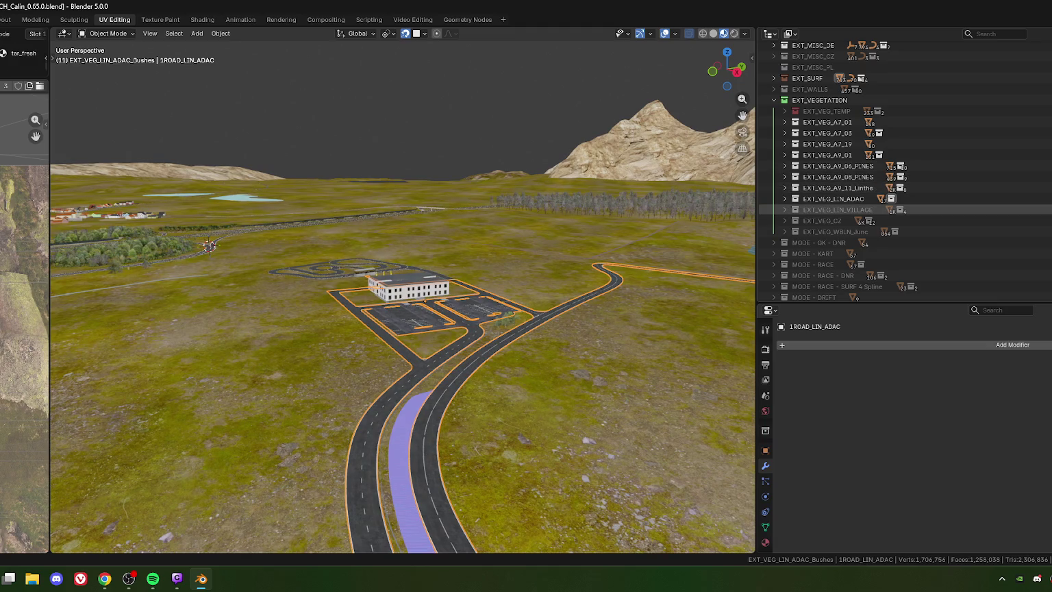
pyautogui.hotkey('alt', 'e')
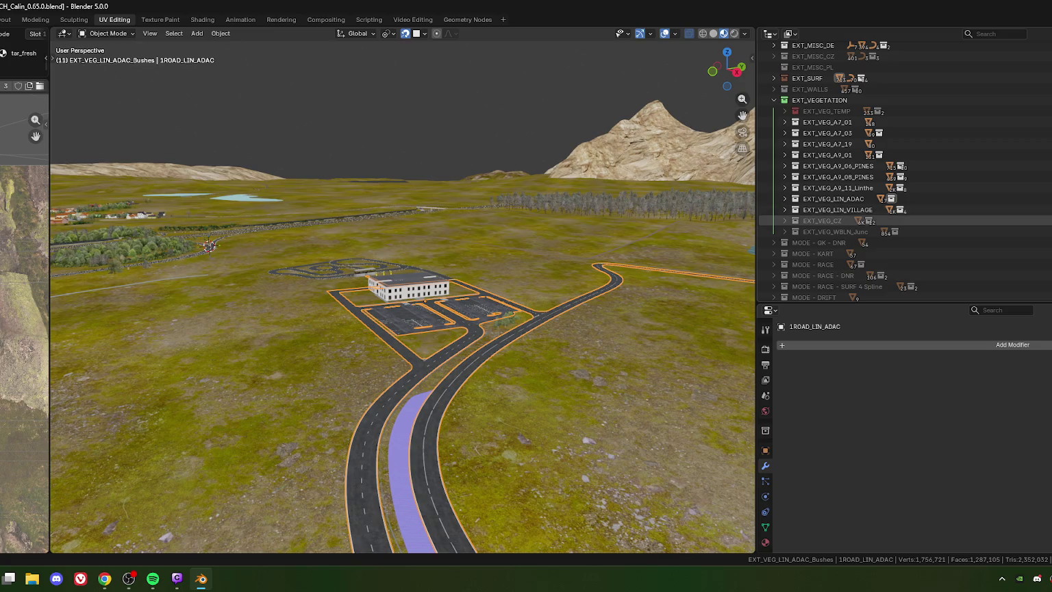
# Briefly inspect EXT_VEG_CZ and EXT_VEG_WBLN_Junc, then fold EXT_VEGETATION shut
pyautogui.click(785, 220)
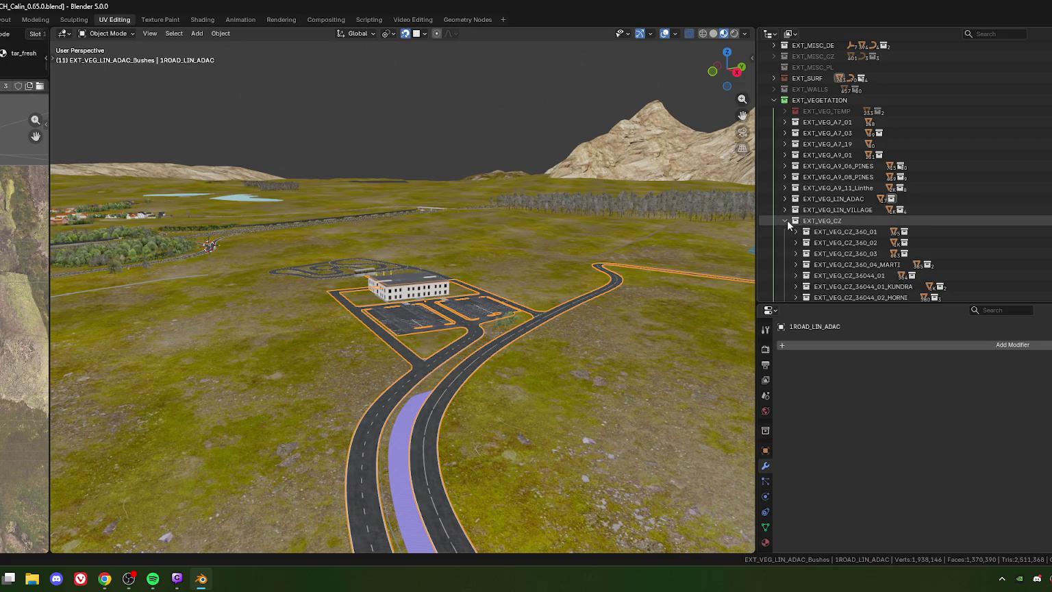
pyautogui.scroll(-5, 842, 215)
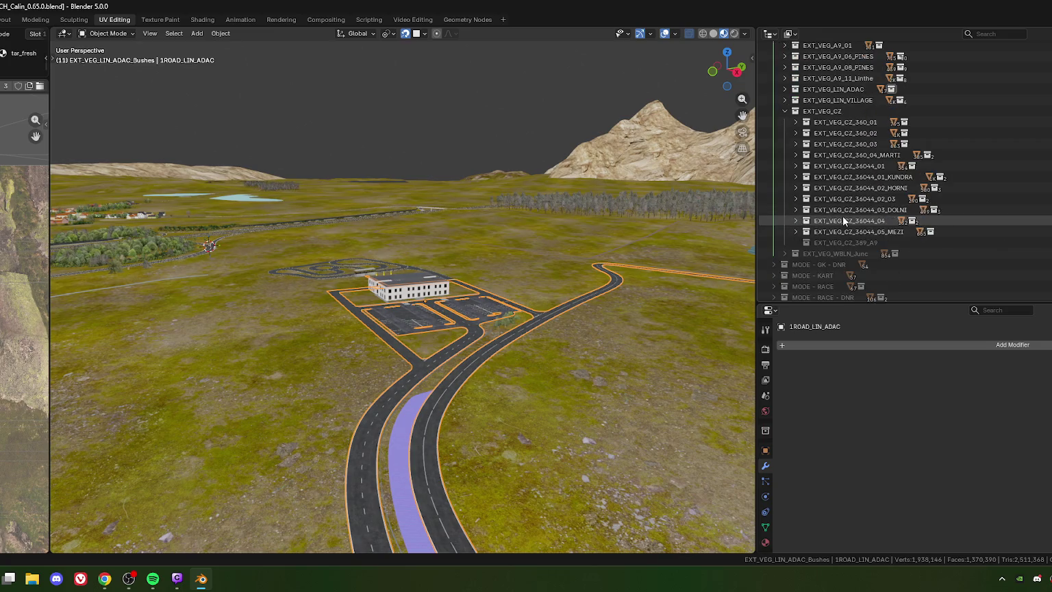
pyautogui.click(785, 111)
pyautogui.click(784, 122)
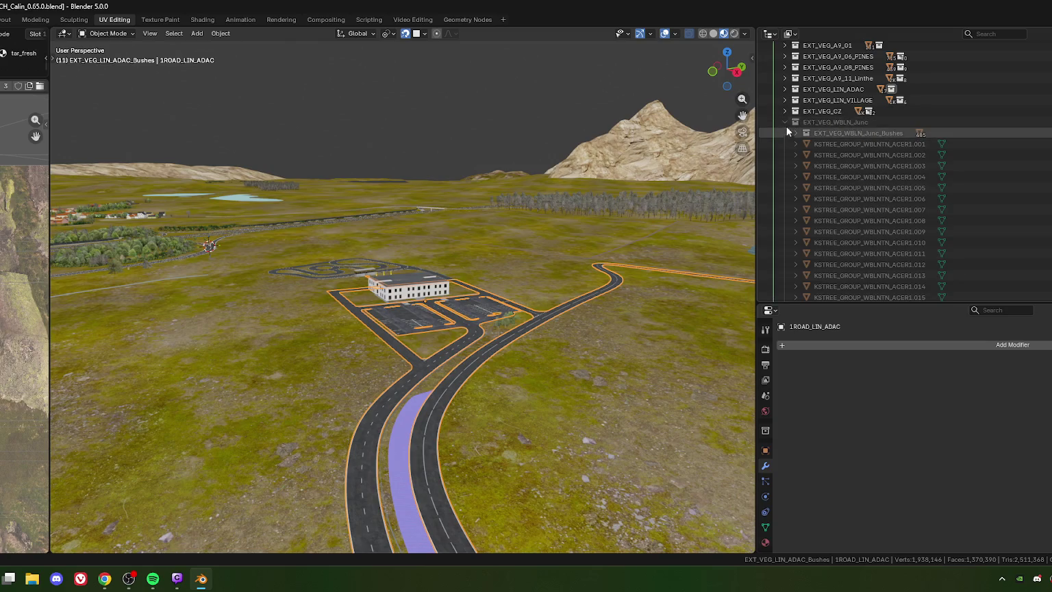
pyautogui.click(784, 121)
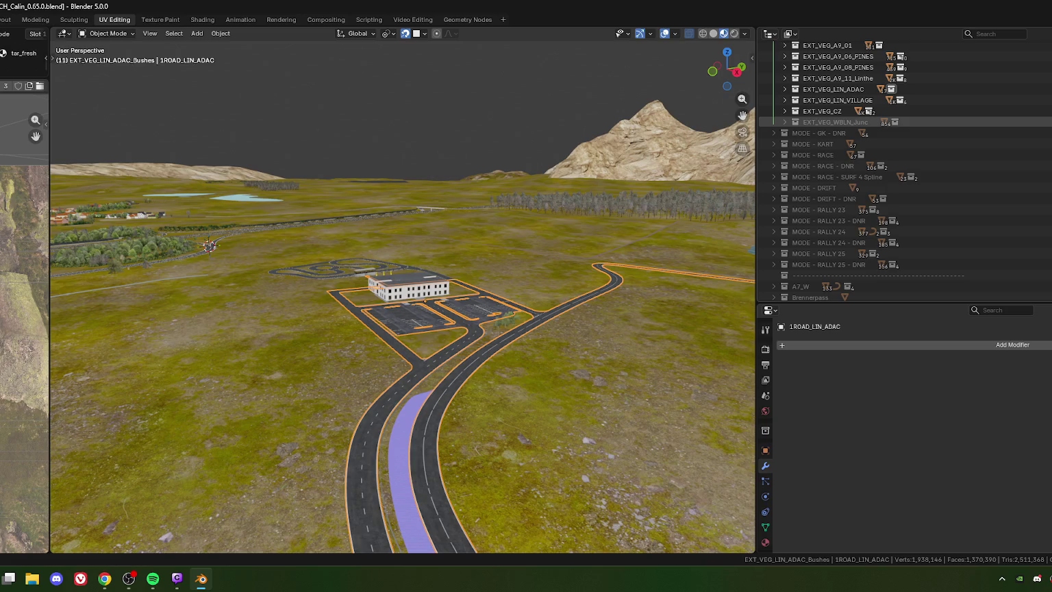
pyautogui.scroll(8, 813, 185)
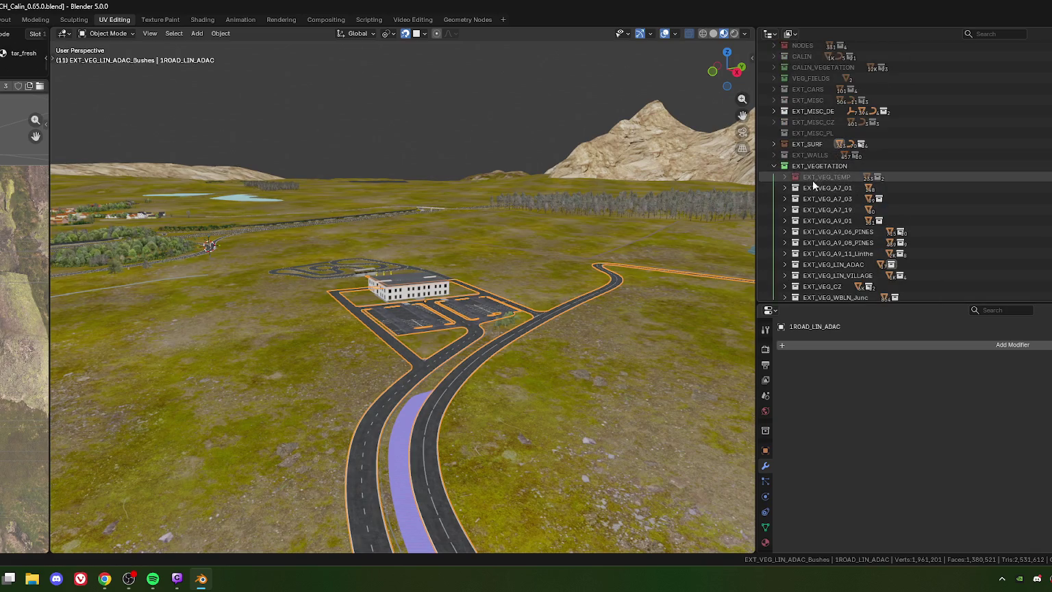
pyautogui.click(773, 165)
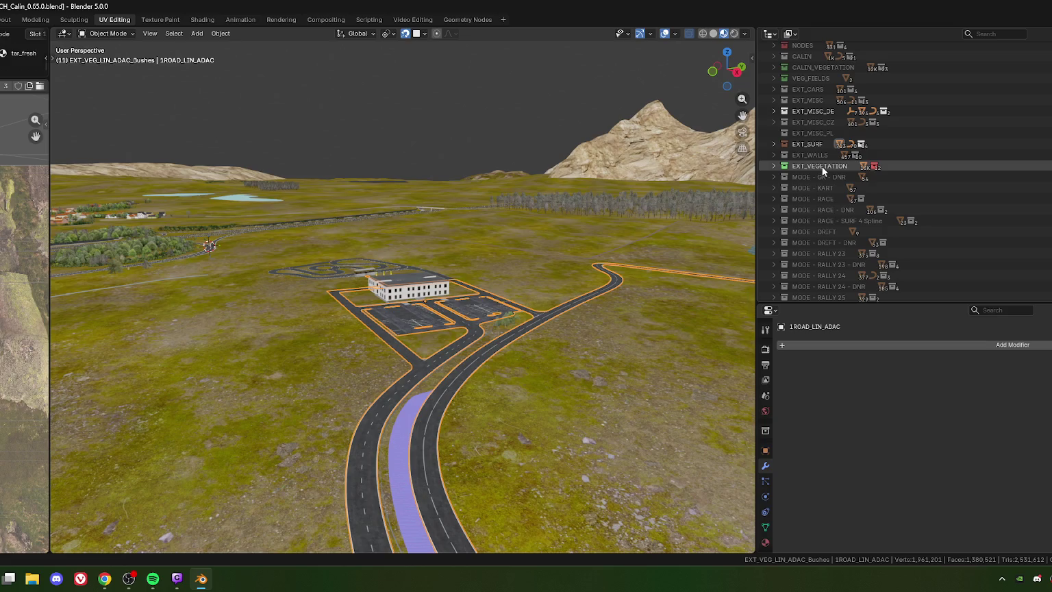
pyautogui.rightClick(821, 166)
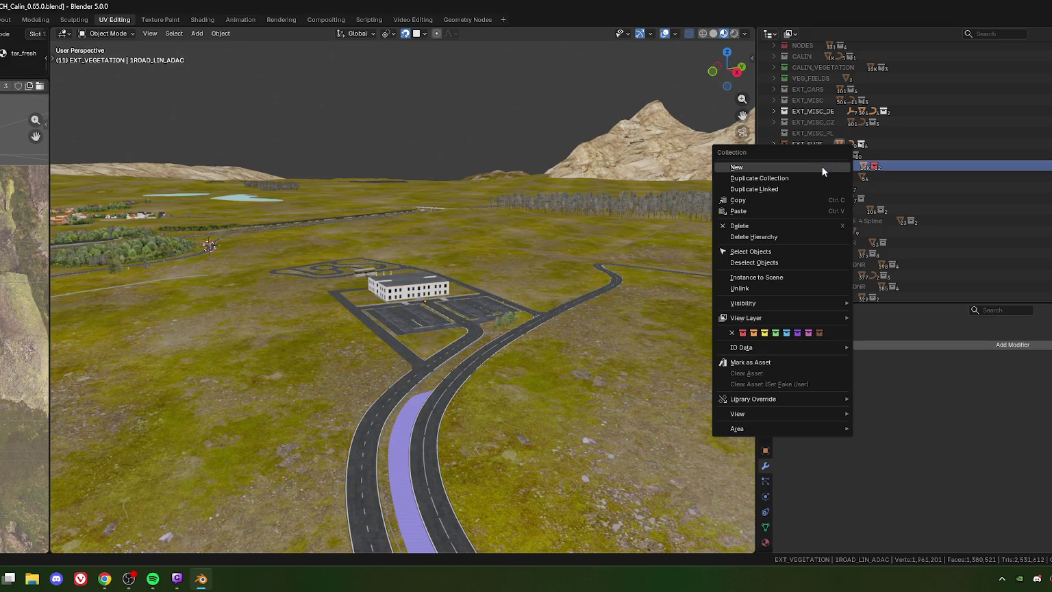
# Select all EXT_VEGETATION objects, orbit to check the selected trees, and start an FBX export
pyautogui.click(749, 252)
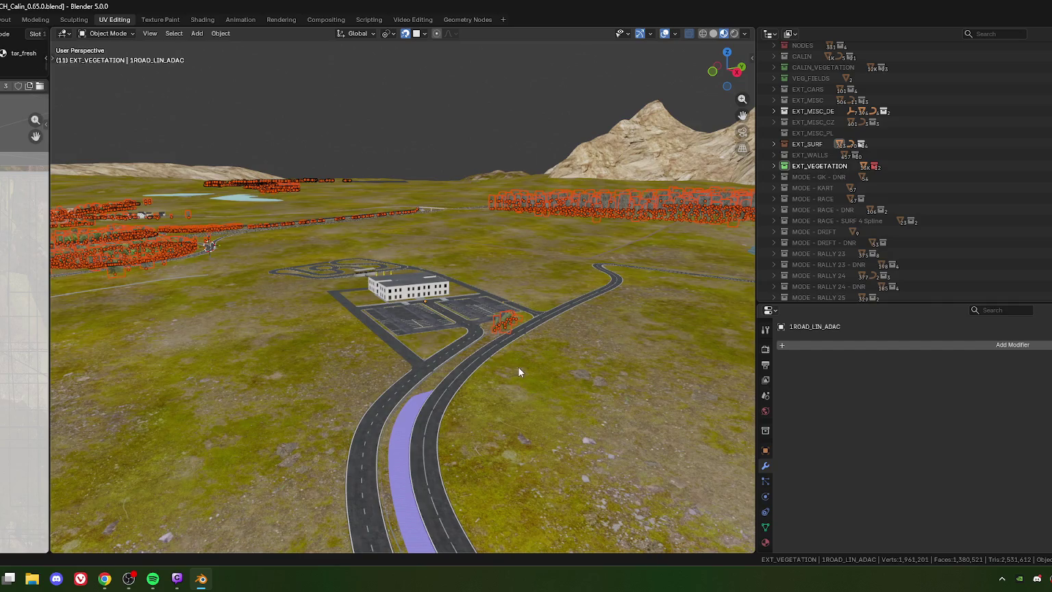
pyautogui.scroll(-4, 518, 365)
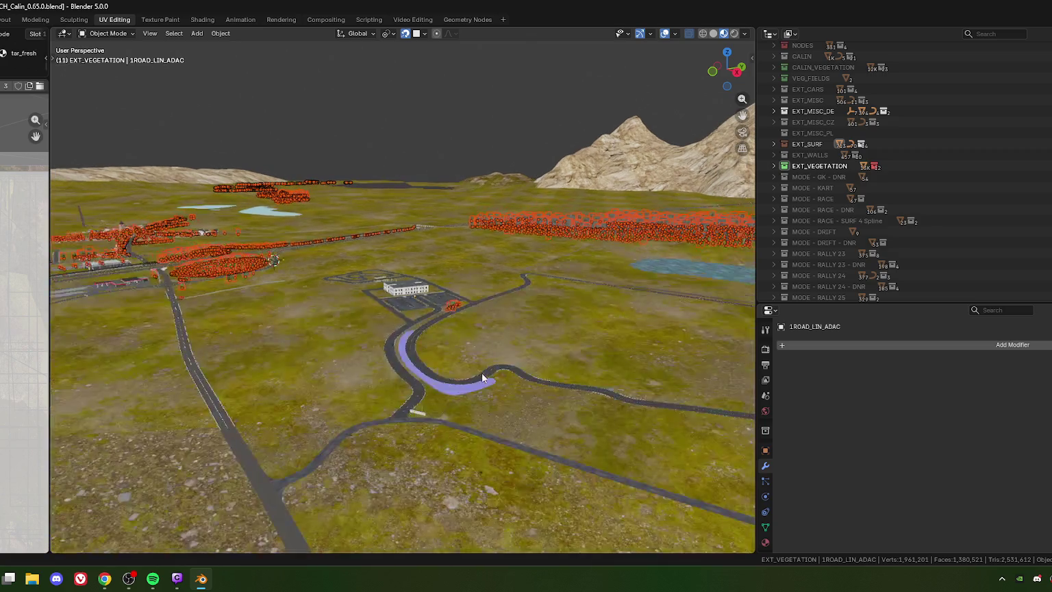
pyautogui.scroll(-2, 481, 372)
pyautogui.moveTo(460, 329); pyautogui.dragTo(534, 298, button='middle')
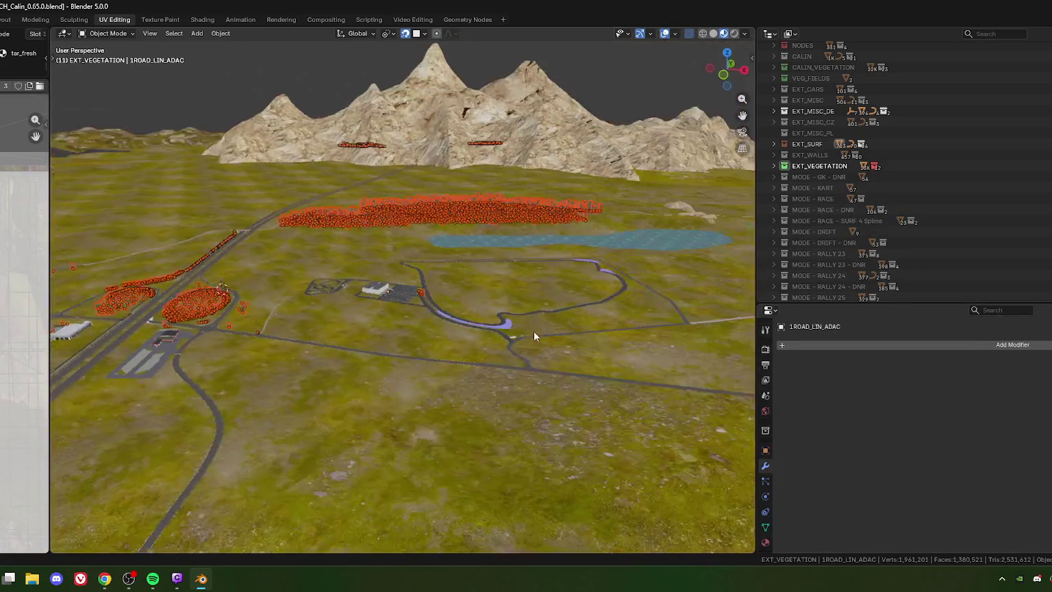
pyautogui.scroll(2, 465, 330)
pyautogui.scroll(2, 480, 338)
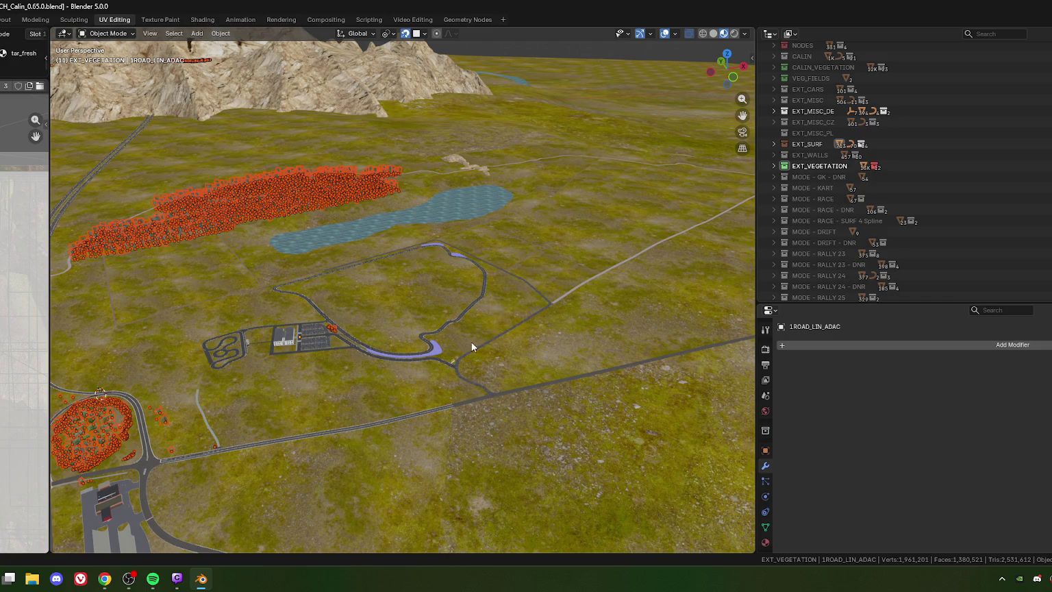
pyautogui.moveTo(464, 397)
pyautogui.mouseDown(button='middle')
pyautogui.moveTo(563, 383)
pyautogui.moveTo(583, 330)
pyautogui.mouseUp(button='middle')
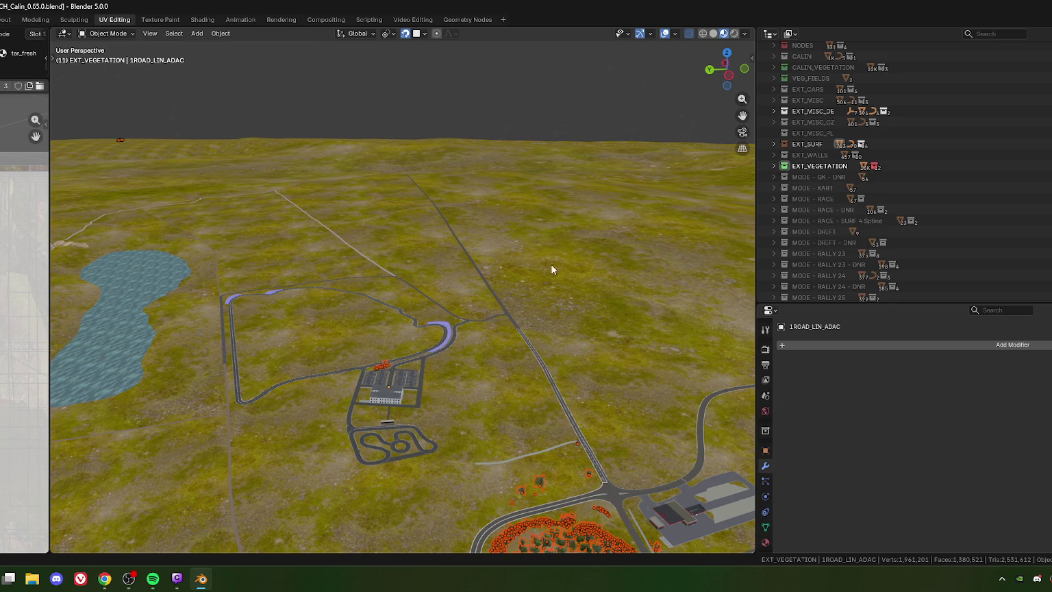
pyautogui.moveTo(563, 345); pyautogui.dragTo(414, 362, button='middle')
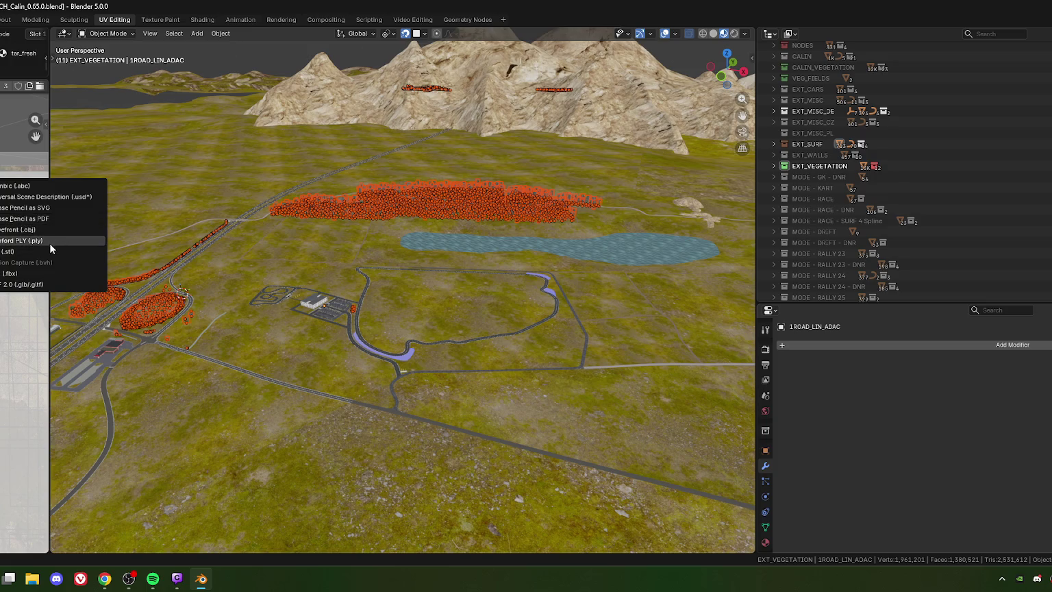
pyautogui.click(26, 275)
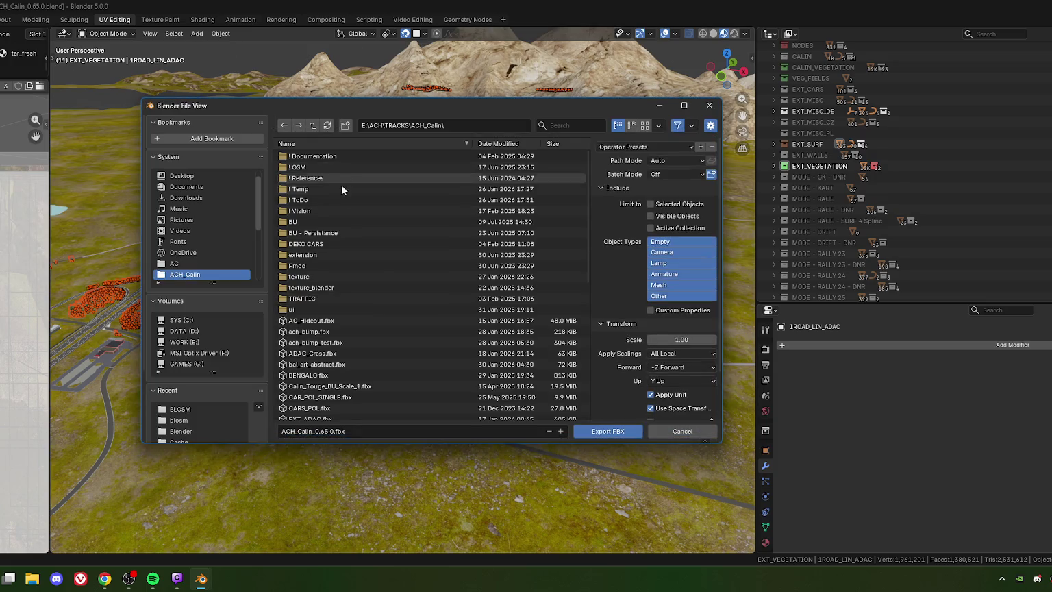
# Export only the selected vegetation at scale 0.01, overwriting EXTENSION_VEG.fbx
pyautogui.scroll(-3, 333, 349)
pyautogui.scroll(-3, 338, 359)
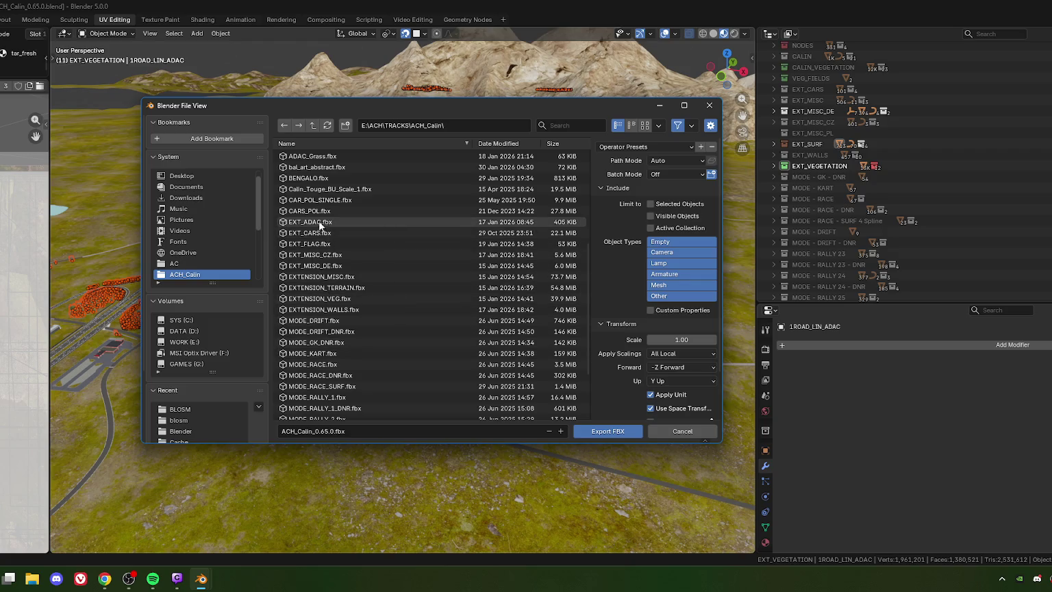
pyautogui.click(332, 300)
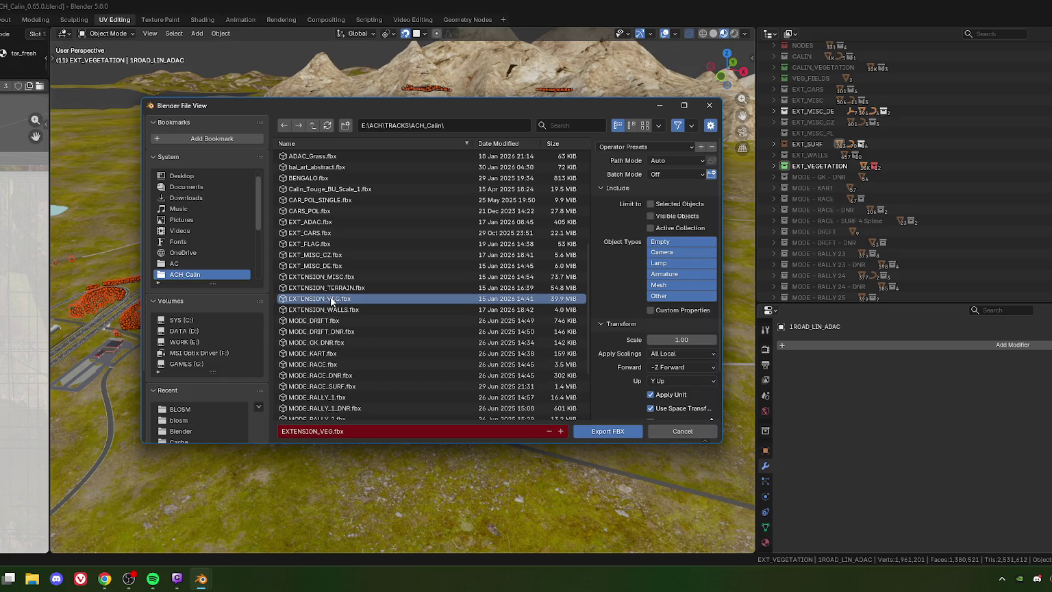
pyautogui.click(650, 203)
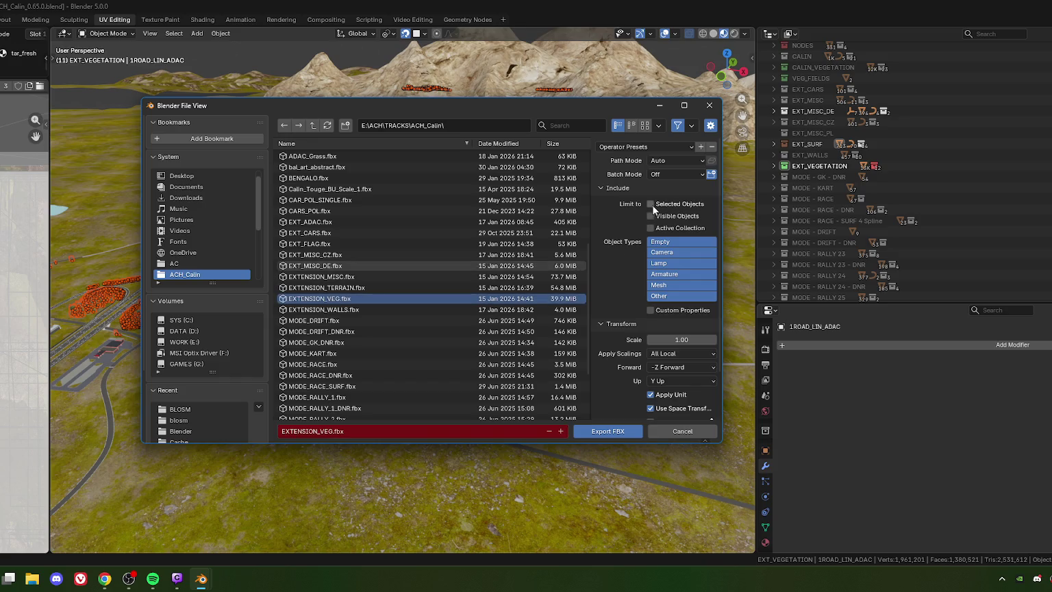
pyautogui.click(681, 340)
pyautogui.write('.01')
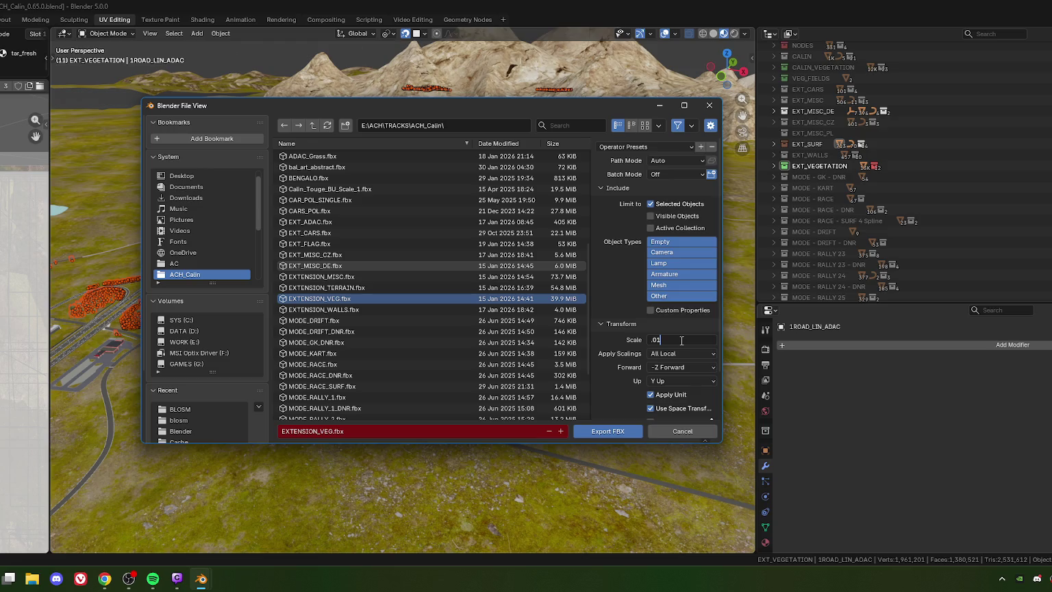
pyautogui.press('Return')
pyautogui.scroll(-3, 637, 274)
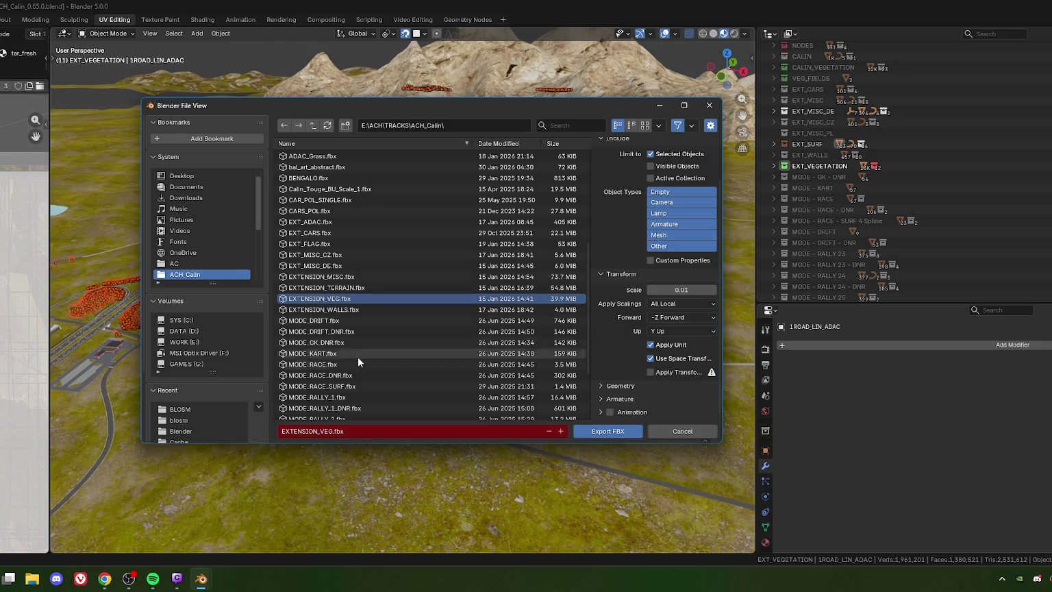
pyautogui.click(608, 431)
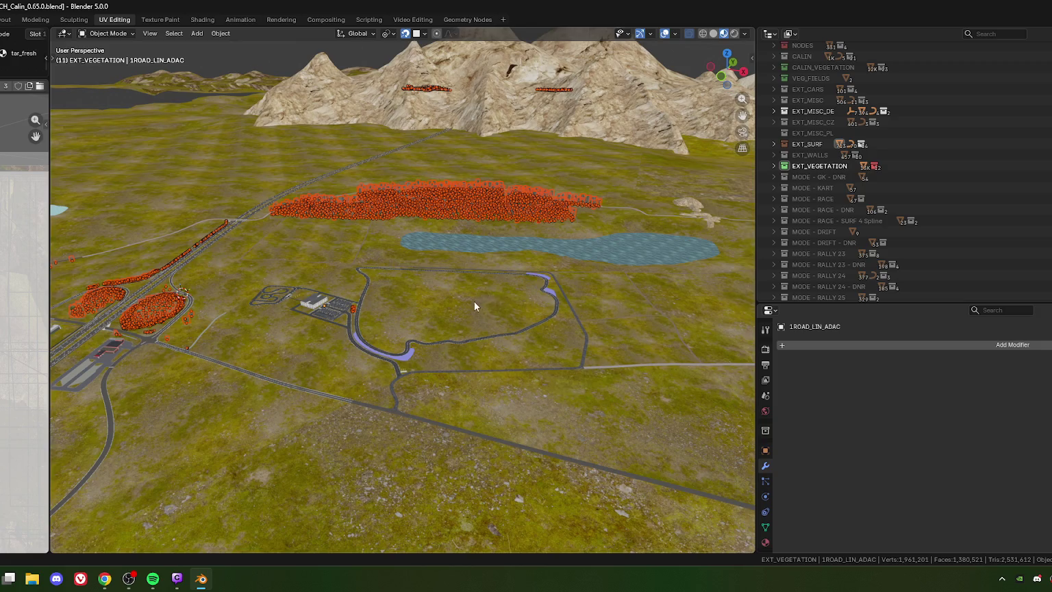
# Deselect all vegetation objects, select EXT_SURF, and orbit the view toward the mountains
pyautogui.moveTo(474, 306); pyautogui.dragTo(437, 302, button='middle')
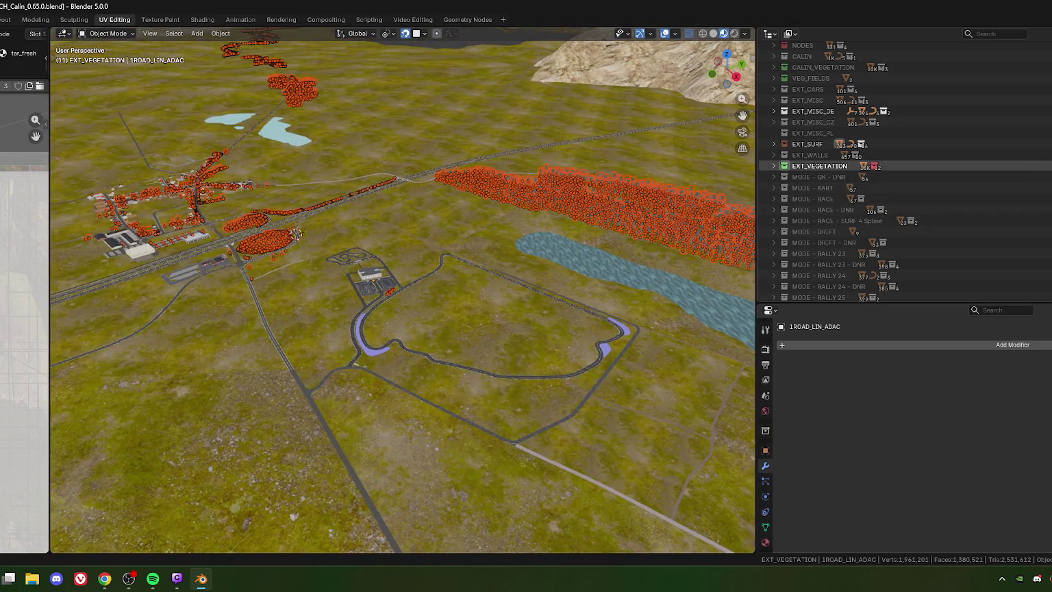
pyautogui.hotkey('alt', 'a')
pyautogui.moveTo(385, 338); pyautogui.dragTo(439, 319, button='middle')
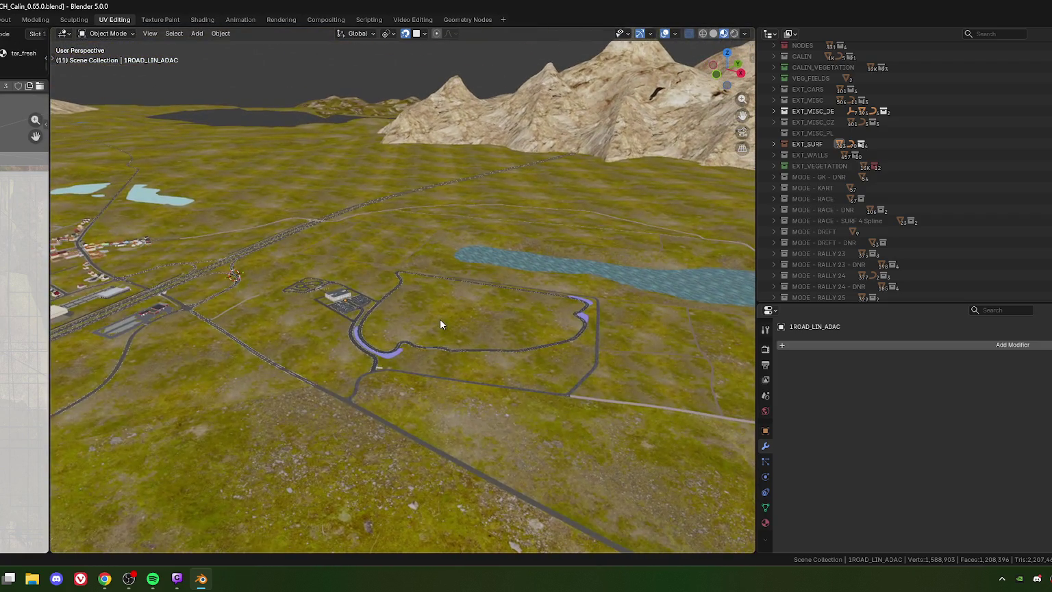
pyautogui.click(817, 143)
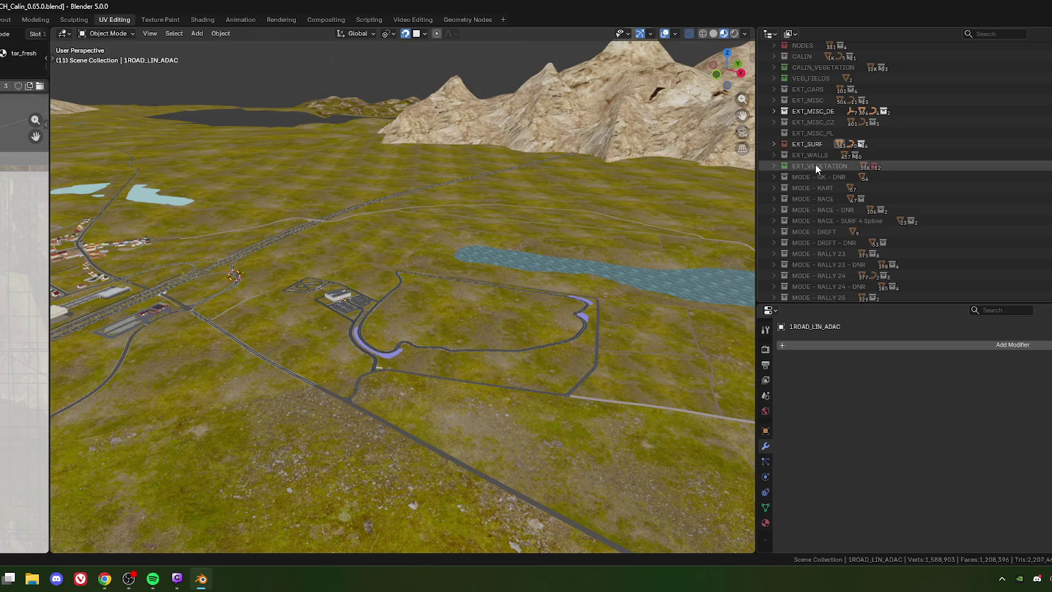
pyautogui.moveTo(336, 377); pyautogui.dragTo(408, 361, button='middle')
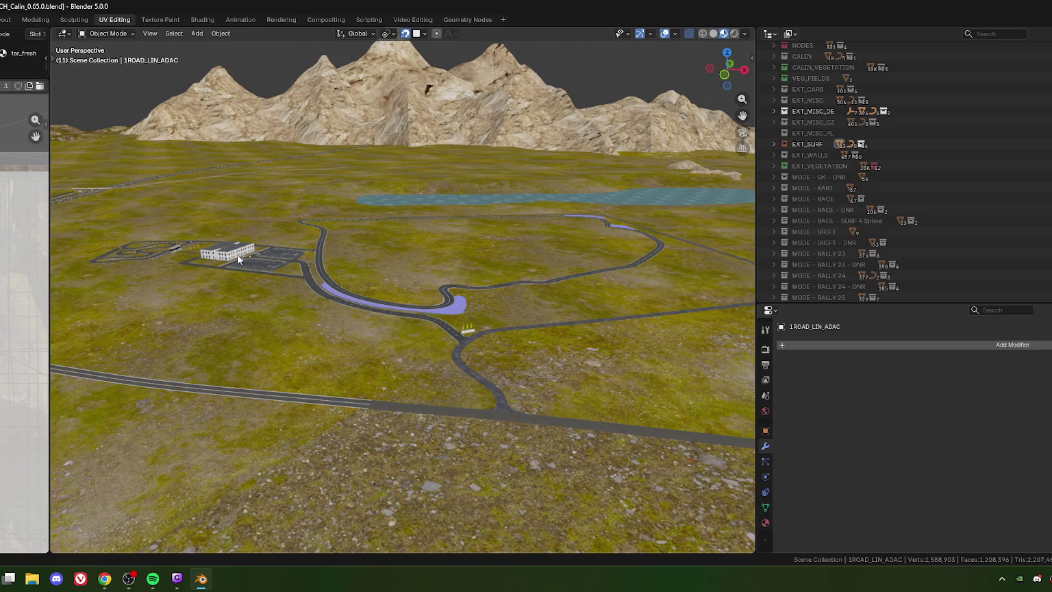
# Enable EXT_WALLS with all its sub-collections and make it the active collection
pyautogui.click(781, 155)
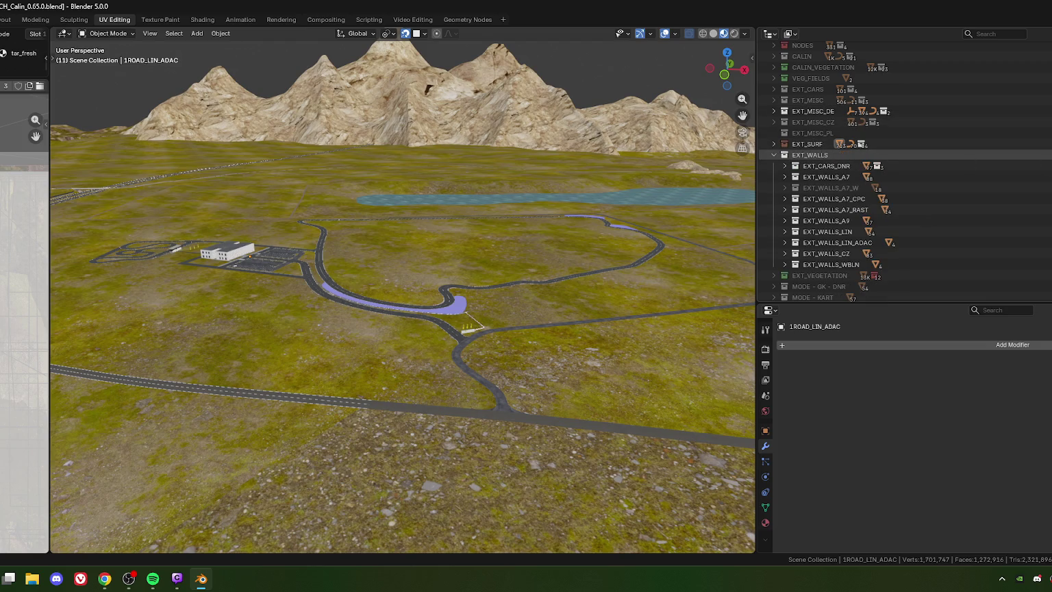
pyautogui.hotkey('alt', 'e')
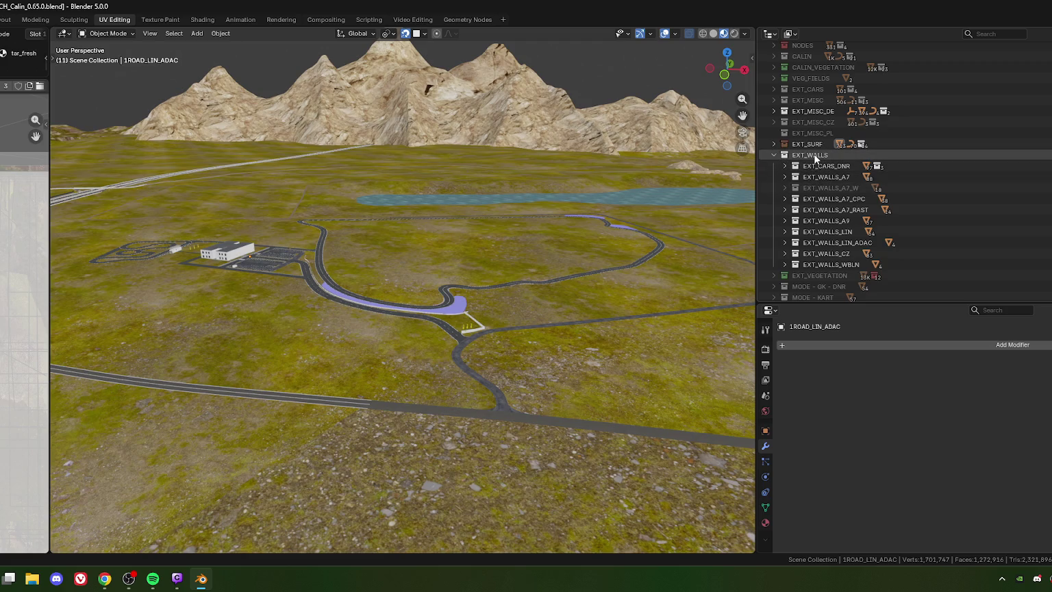
pyautogui.click(815, 160)
# Select all objects in EXT_WALLS through its Outliner Select Objects command
pyautogui.rightClick(815, 158)
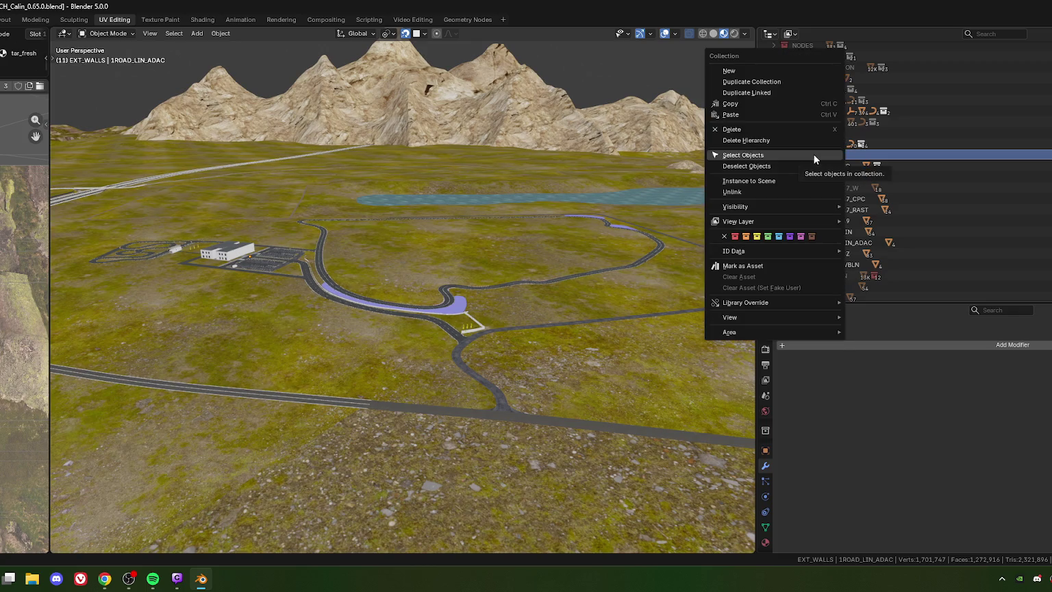
pyautogui.click(757, 158)
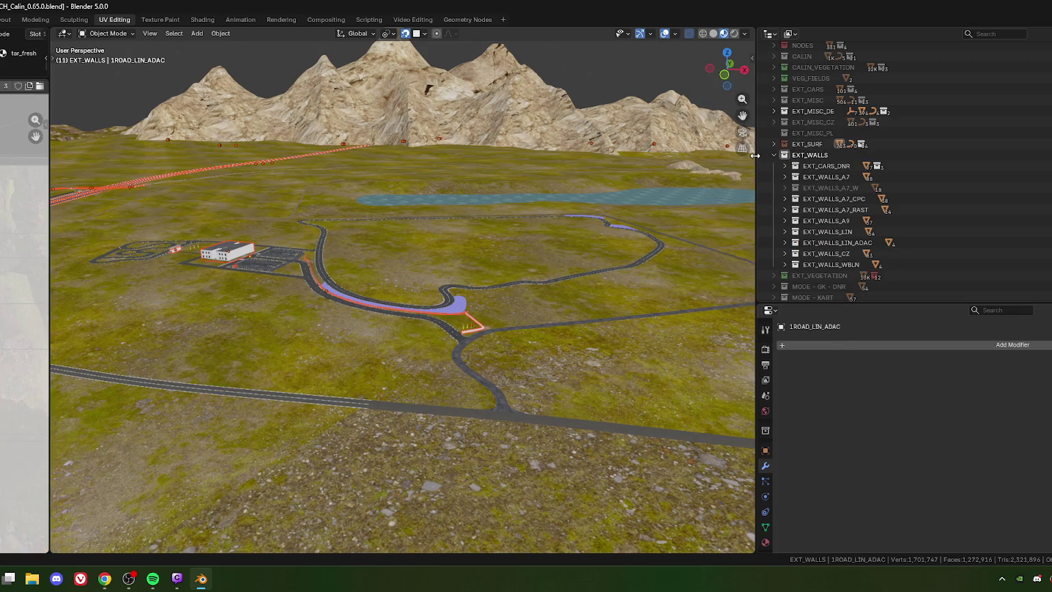
pyautogui.moveTo(518, 164)
pyautogui.mouseDown(button='middle')
pyautogui.moveTo(408, 245)
pyautogui.moveTo(229, 122)
pyautogui.mouseUp(button='middle')
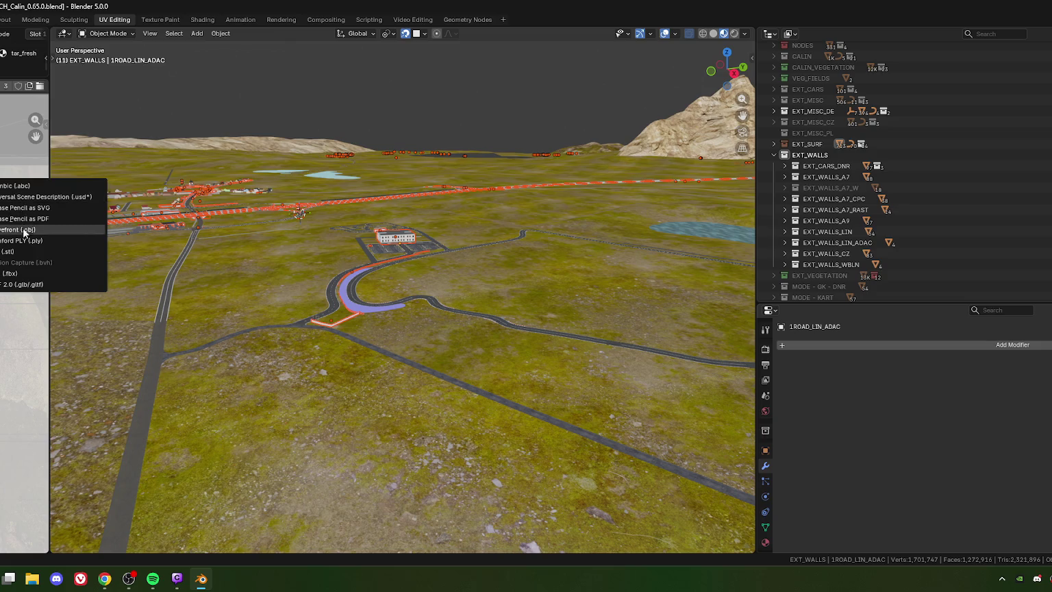
pyautogui.click(15, 273)
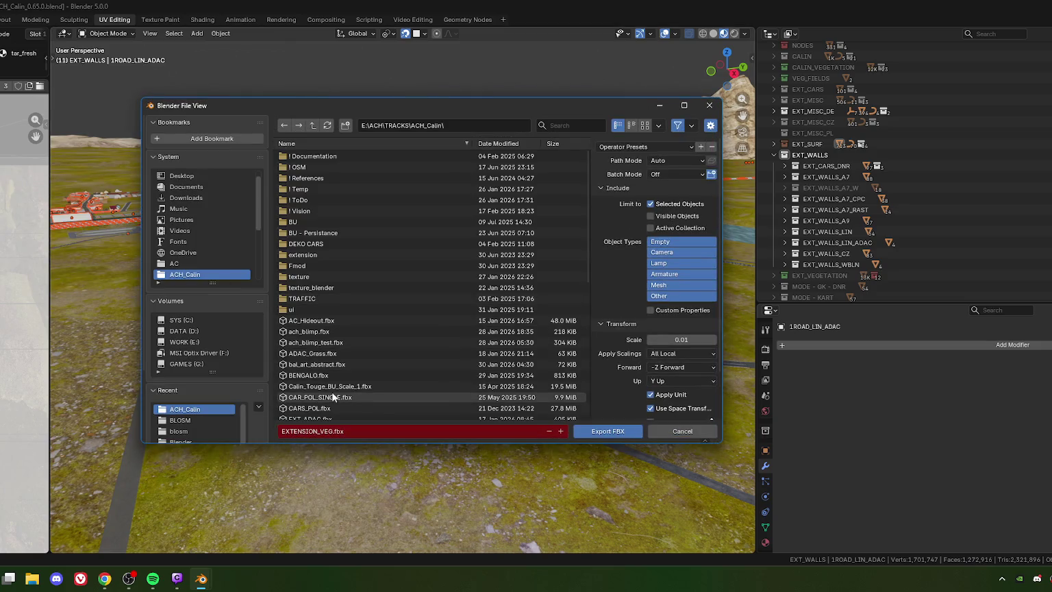
# Export the selected walls, overwriting EXTENSION_WALLS.fbx in the ACH_Calin folder
pyautogui.scroll(-3, 316, 376)
pyautogui.scroll(-2, 312, 357)
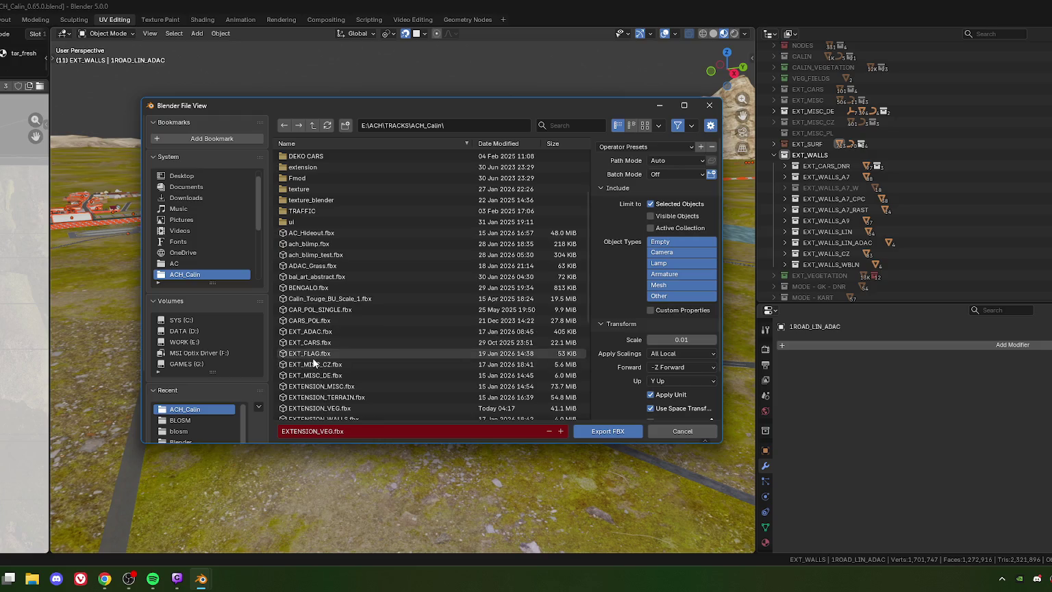
pyautogui.scroll(-1, 323, 377)
pyautogui.scroll(-1, 325, 380)
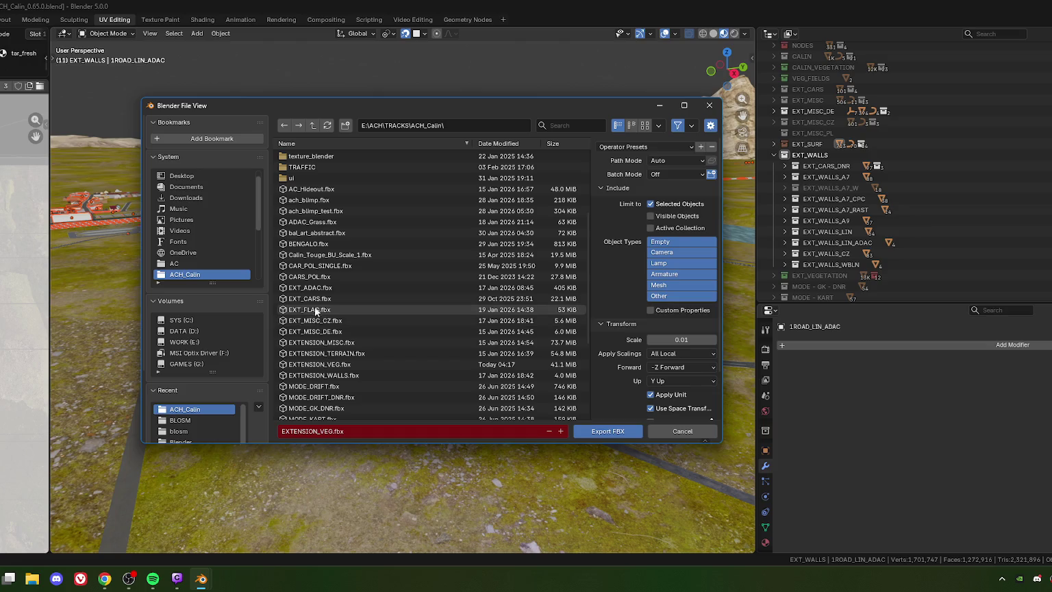
pyautogui.scroll(-2, 320, 332)
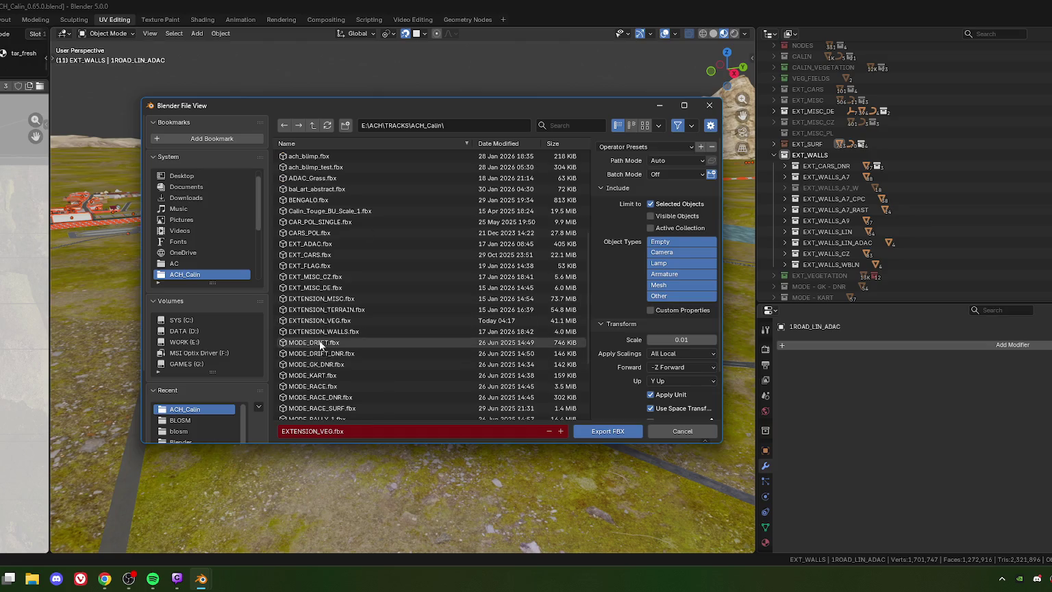
pyautogui.click(321, 331)
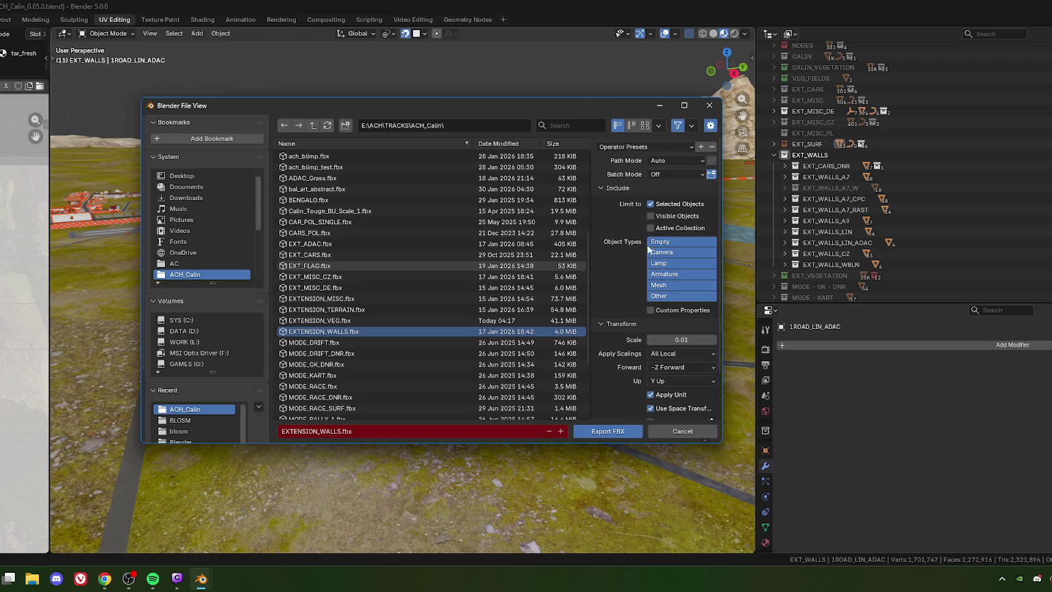
pyautogui.click(616, 432)
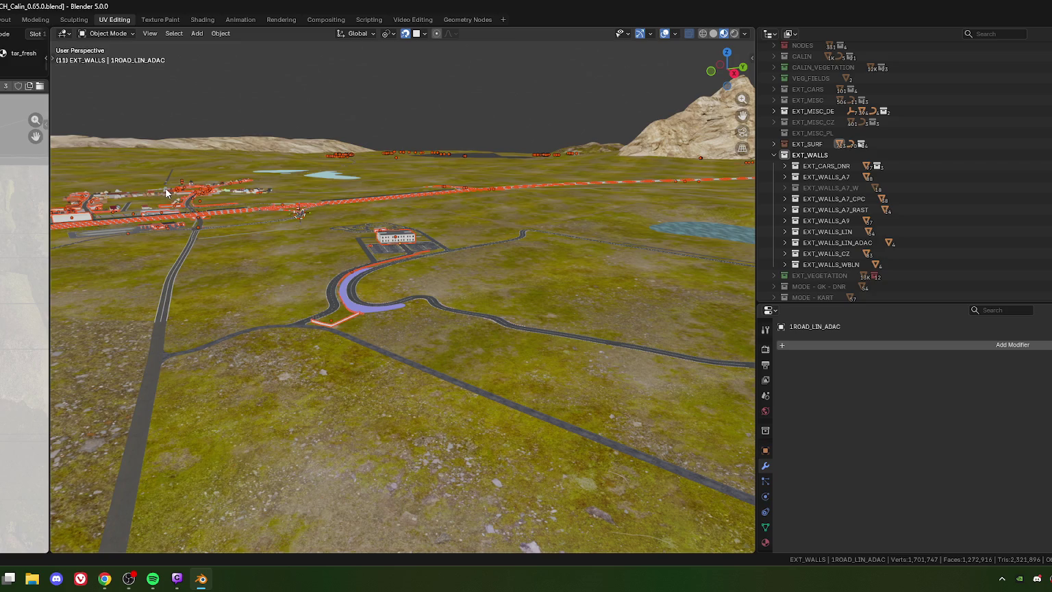
# Browse the Render, Output, View Layer, Tool and Object properties of 1ROAD_LIN_ADAC
pyautogui.click(765, 349)
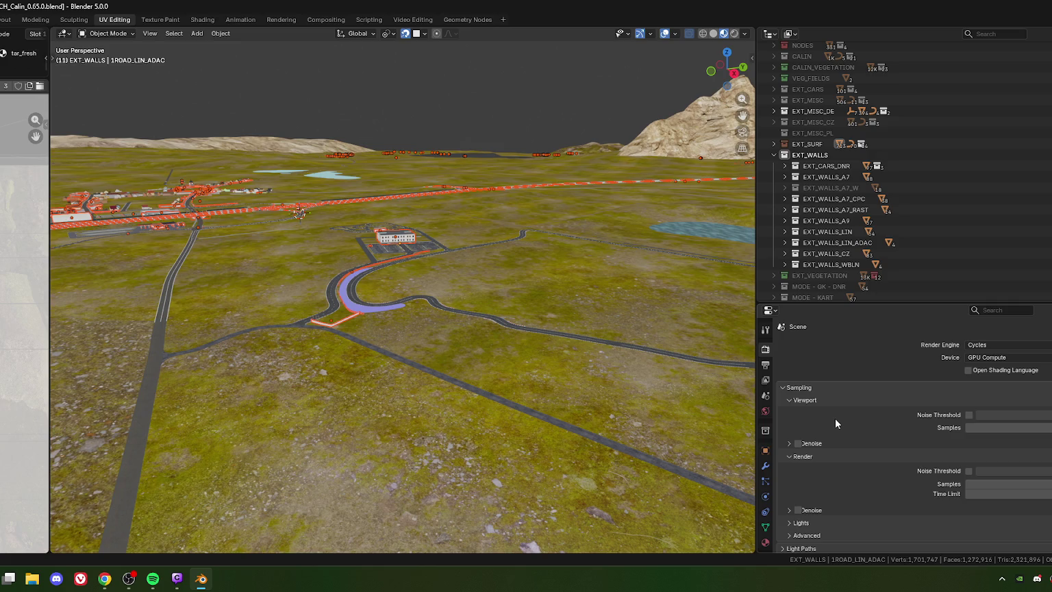
pyautogui.scroll(-1, 834, 419)
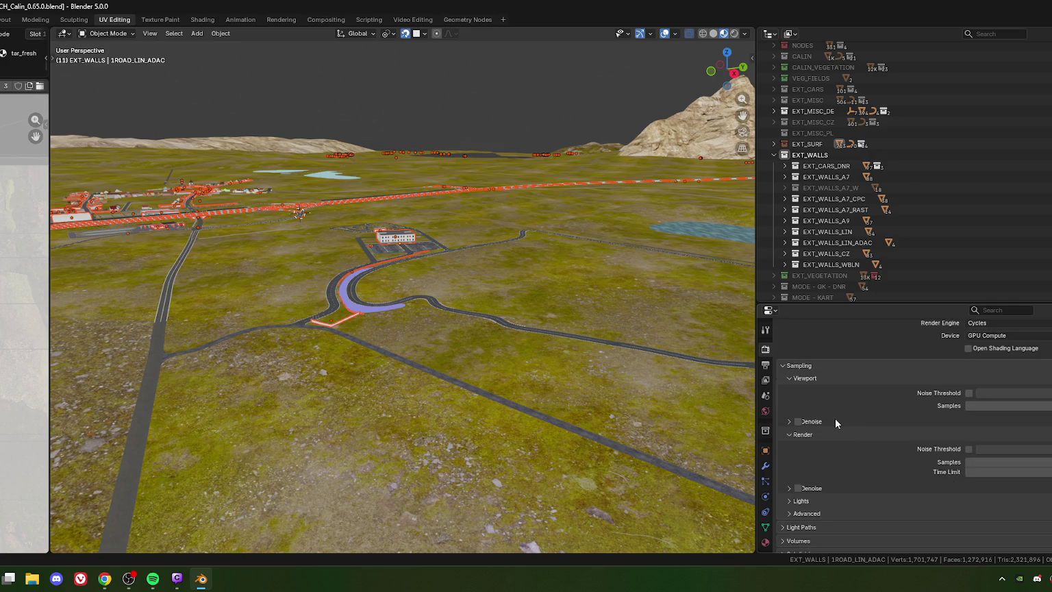
pyautogui.scroll(-5, 834, 417)
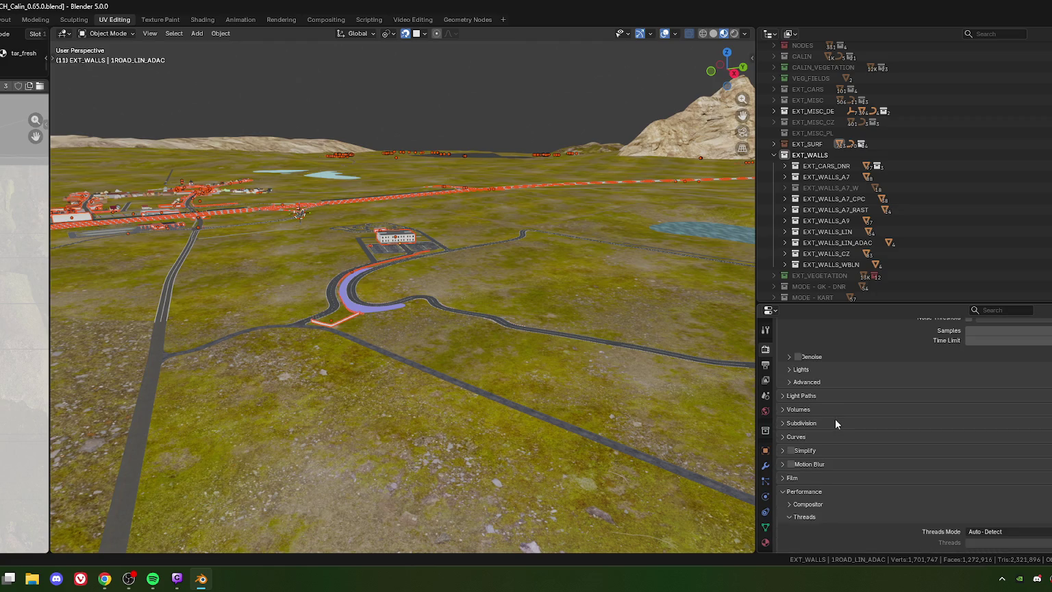
pyautogui.scroll(6, 834, 419)
pyautogui.click(764, 364)
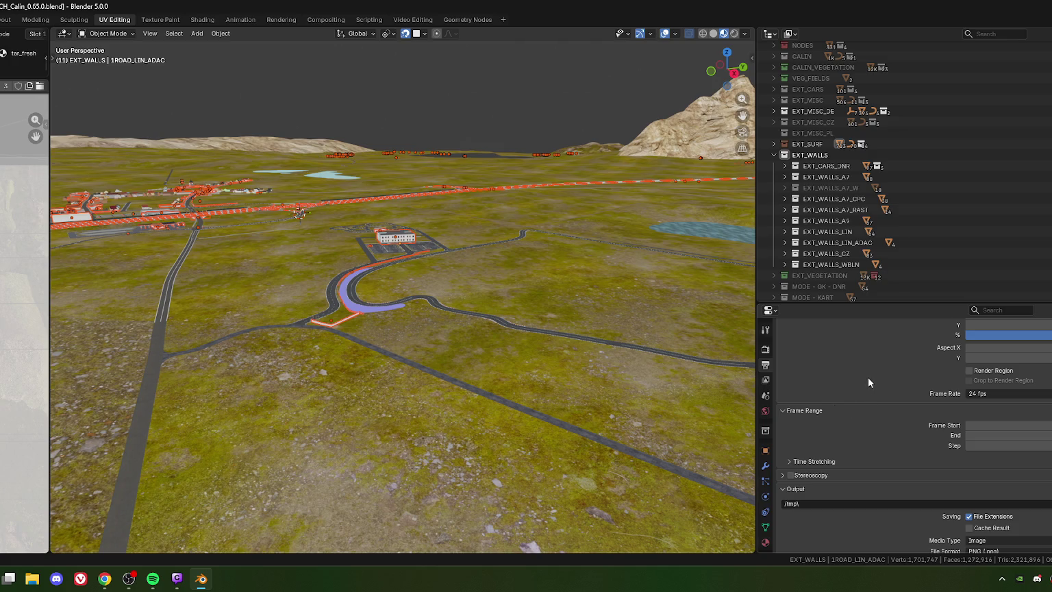
pyautogui.click(765, 380)
pyautogui.click(765, 350)
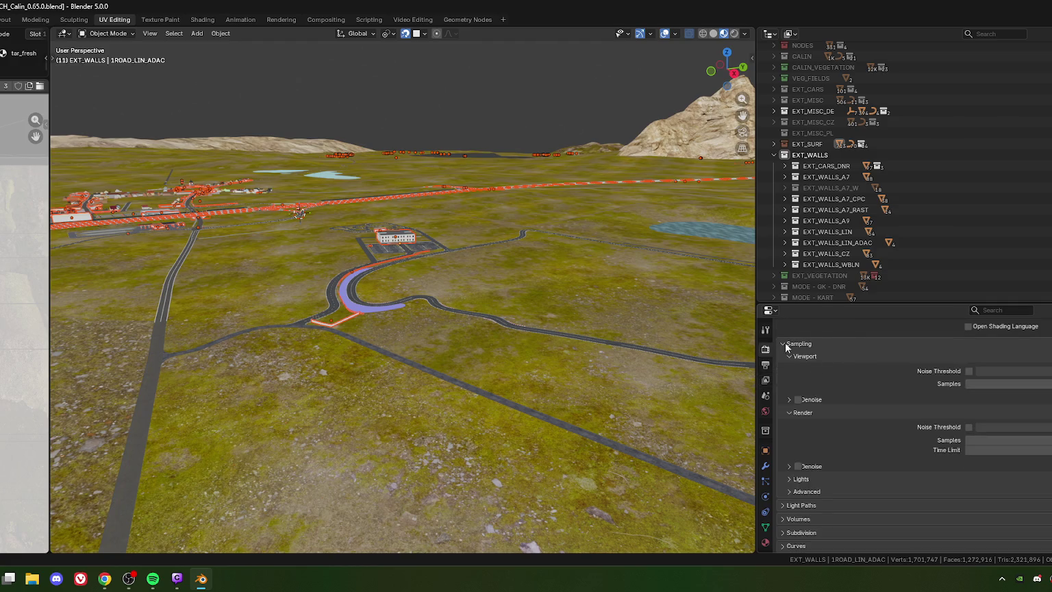
pyautogui.click(766, 332)
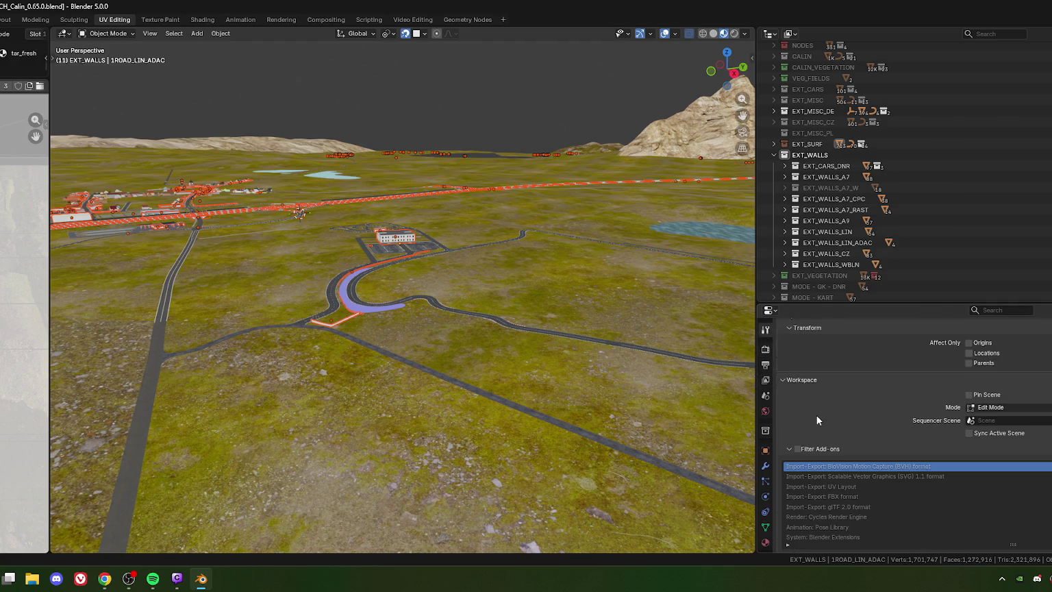
pyautogui.scroll(3, 812, 400)
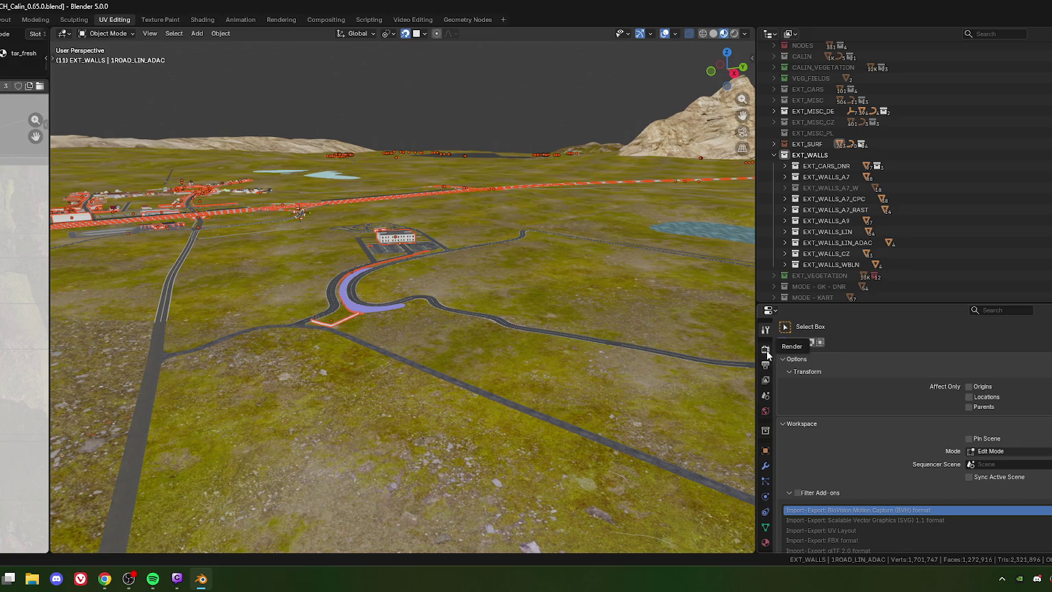
pyautogui.click(765, 349)
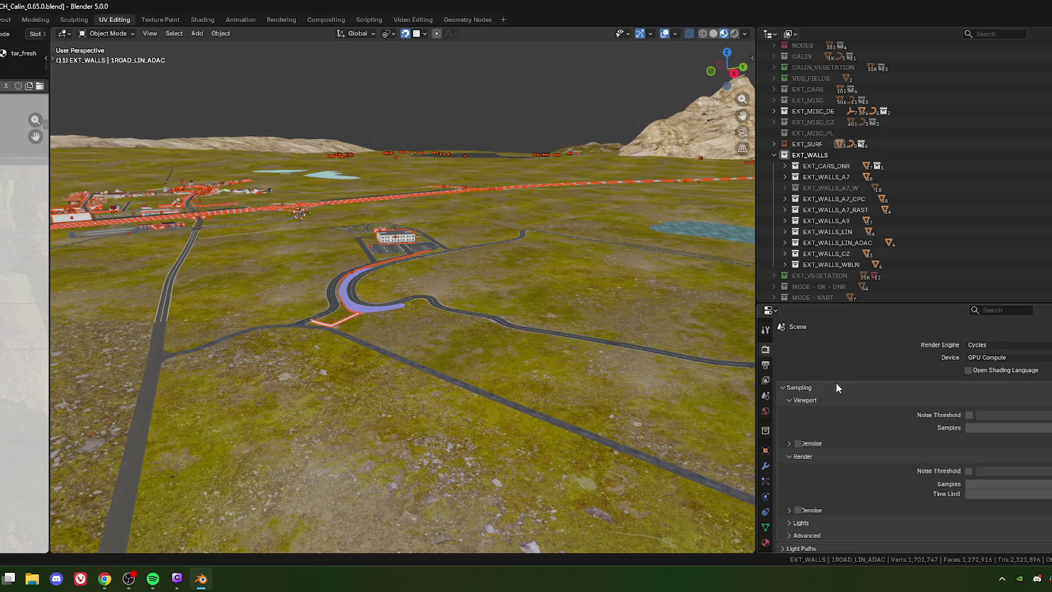
pyautogui.click(764, 450)
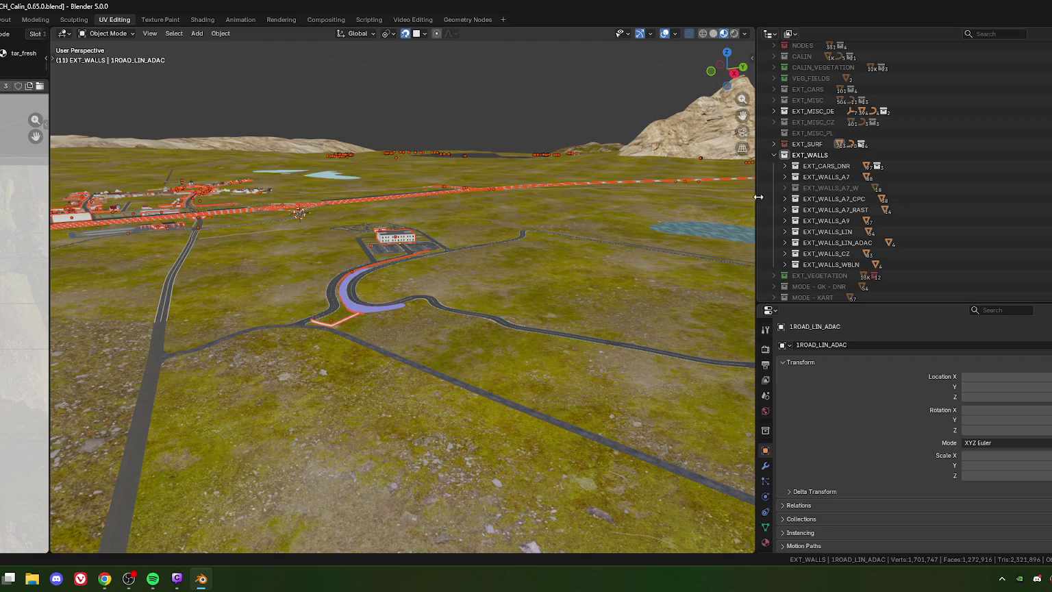
# Resize the 3D view against the side panels and orbit left across the track
pyautogui.moveTo(758, 197); pyautogui.dragTo(703, 197)
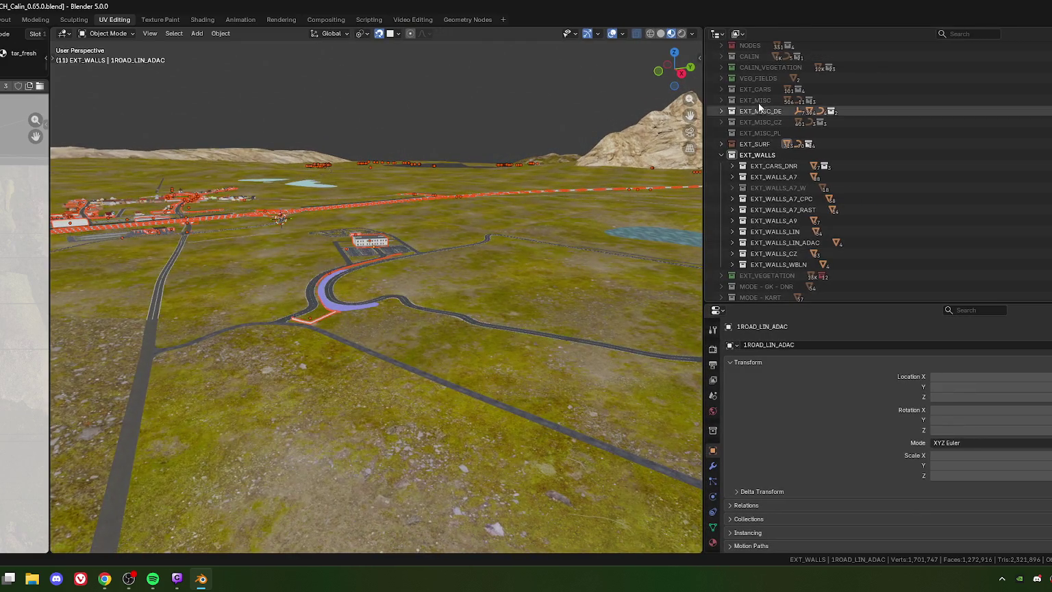
pyautogui.scroll(4, 757, 113)
pyautogui.scroll(-5, 754, 130)
pyautogui.scroll(6, 740, 141)
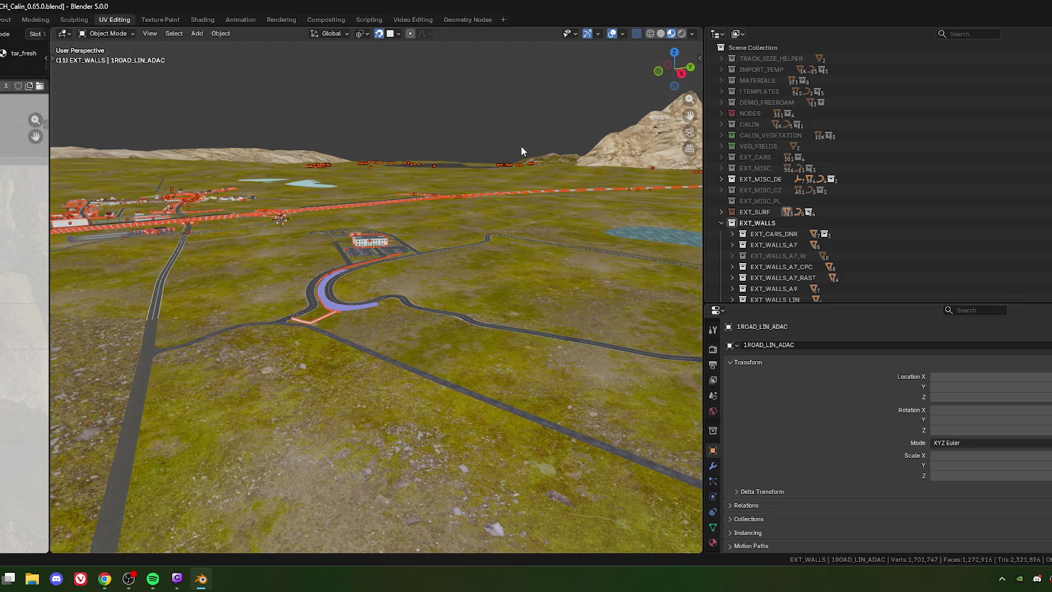
pyautogui.moveTo(497, 157); pyautogui.dragTo(229, 139, button='middle')
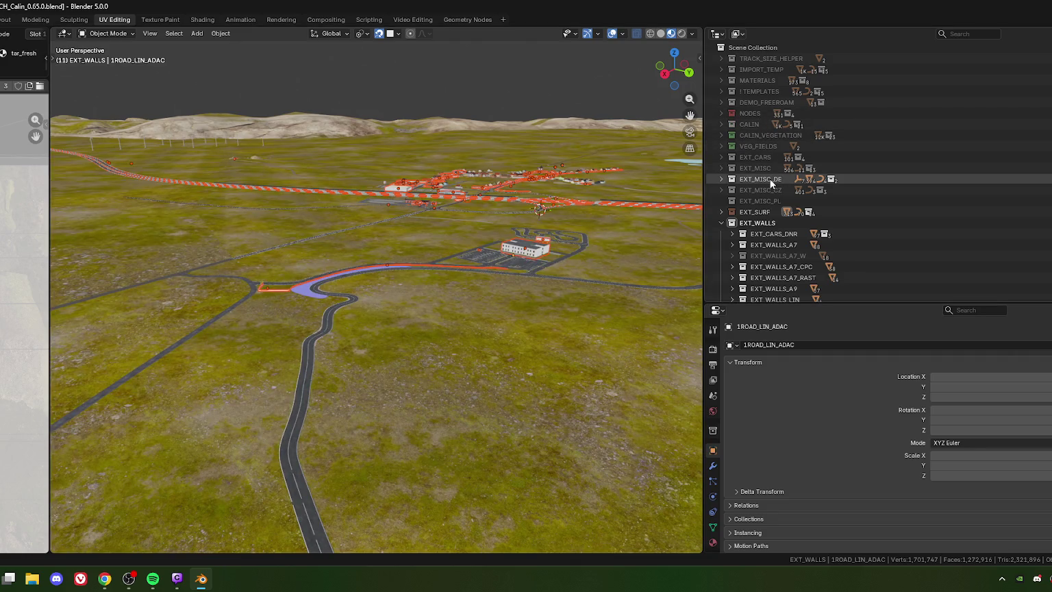
pyautogui.moveTo(704, 182); pyautogui.dragTo(801, 182)
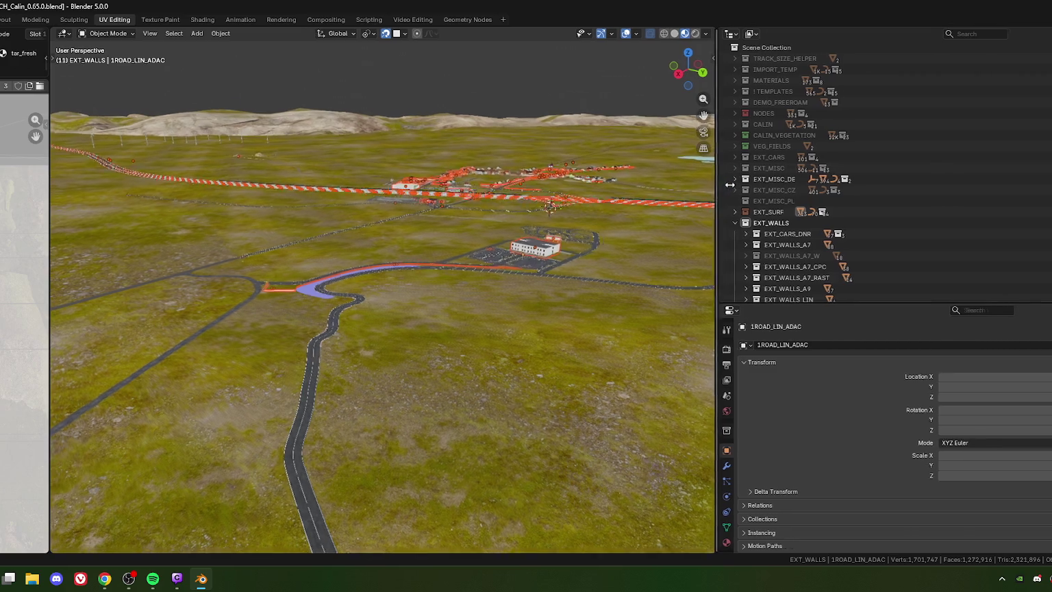
pyautogui.moveTo(753, 205); pyautogui.dragTo(505, 269, button='middle')
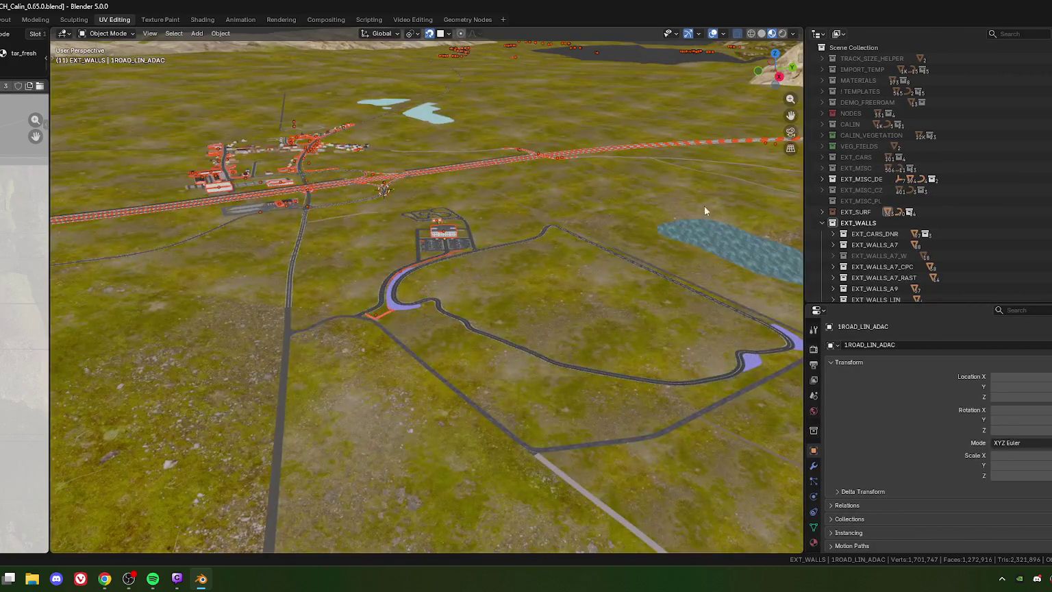
pyautogui.scroll(-3, 845, 203)
# Collapse EXT_WALLS and expand EXT_CARS in the Outliner
pyautogui.click(822, 157)
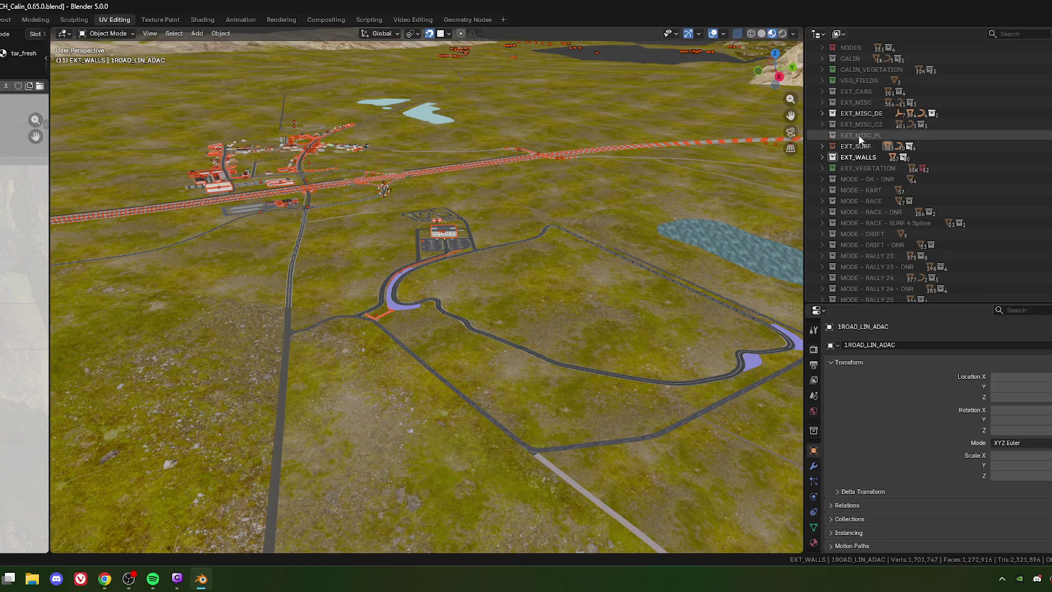
pyautogui.scroll(2, 860, 129)
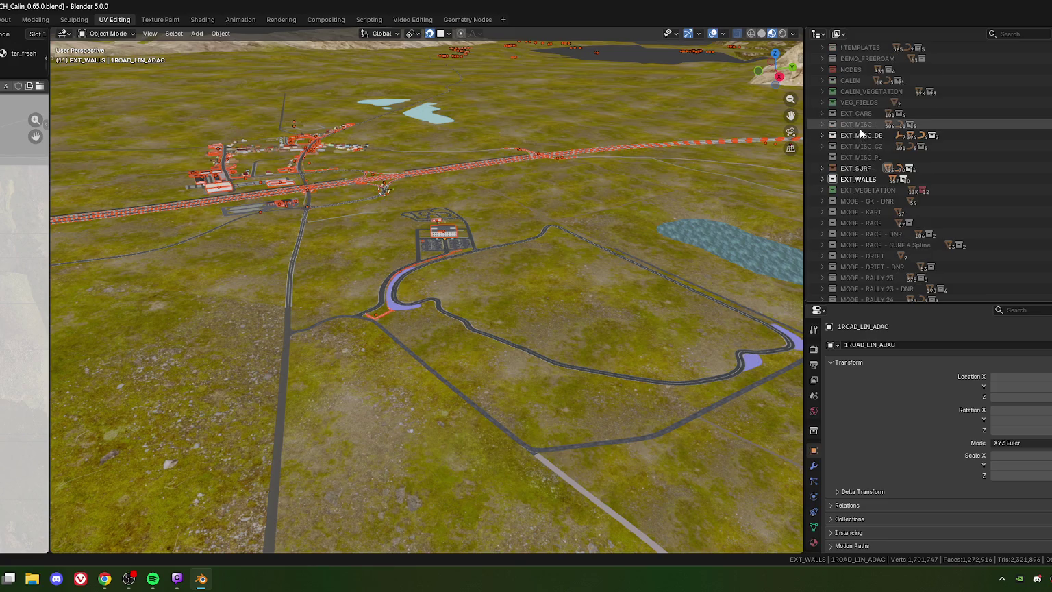
pyautogui.click(822, 113)
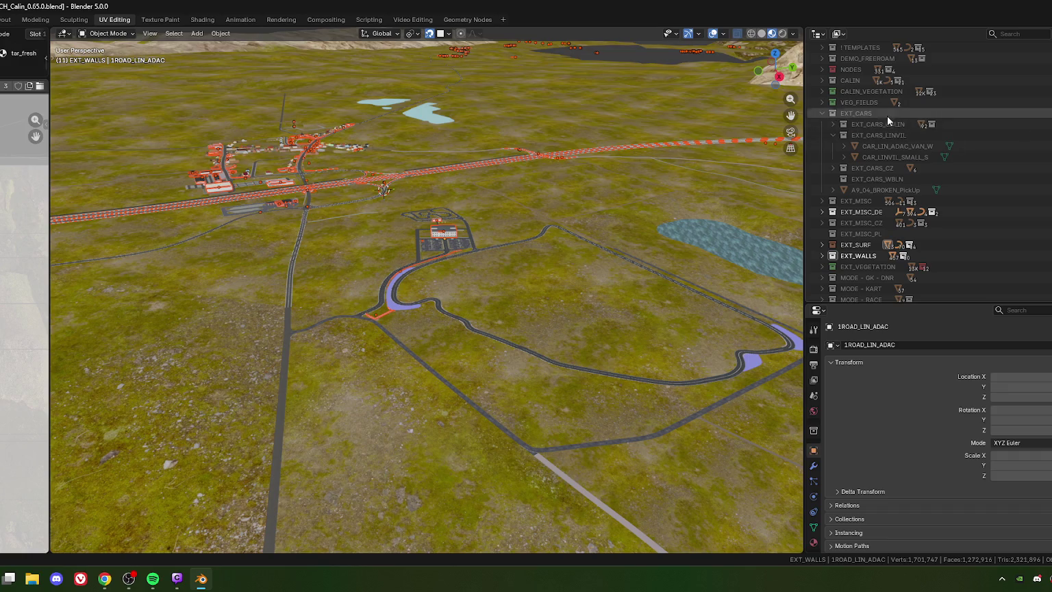
# Enable EXT_CARS_LINVIL and check the EXT_CARS_CALIN and EXT_CARS_CZ sub-collections
pyautogui.click(844, 135)
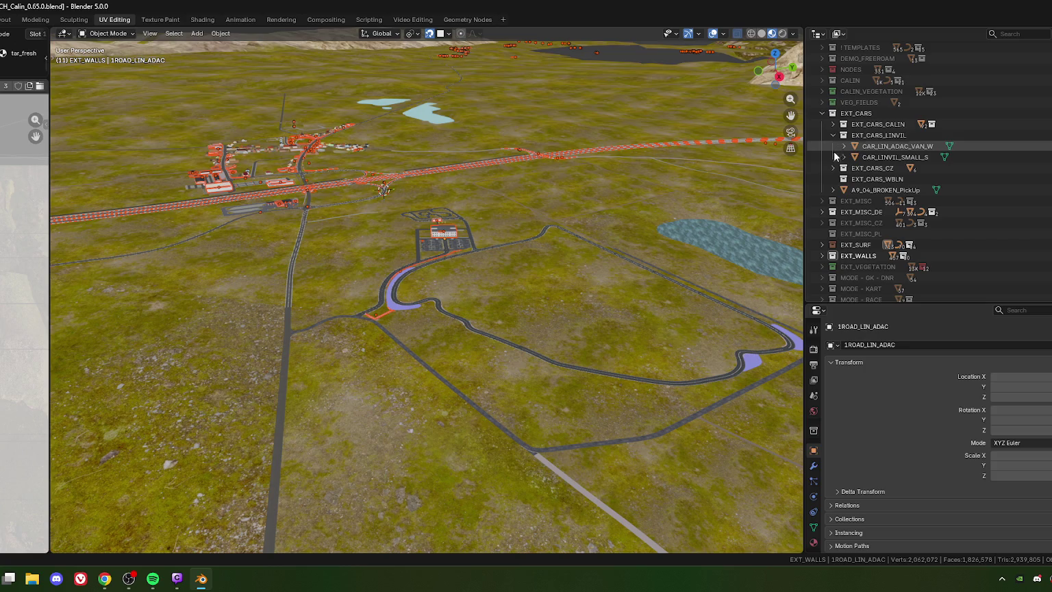
pyautogui.click(833, 136)
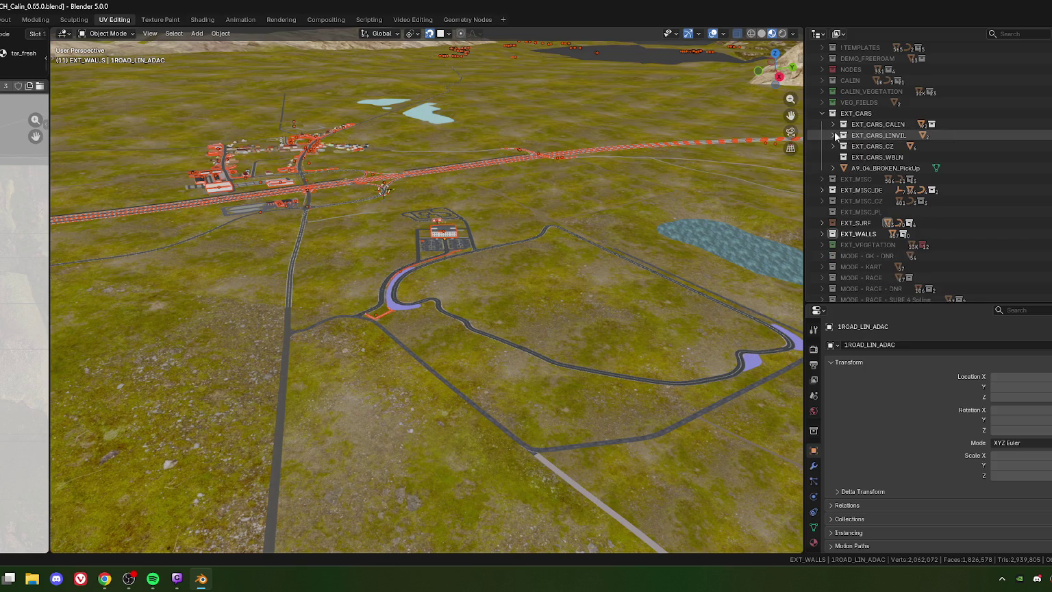
pyautogui.click(833, 124)
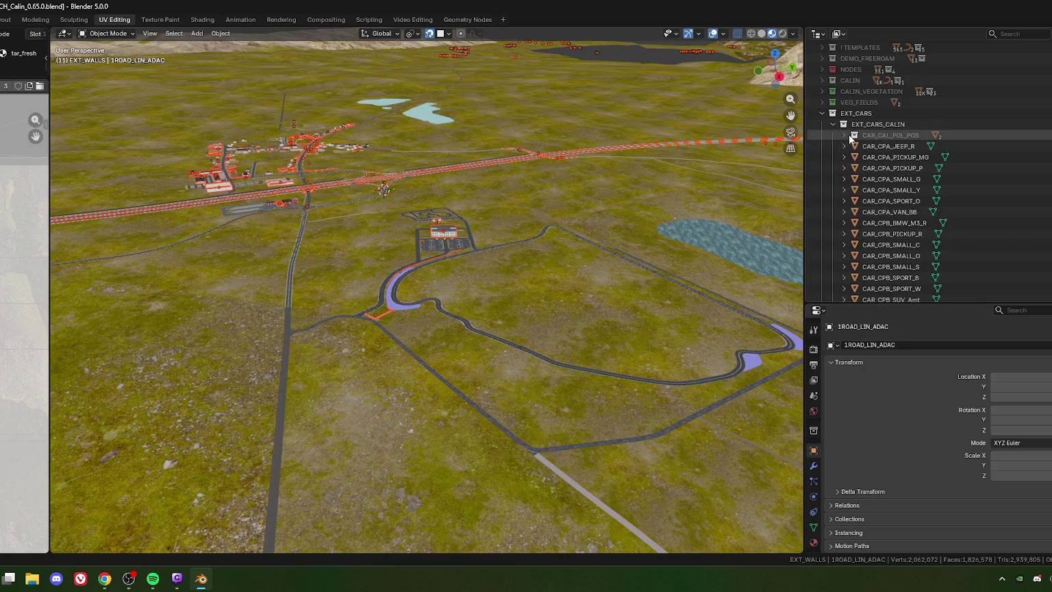
pyautogui.click(833, 124)
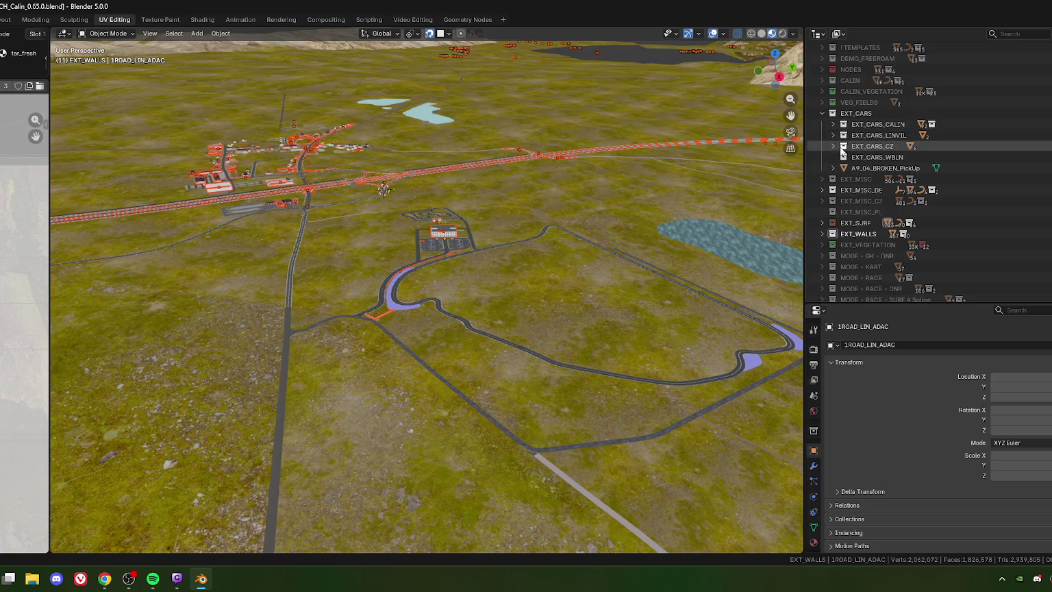
pyautogui.click(833, 146)
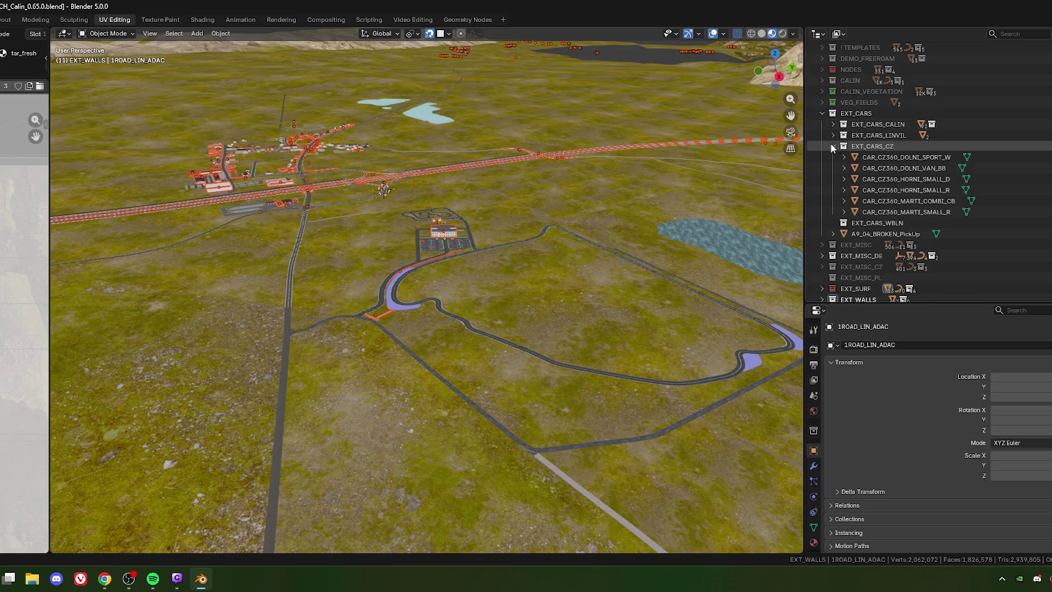
pyautogui.click(833, 146)
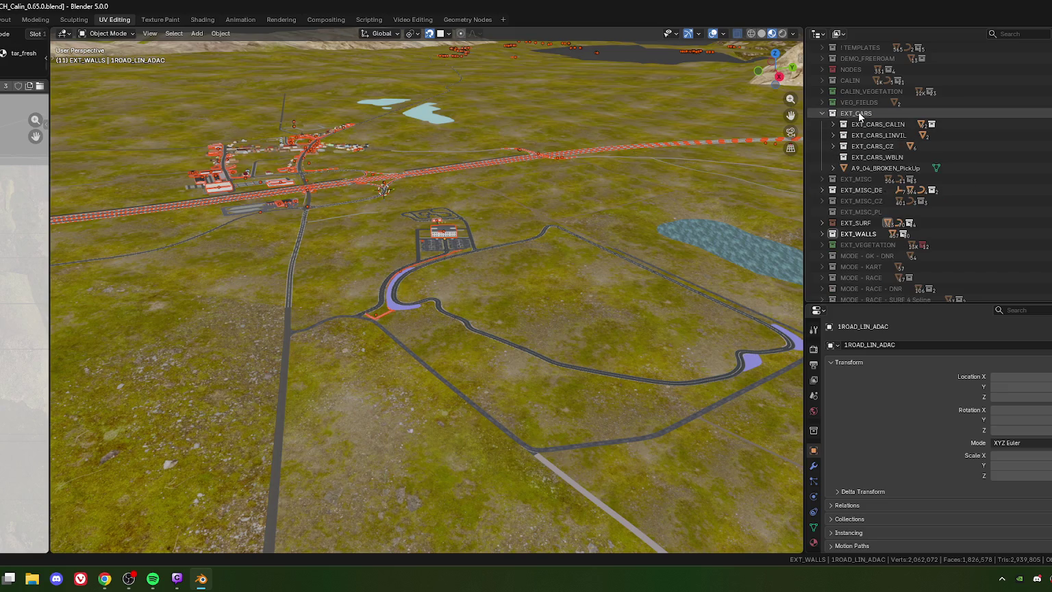
# Select all EXT_CARS objects and export them over EXT_CARS.fbx
pyautogui.rightClick(858, 113)
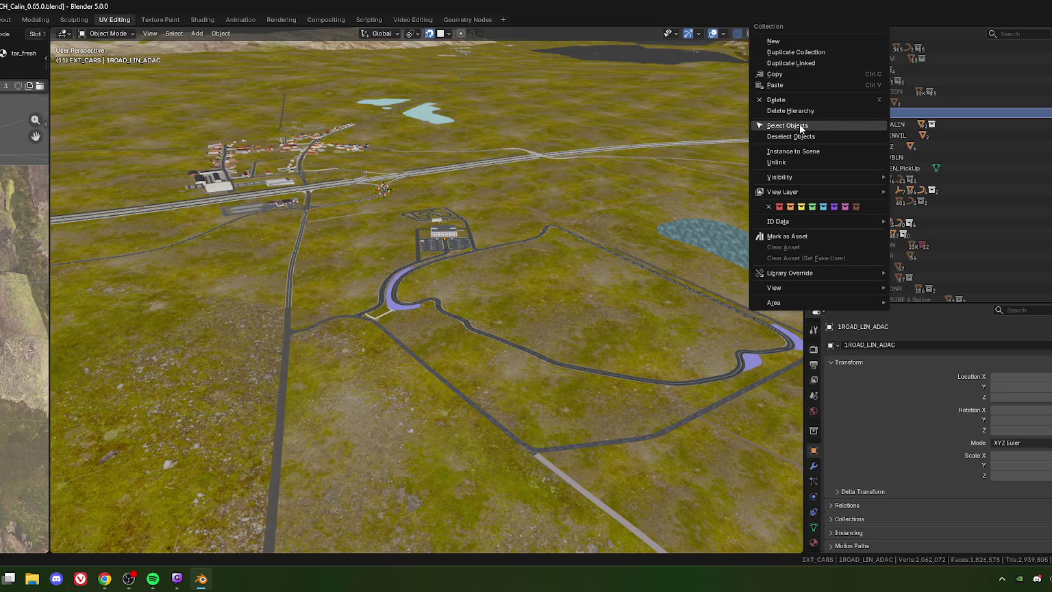
pyautogui.click(794, 126)
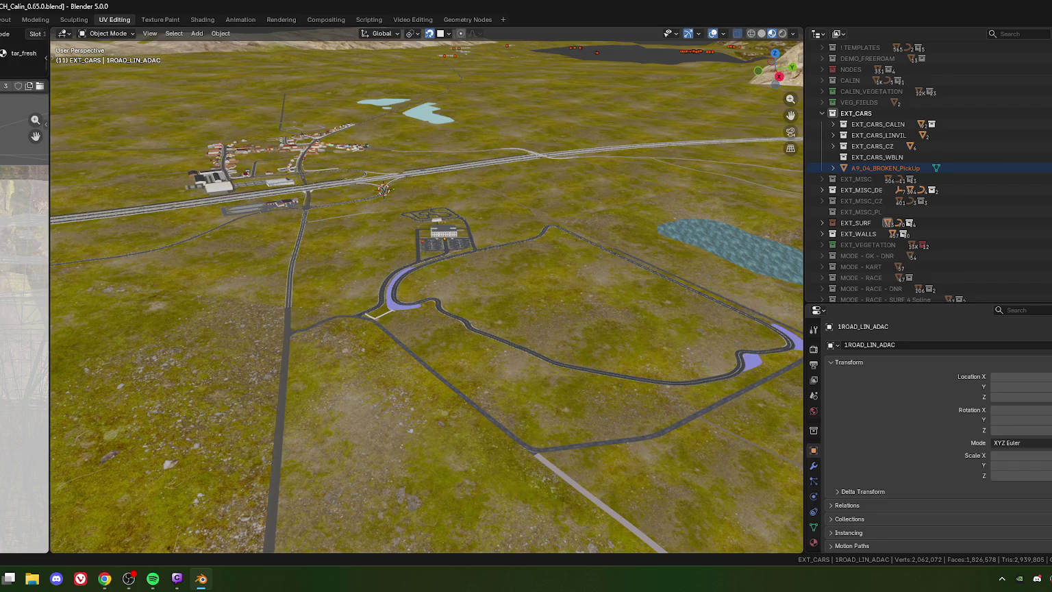
pyautogui.click(35, 273)
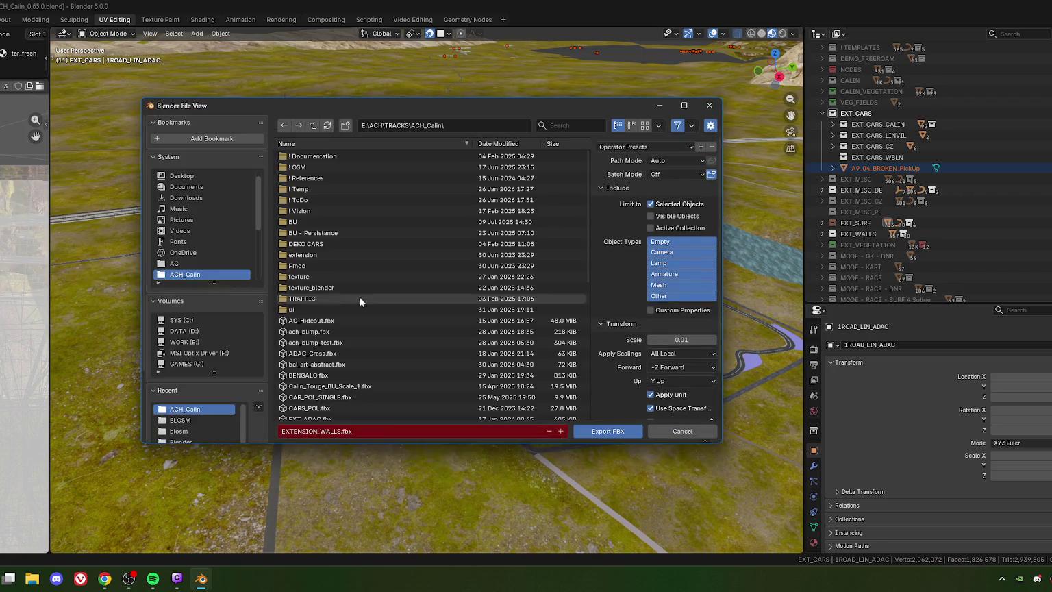
pyautogui.scroll(-3, 320, 363)
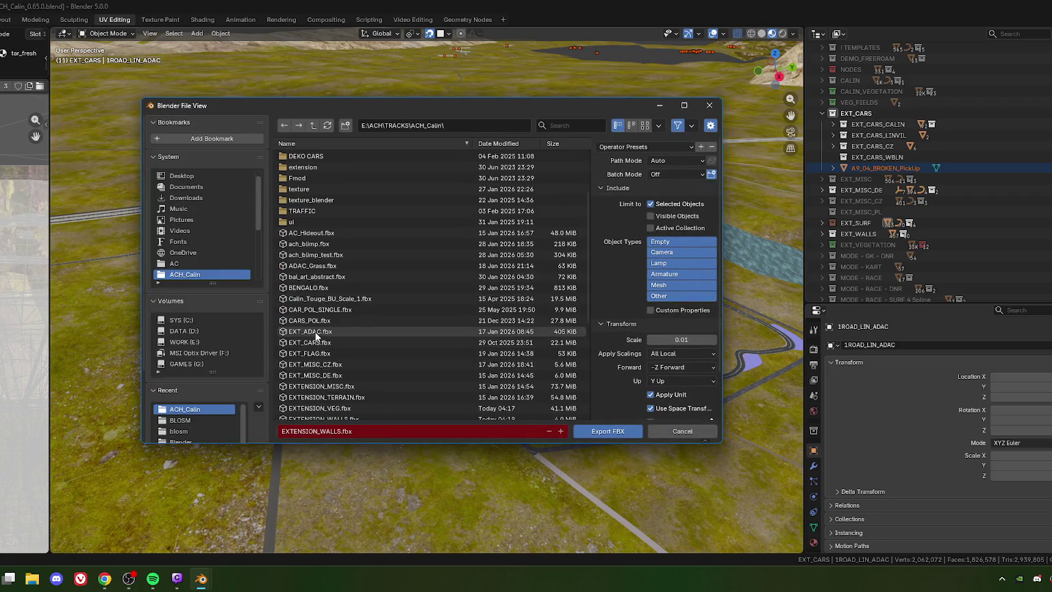
pyautogui.click(313, 344)
pyautogui.click(607, 431)
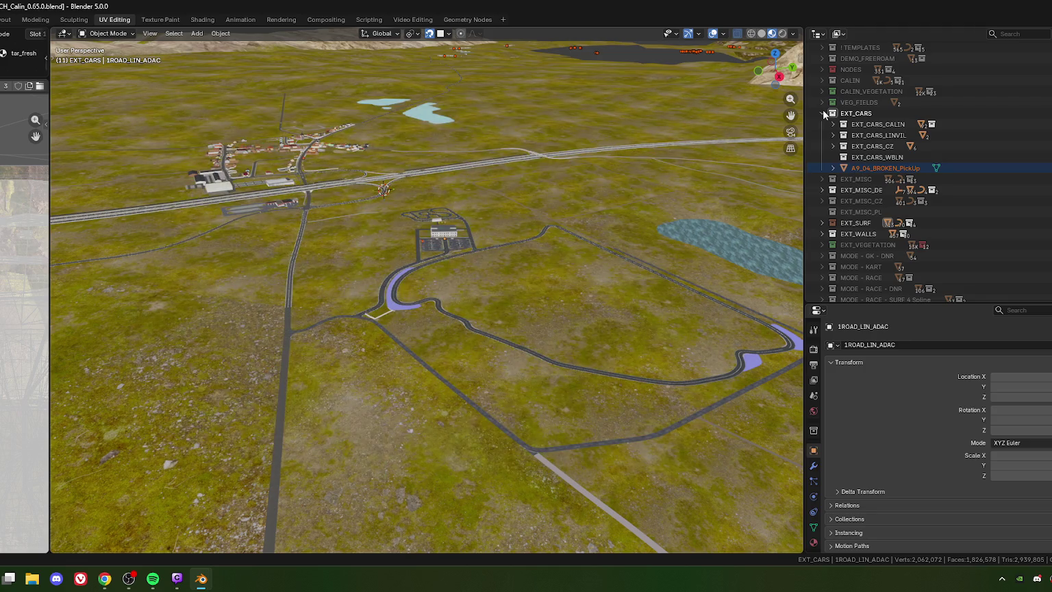
# Collapse EXT_CARS and exclude it from the scene
pyautogui.moveTo(673, 258)
pyautogui.mouseDown(button='middle')
pyautogui.moveTo(623, 282)
pyautogui.moveTo(636, 271)
pyautogui.mouseUp(button='middle')
pyautogui.click(822, 113)
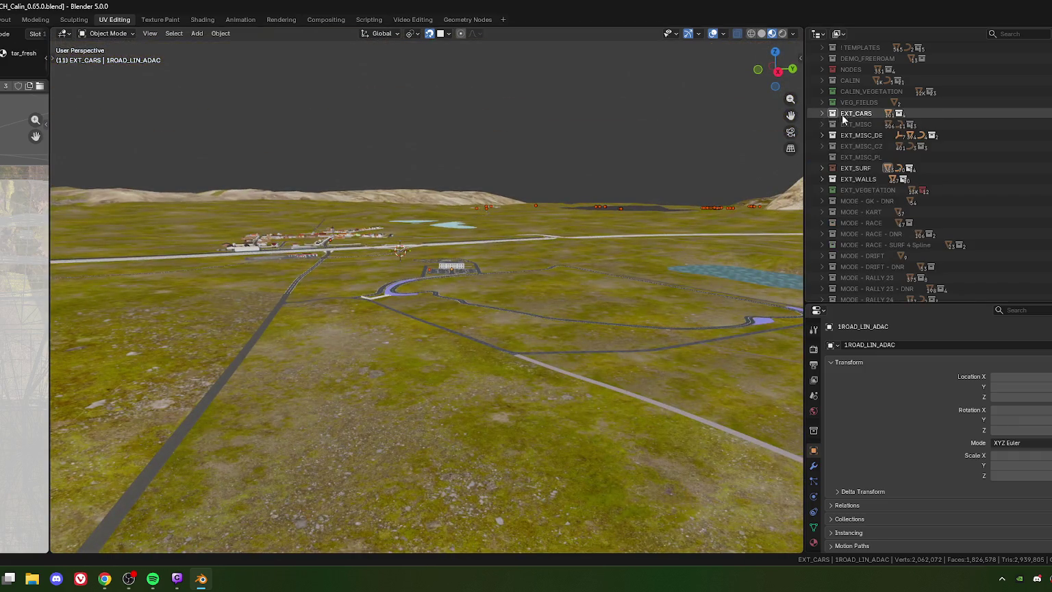
pyautogui.click(832, 113)
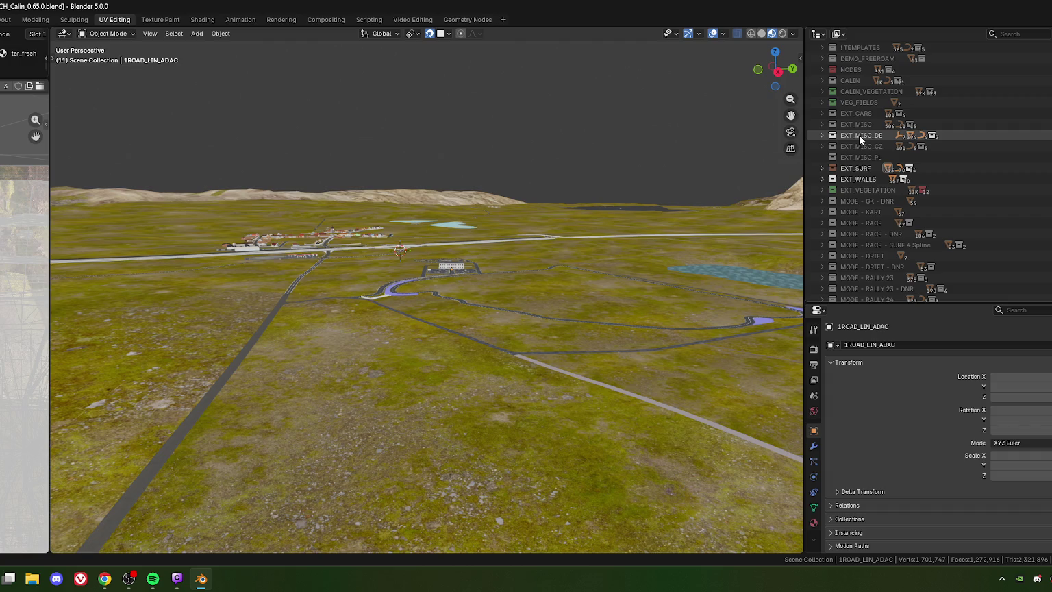
# Inspect EXT_MISC_DE's sub-collections, including LINTHE_BPARK, LINTHE_ADAC and EXT_MISC_DE_WBLN
pyautogui.click(822, 135)
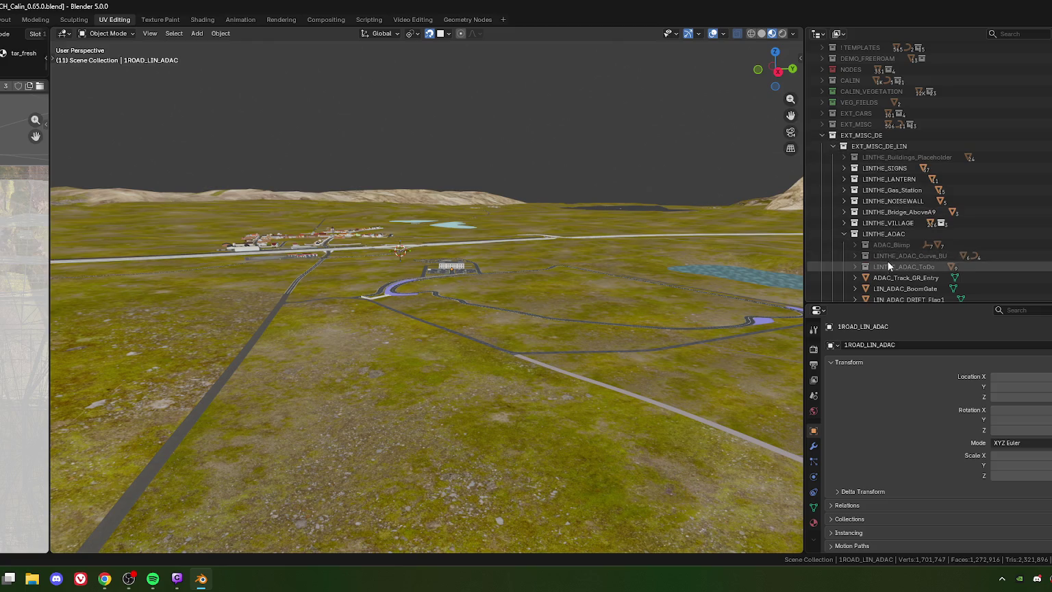
pyautogui.scroll(-3, 881, 226)
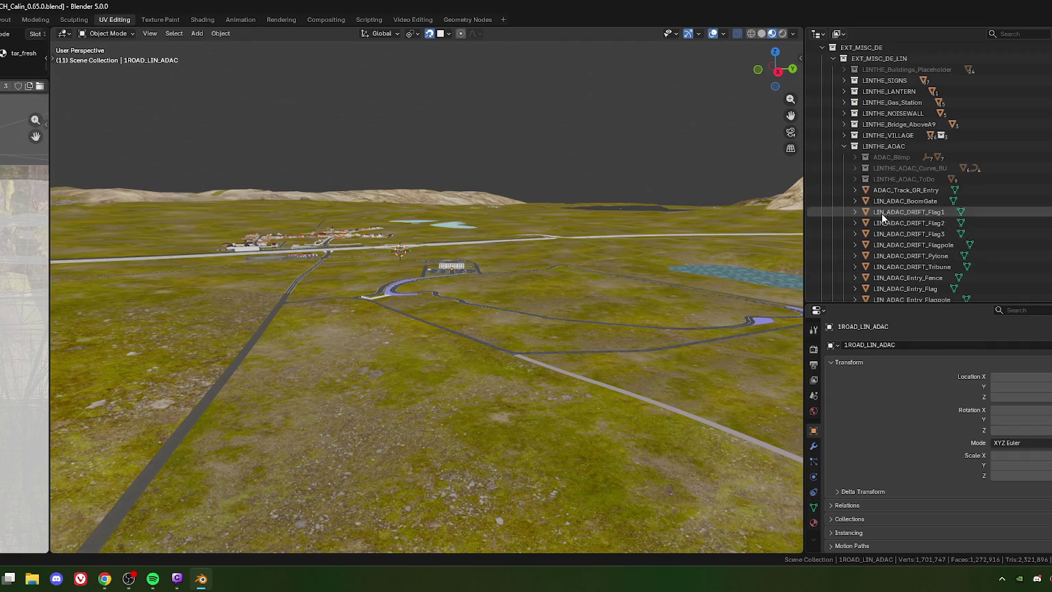
pyautogui.scroll(-5, 882, 219)
pyautogui.scroll(-2, 880, 247)
pyautogui.scroll(-2, 880, 246)
pyautogui.scroll(3, 881, 250)
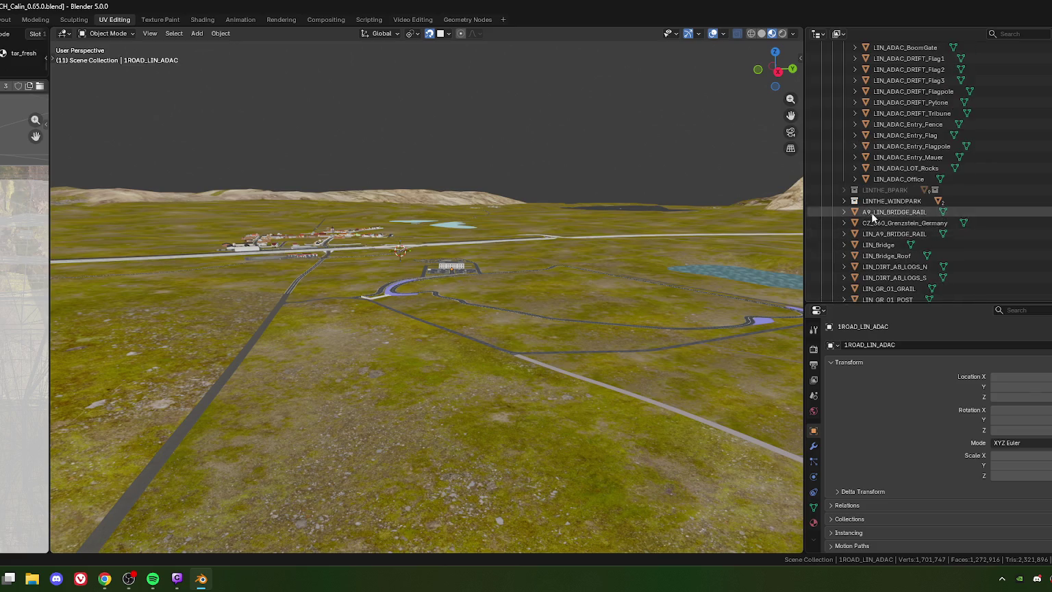
pyautogui.click(844, 190)
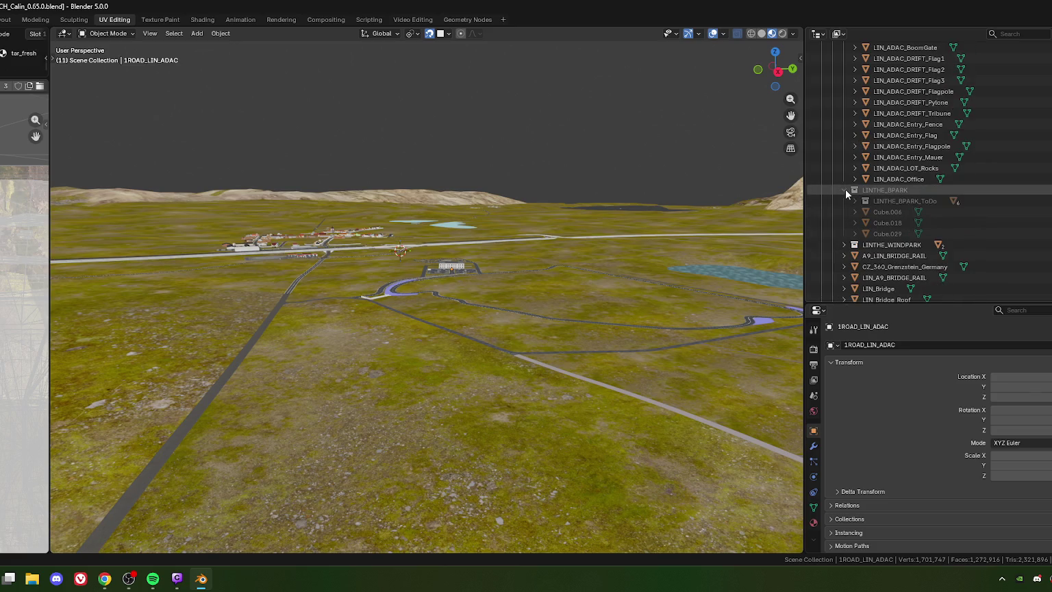
pyautogui.scroll(5, 846, 202)
pyautogui.scroll(1, 852, 233)
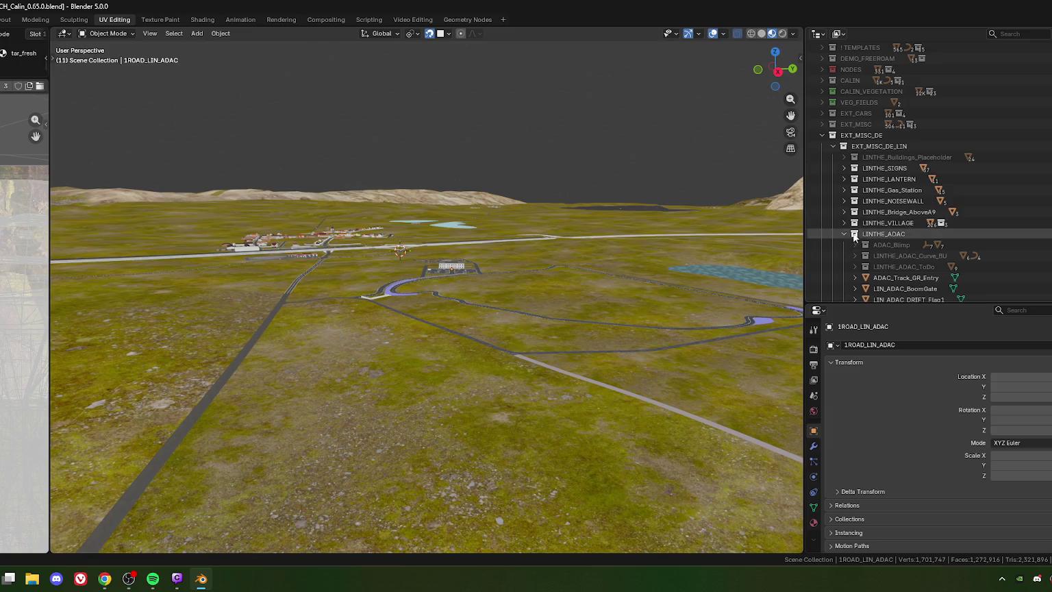
pyautogui.click(844, 233)
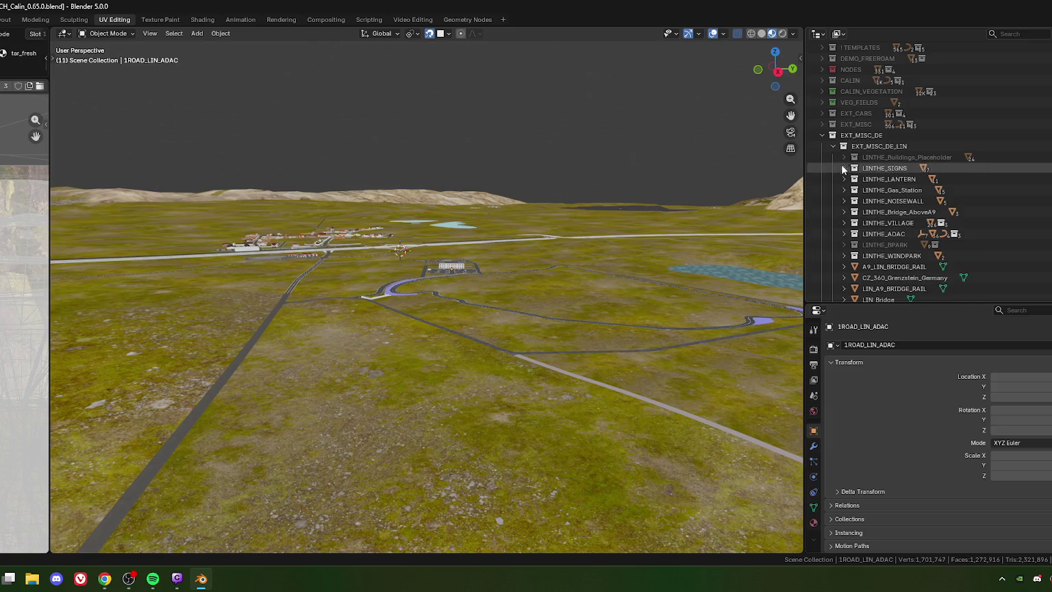
pyautogui.click(832, 147)
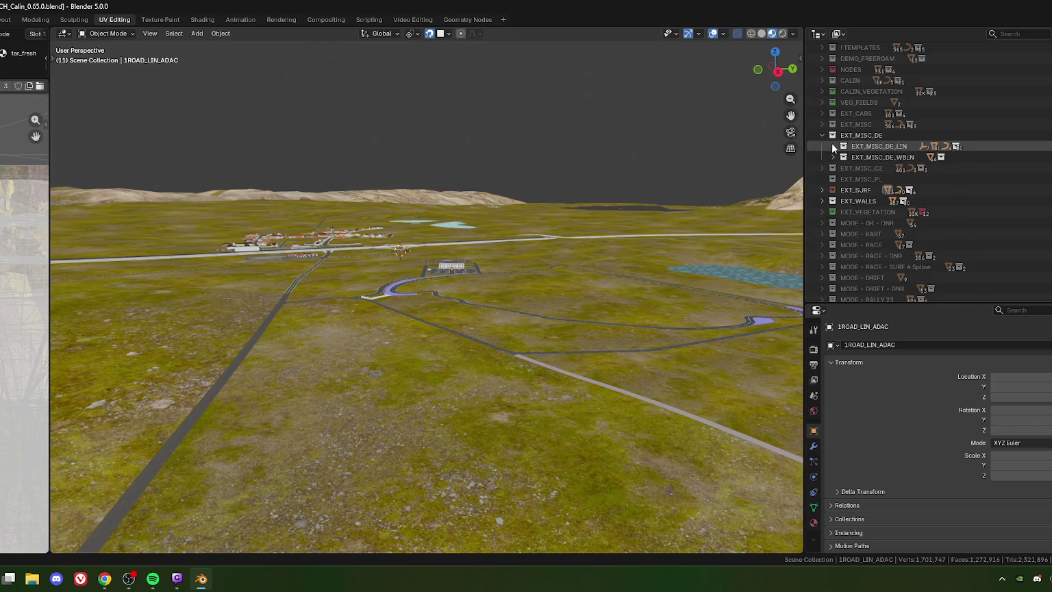
pyautogui.click(832, 157)
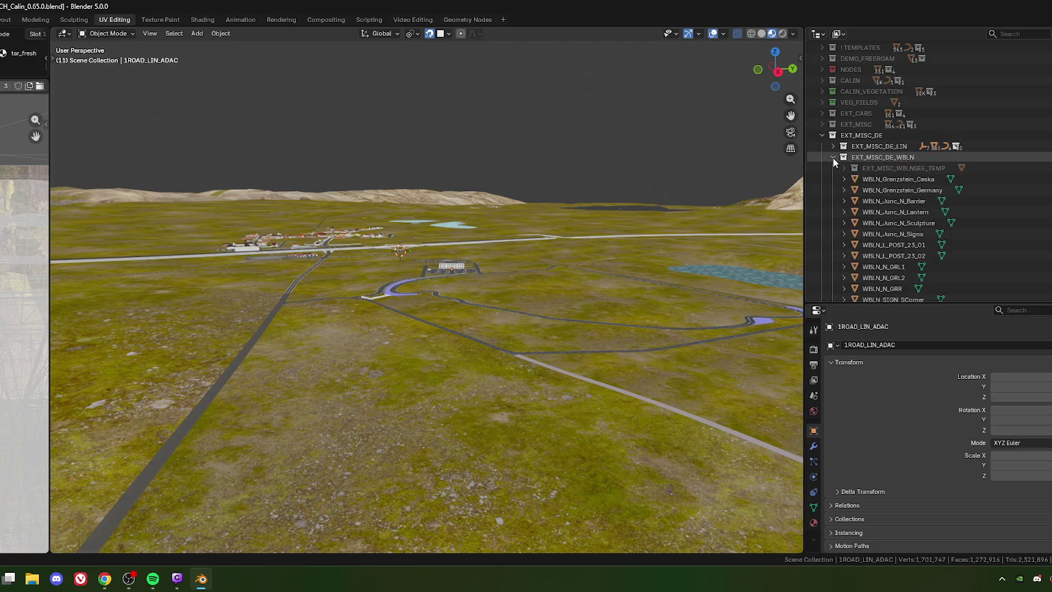
pyautogui.scroll(-5, 854, 197)
pyautogui.scroll(4, 853, 197)
pyautogui.click(823, 146)
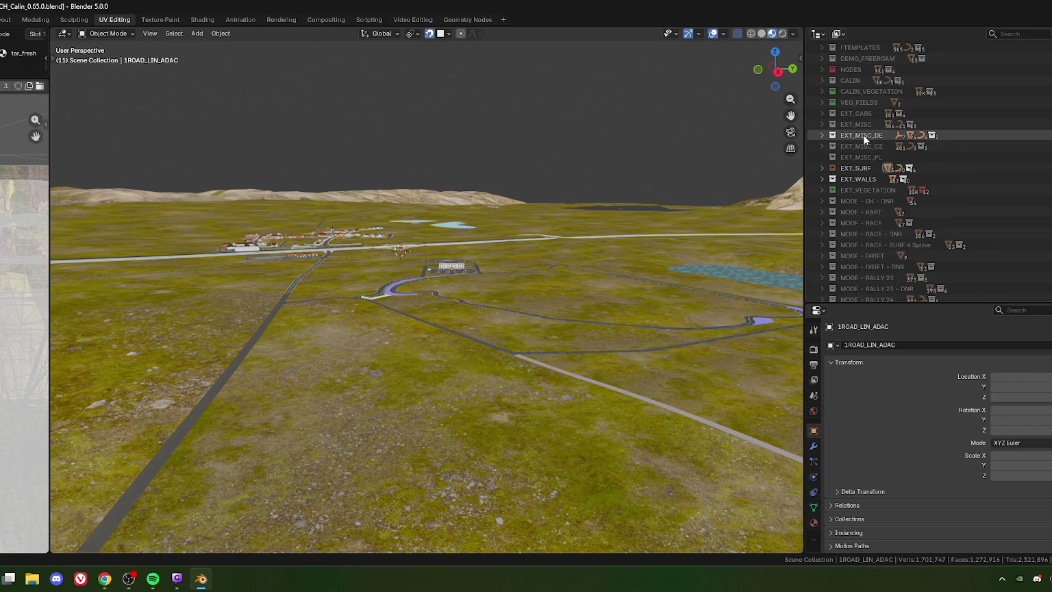
# Select all EXT_MISC_DE objects and export them over EXT_MISC_DE.fbx
pyautogui.rightClick(863, 137)
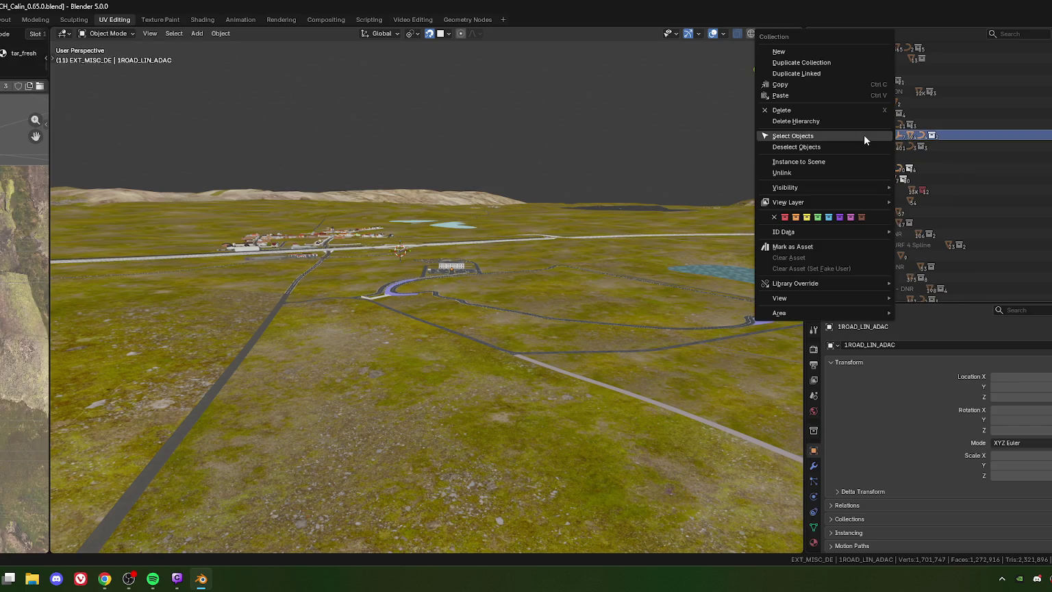
pyautogui.click(791, 135)
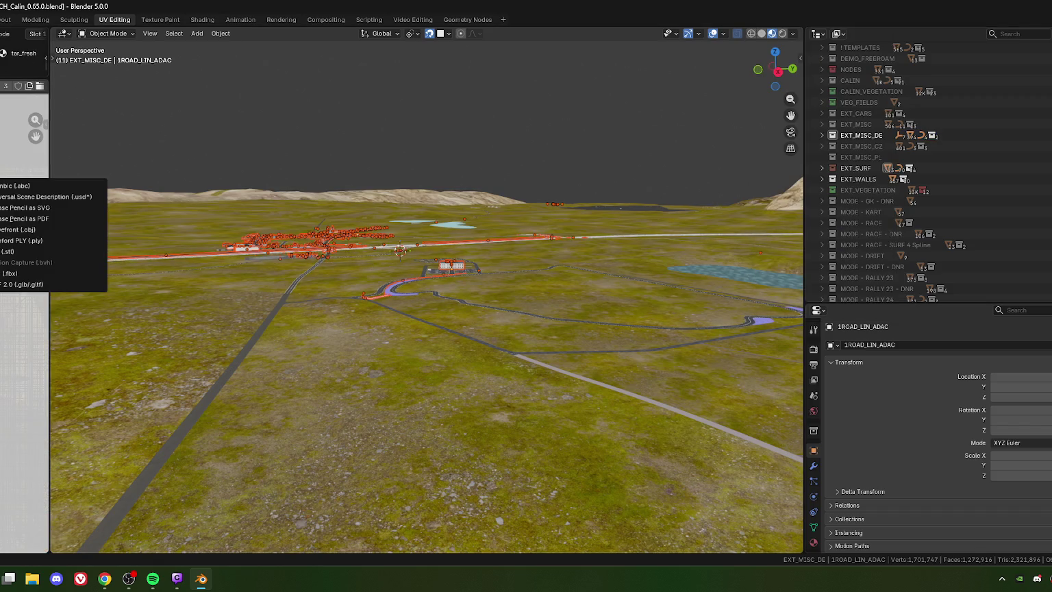
pyautogui.click(47, 274)
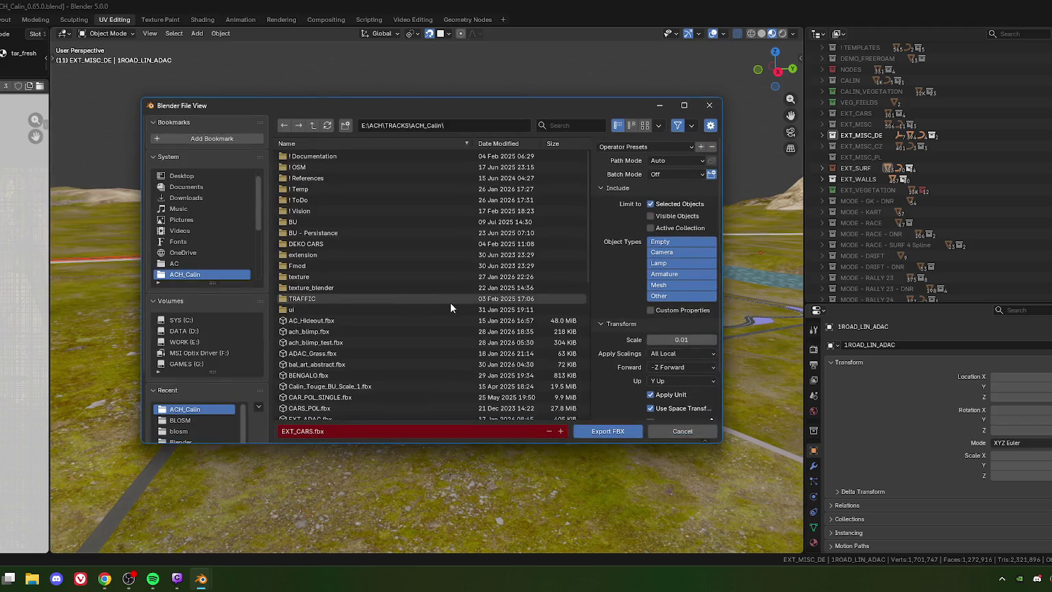
pyautogui.scroll(-2, 332, 389)
pyautogui.scroll(-1, 332, 389)
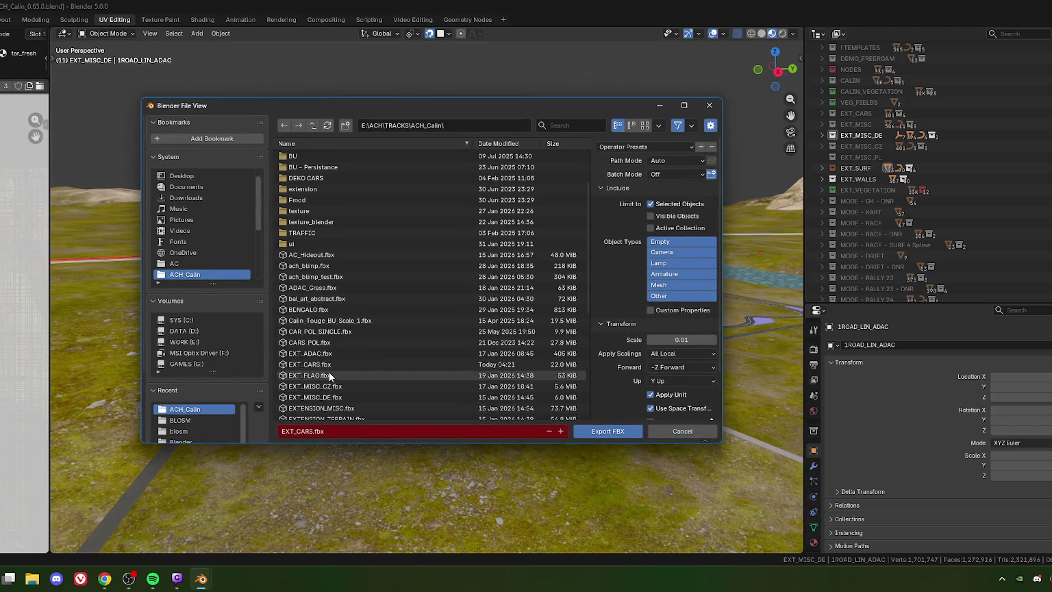
pyautogui.scroll(-1, 311, 374)
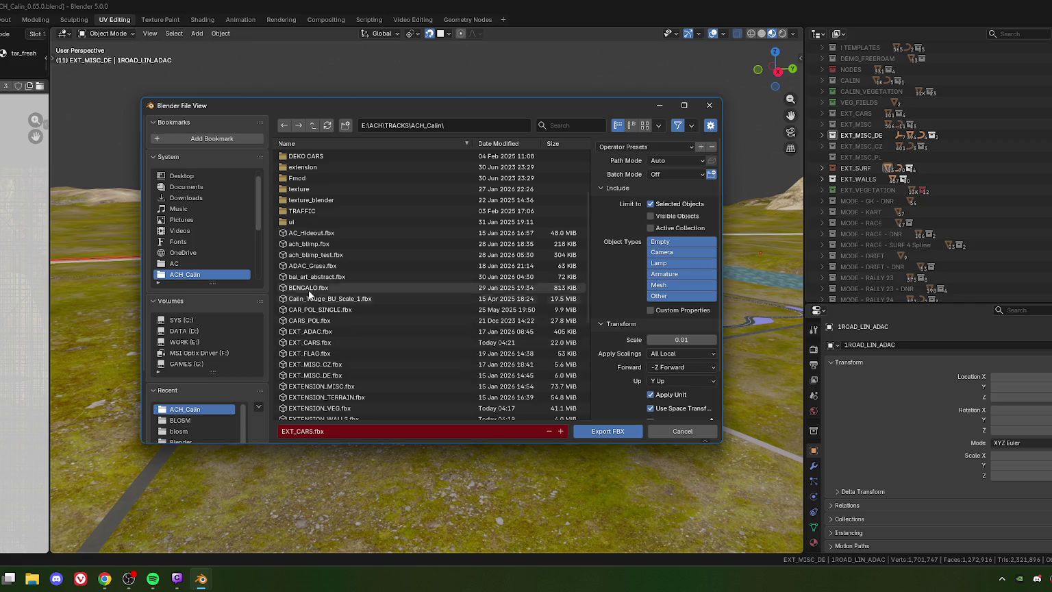
pyautogui.click(314, 374)
pyautogui.click(601, 431)
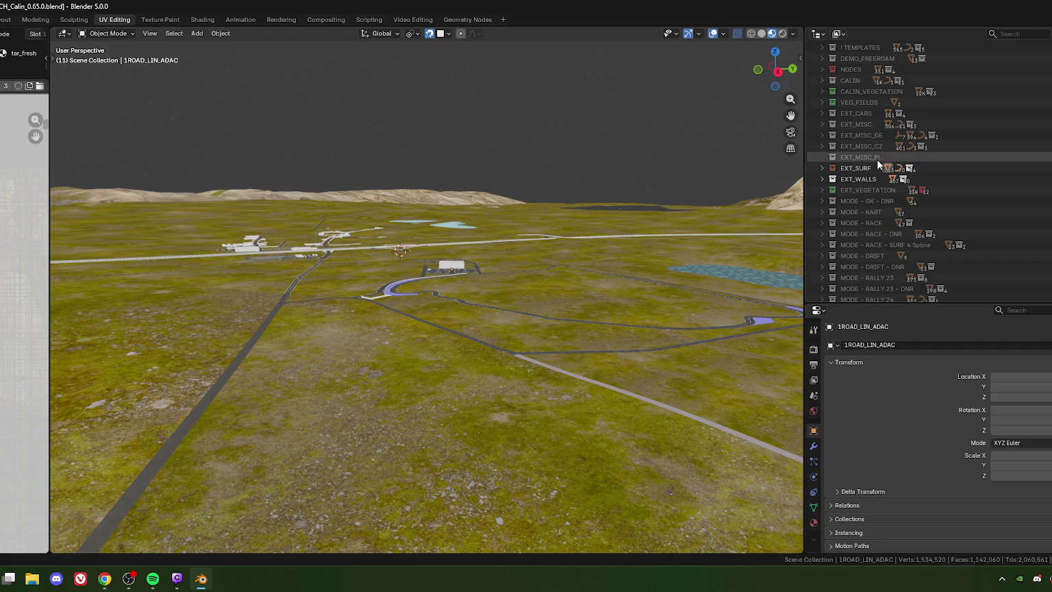
# Check EXT_SURF's EXT_MISC_ANIMATION child, then collapse EXT_SURF and make it active
pyautogui.click(821, 168)
pyautogui.scroll(-3, 880, 114)
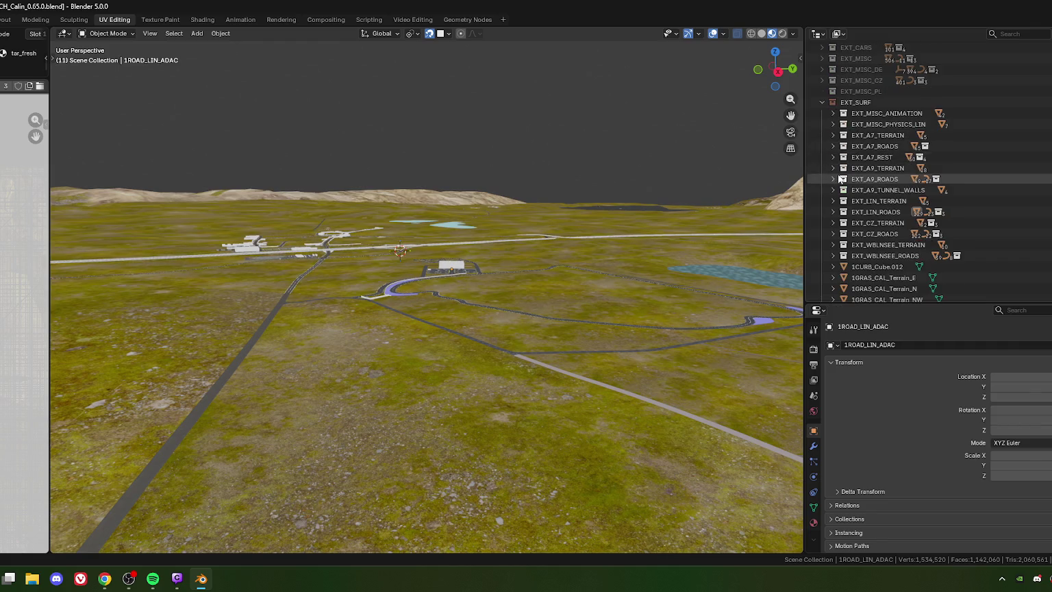
pyautogui.click(832, 113)
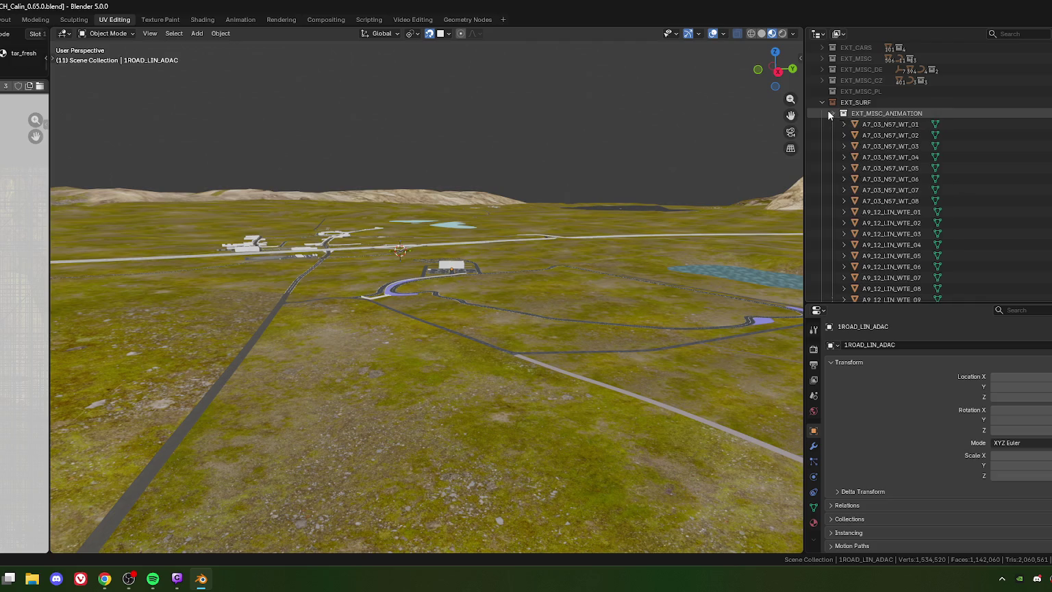
pyautogui.click(833, 113)
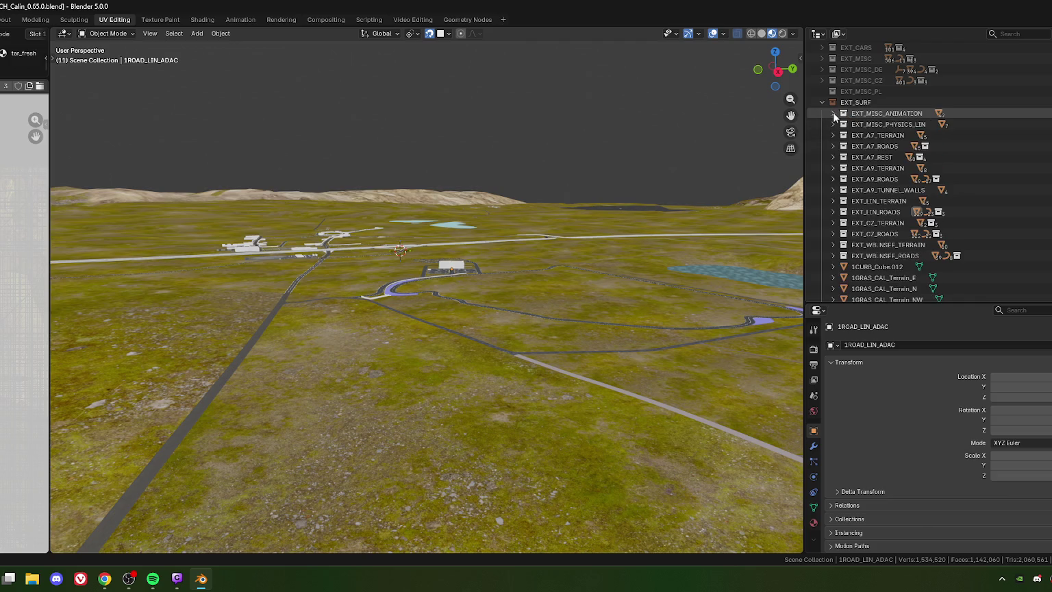
pyautogui.click(823, 102)
pyautogui.click(854, 100)
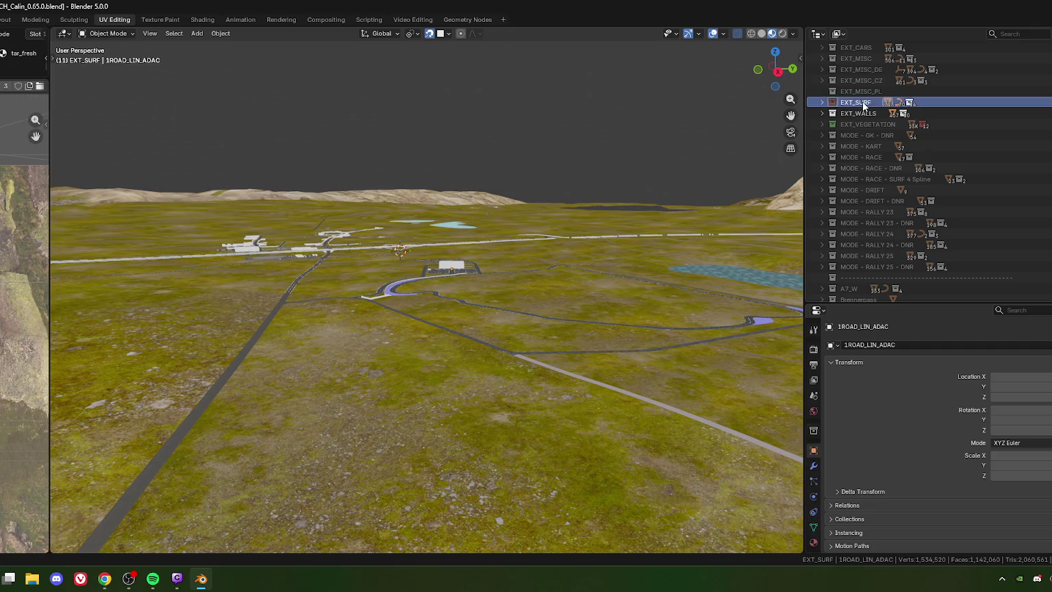
# Select every EXT_SURF object and export the selection as FBX
pyautogui.rightClick(855, 100)
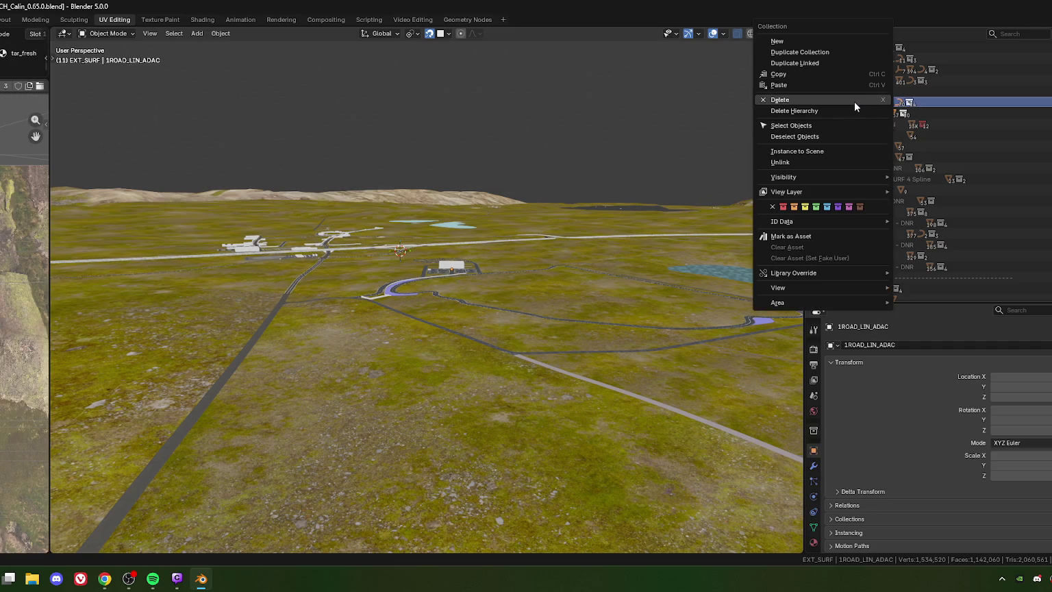
pyautogui.click(788, 126)
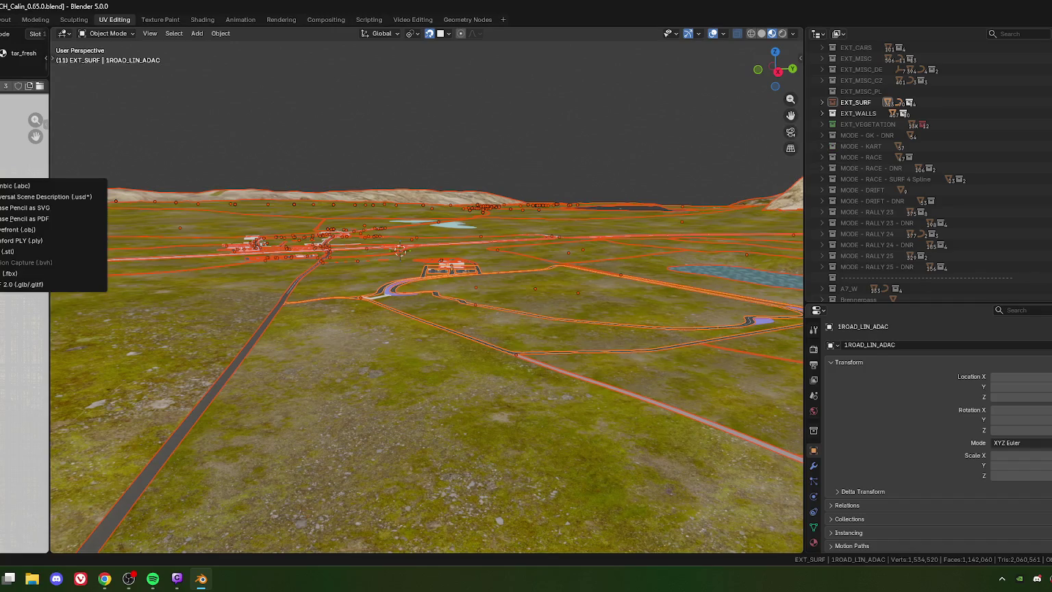
pyautogui.click(11, 273)
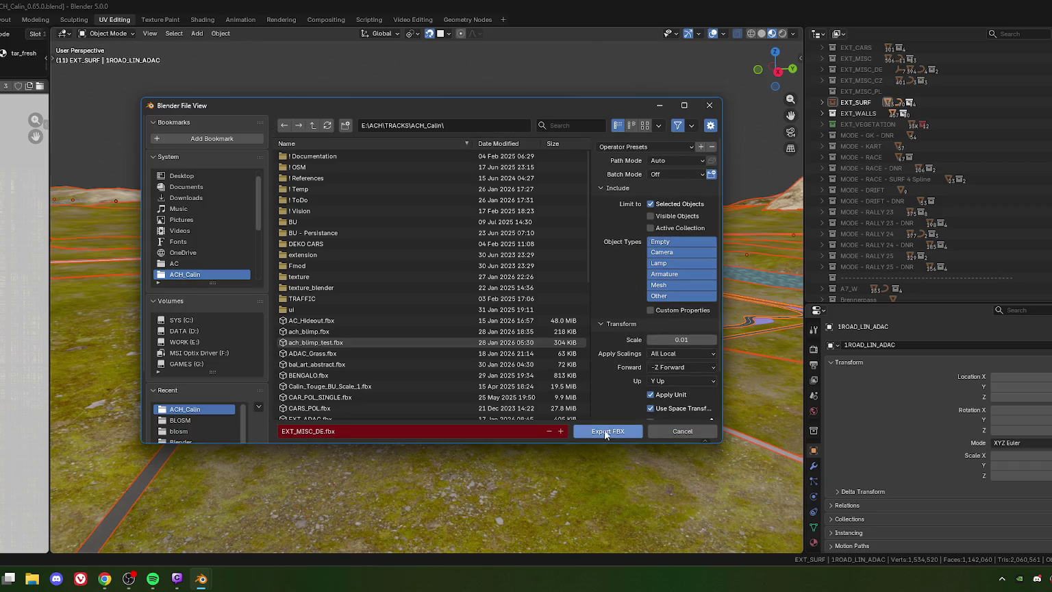
pyautogui.scroll(-5, 329, 344)
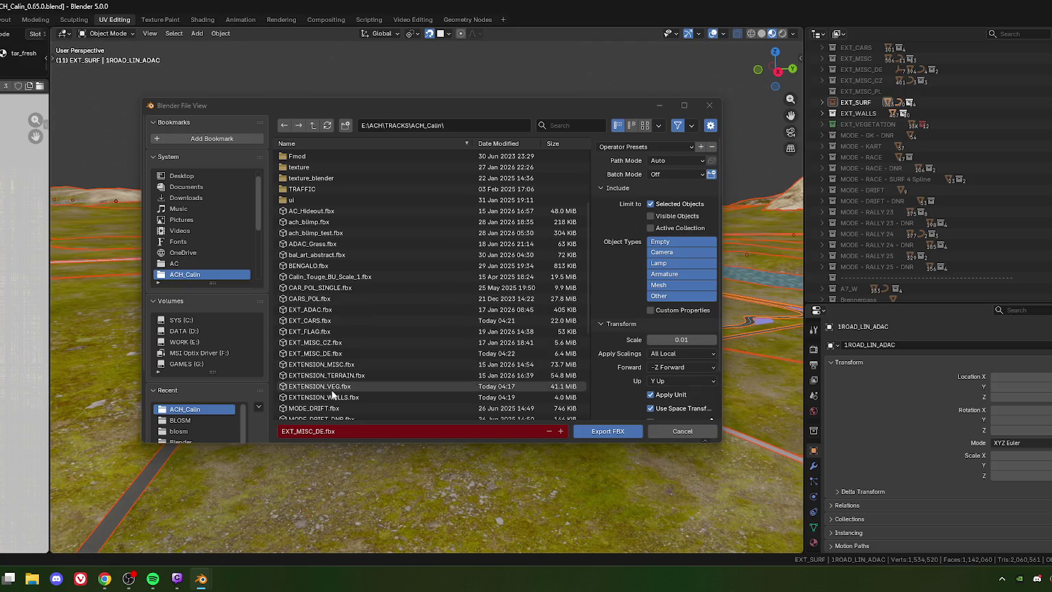
pyautogui.click(616, 431)
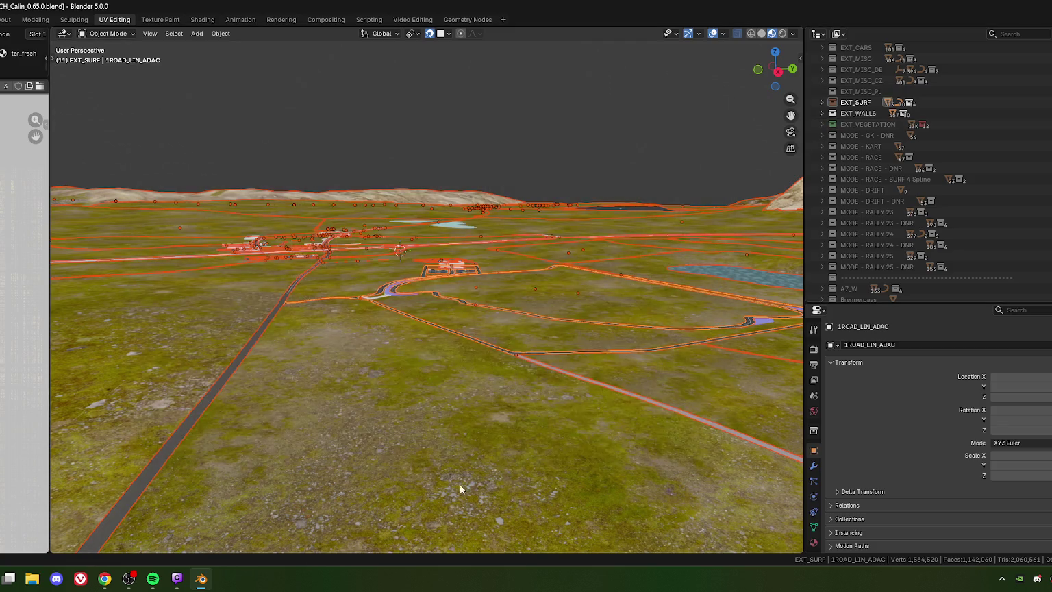
# Skip Spotify ahead to 'Sleepless' and minimise the player
pyautogui.click(152, 579)
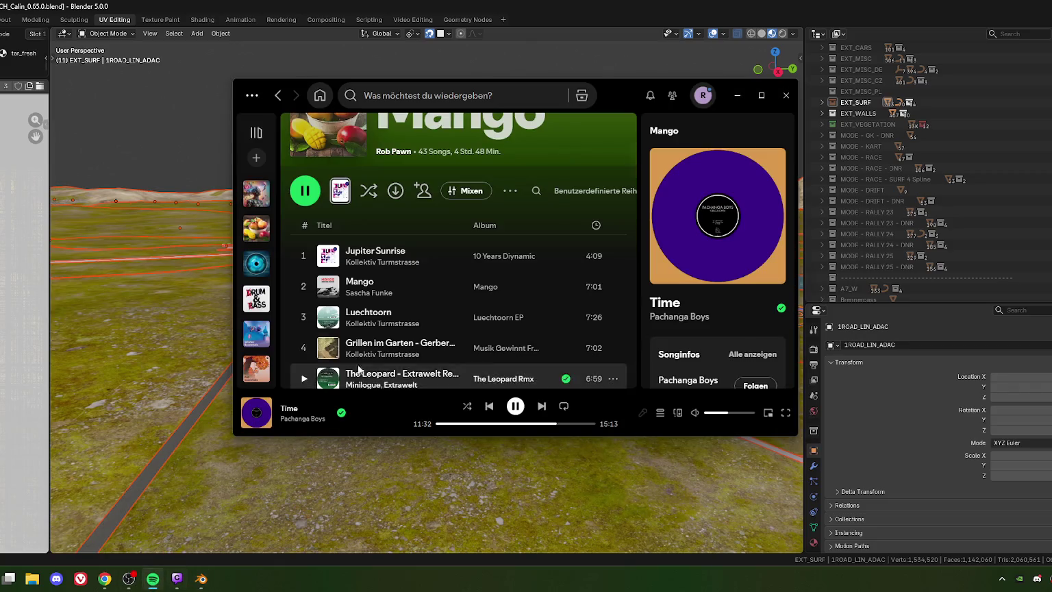
pyautogui.click(542, 407)
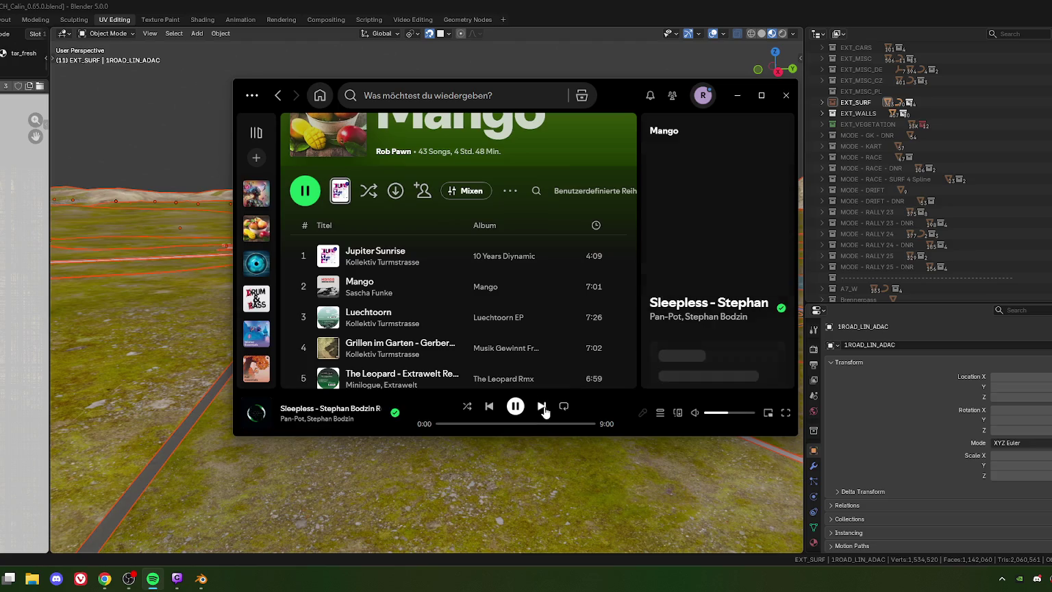
pyautogui.click(737, 97)
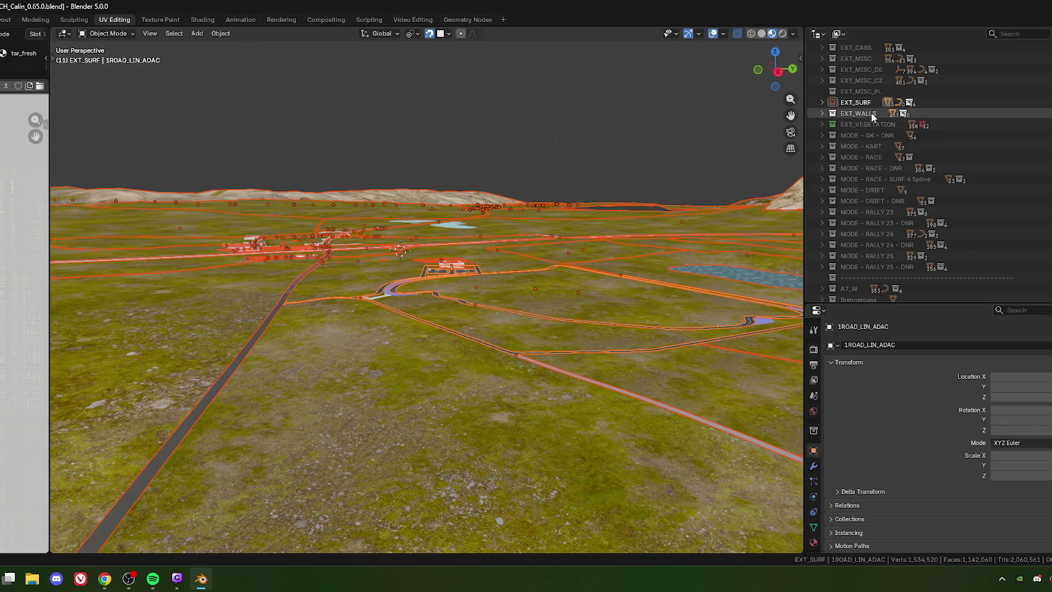
# Clear the selection and hide the EXT_WALLS collection with H
pyautogui.click(600, 181)
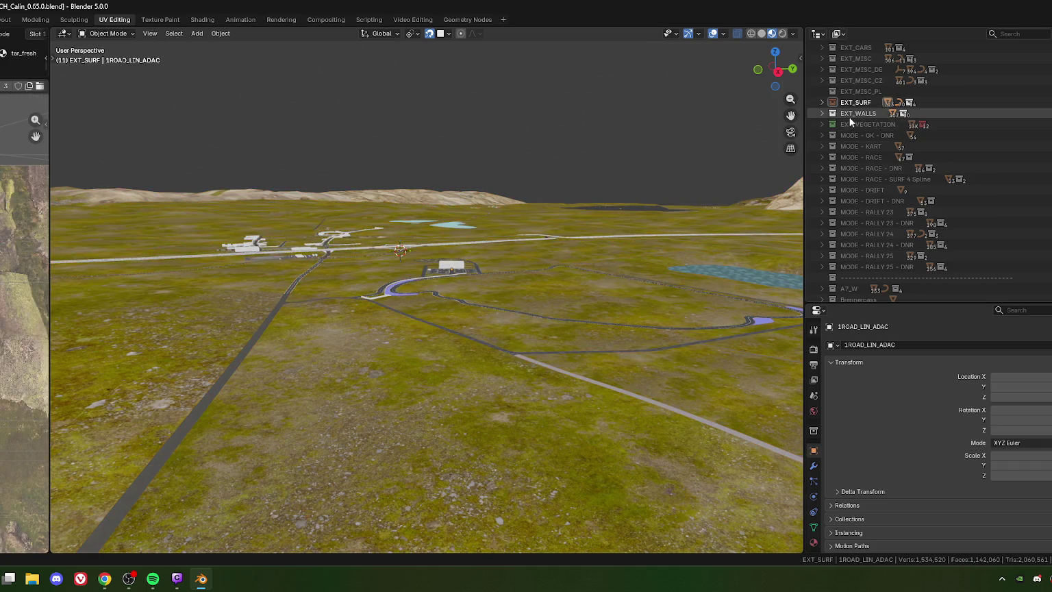
pyautogui.press('h')
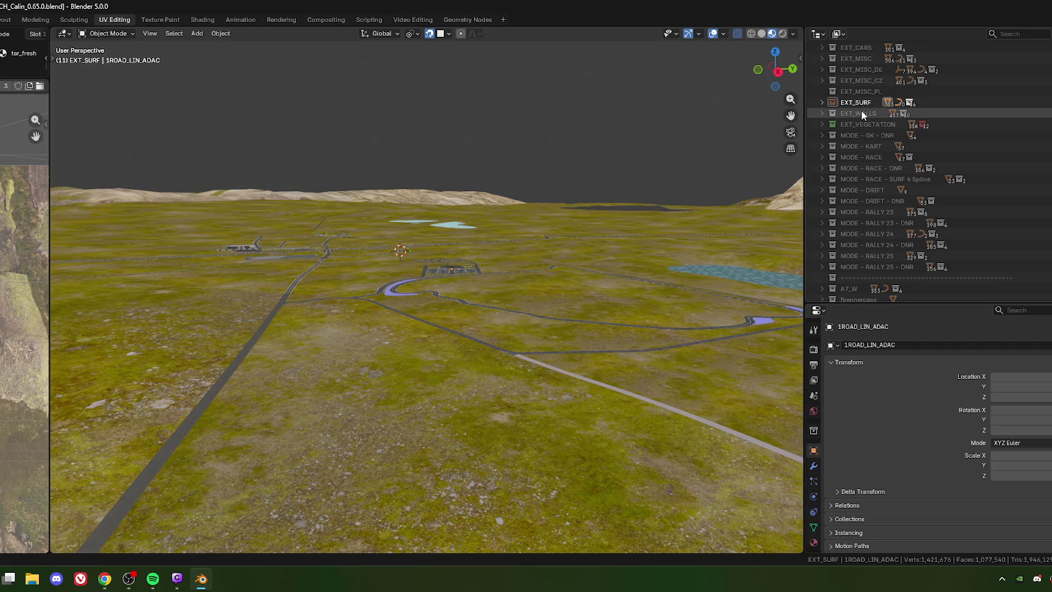
pyautogui.scroll(2, 860, 124)
pyautogui.scroll(2, 857, 126)
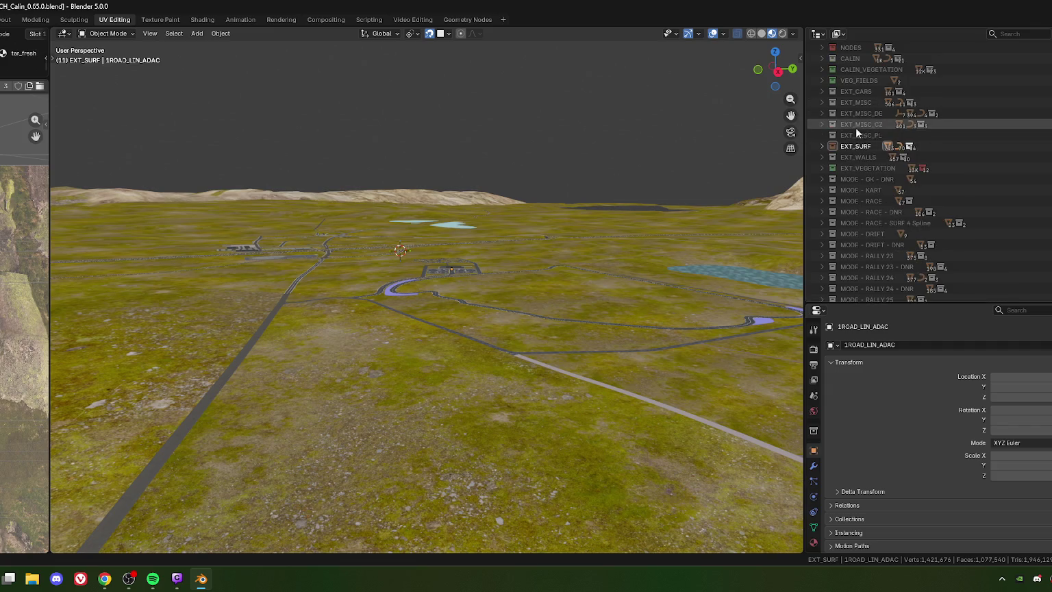
pyautogui.scroll(1, 855, 128)
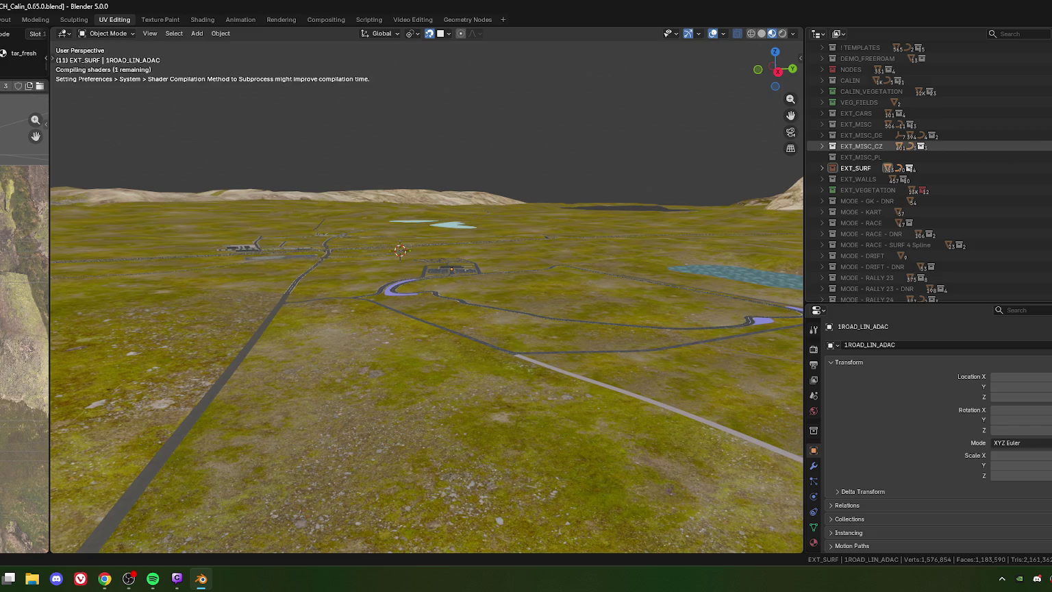
# Inspect EXT_MISC_CZ's sub-collections such as EXT_MISC_CZ_360, then collapse EXT_MISC_CZ
pyautogui.click(821, 146)
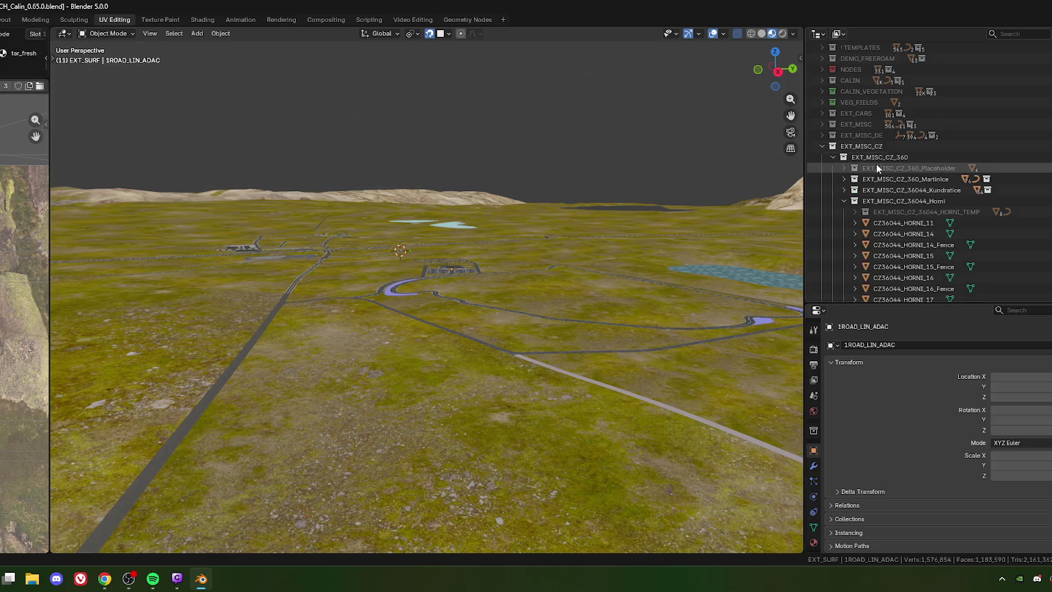
pyautogui.click(844, 201)
pyautogui.scroll(-1, 850, 236)
pyautogui.scroll(-2, 856, 243)
pyautogui.scroll(-1, 861, 250)
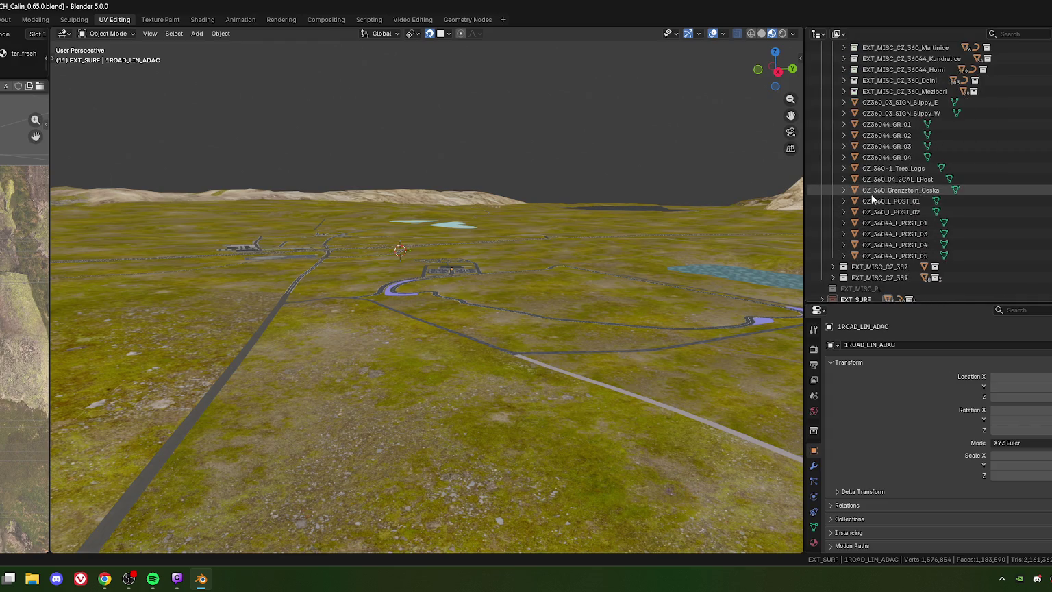
pyautogui.scroll(2, 865, 226)
pyautogui.scroll(1, 868, 199)
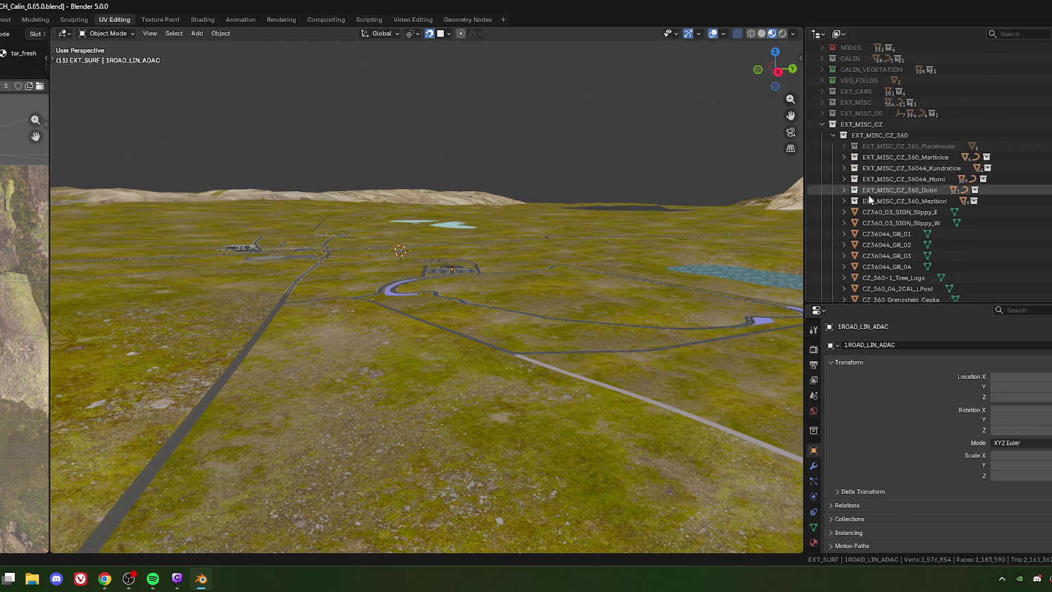
pyautogui.click(833, 136)
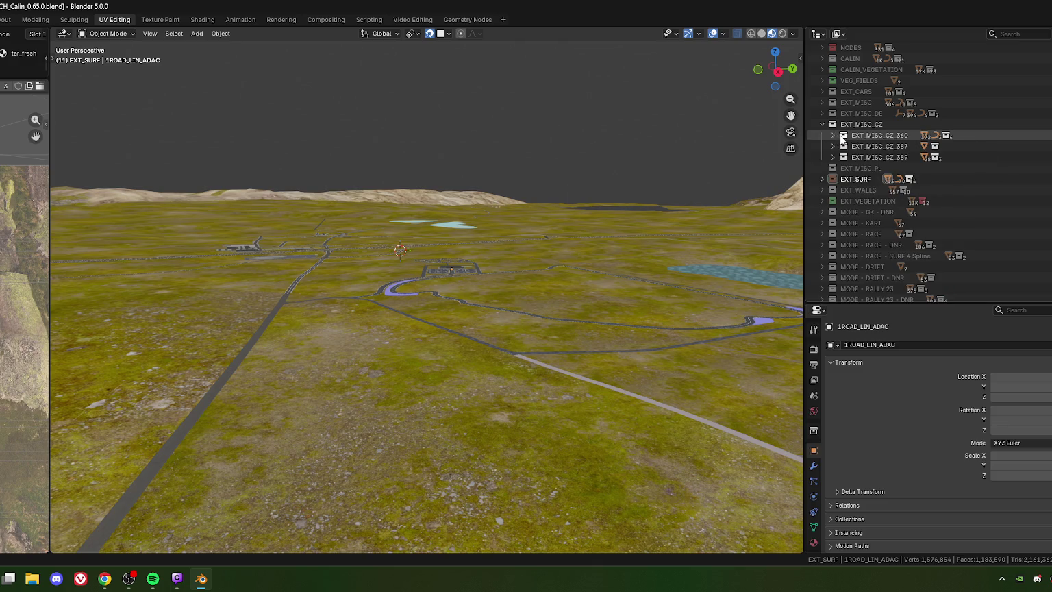
pyautogui.click(834, 136)
pyautogui.click(822, 124)
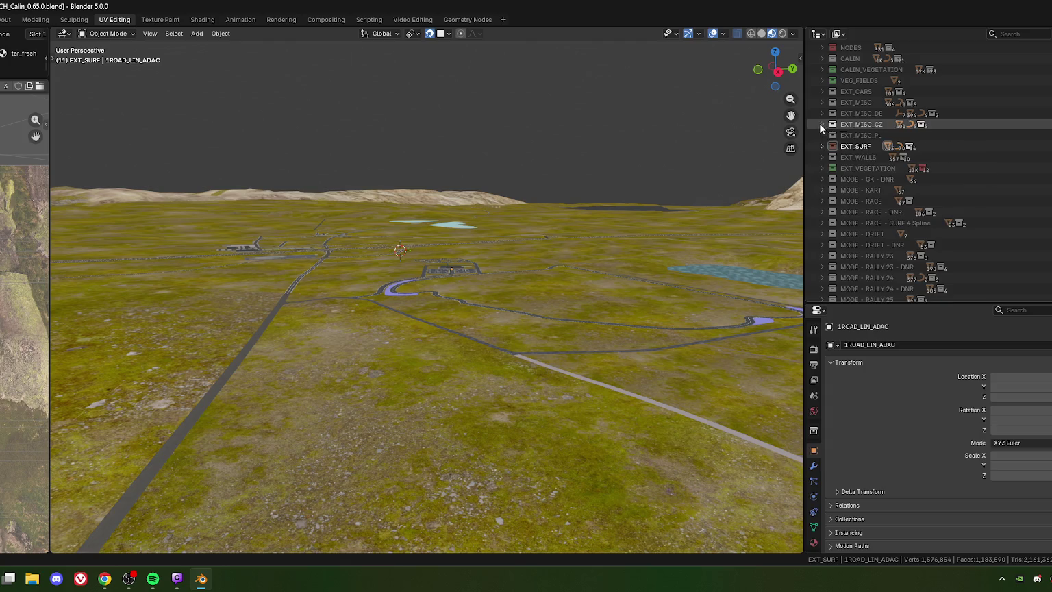
pyautogui.rightClick(857, 125)
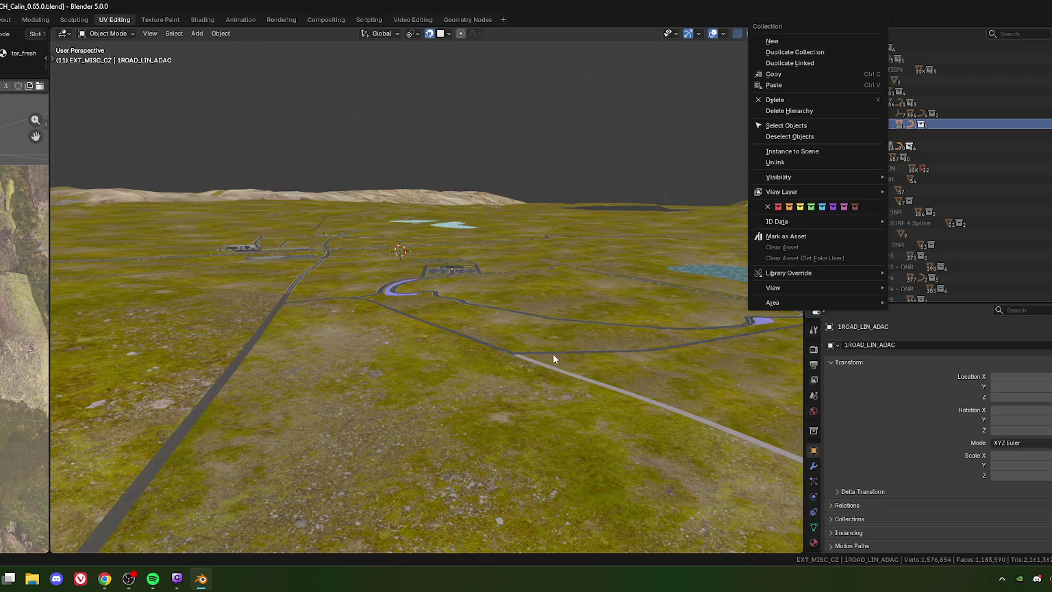
# Export the selected EXT_MISC_CZ objects over EXT_MISC_CZ.fbx, then hide that collection
pyautogui.click(786, 126)
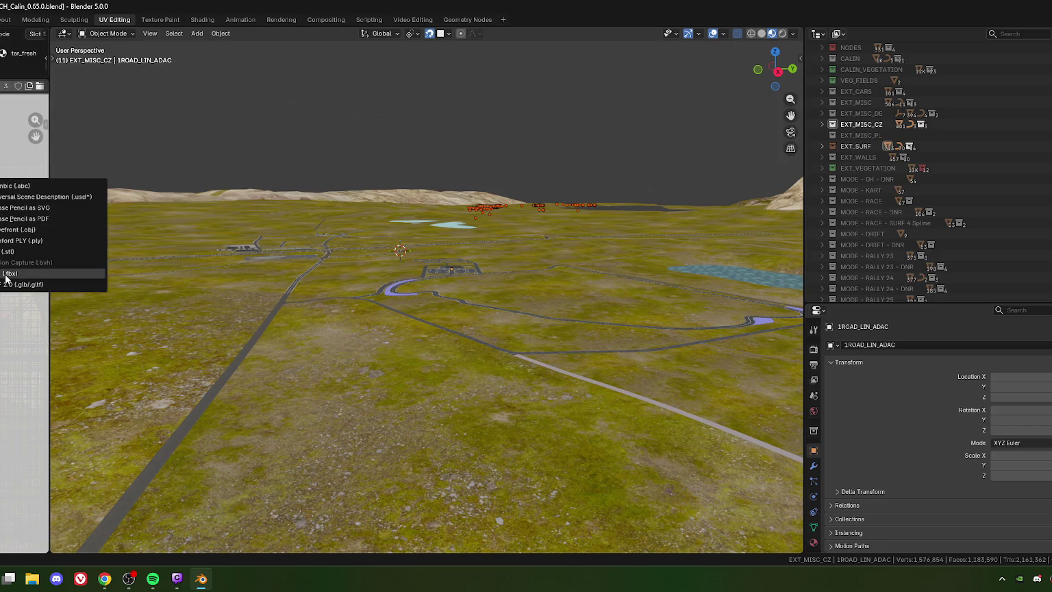
pyautogui.click(5, 275)
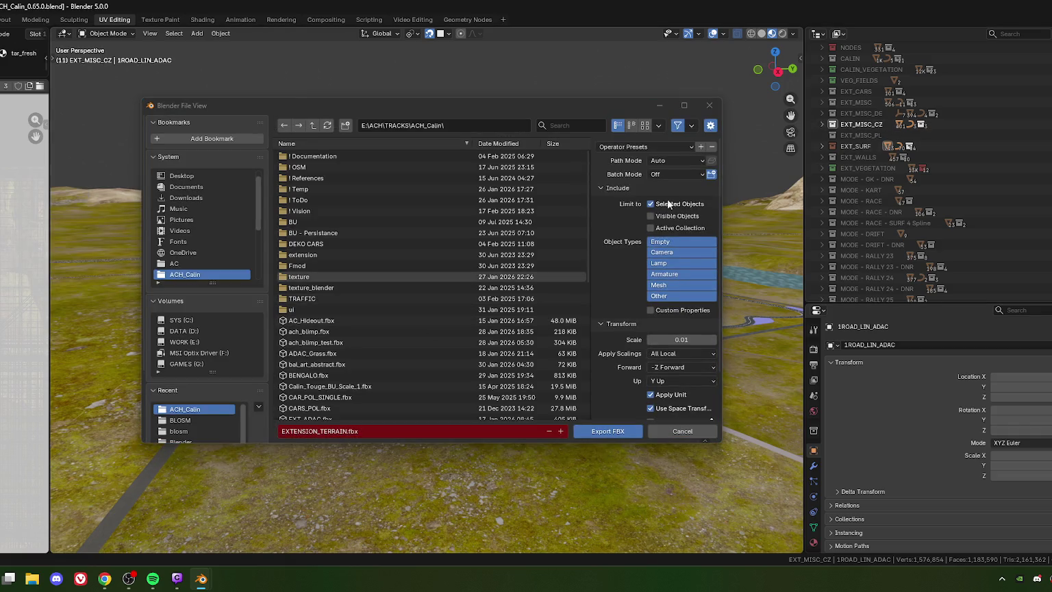
pyautogui.scroll(-4, 319, 375)
pyautogui.scroll(-1, 319, 375)
pyautogui.click(315, 342)
pyautogui.click(603, 429)
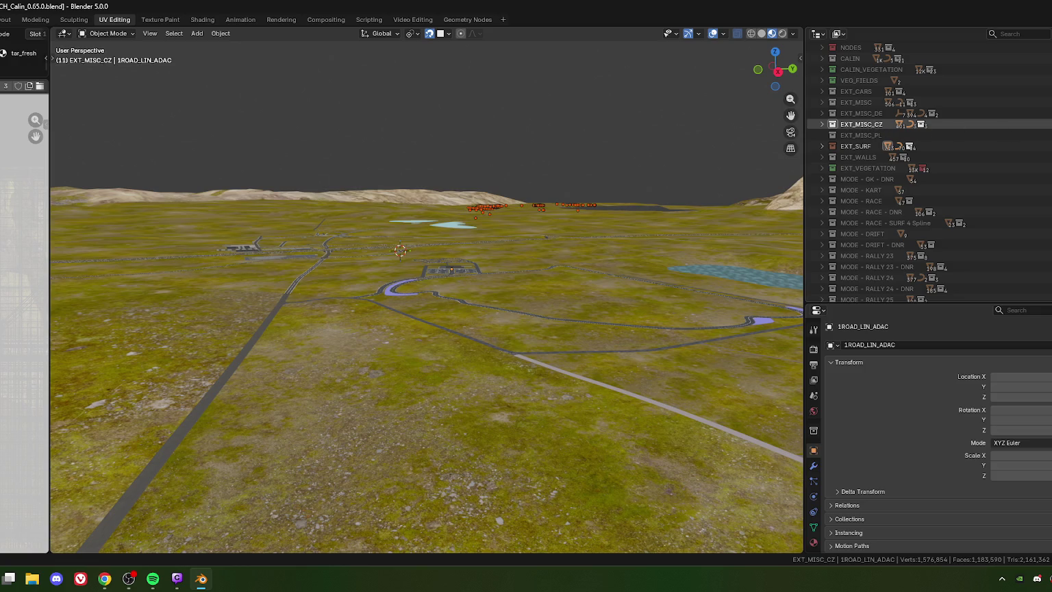
pyautogui.press('e')
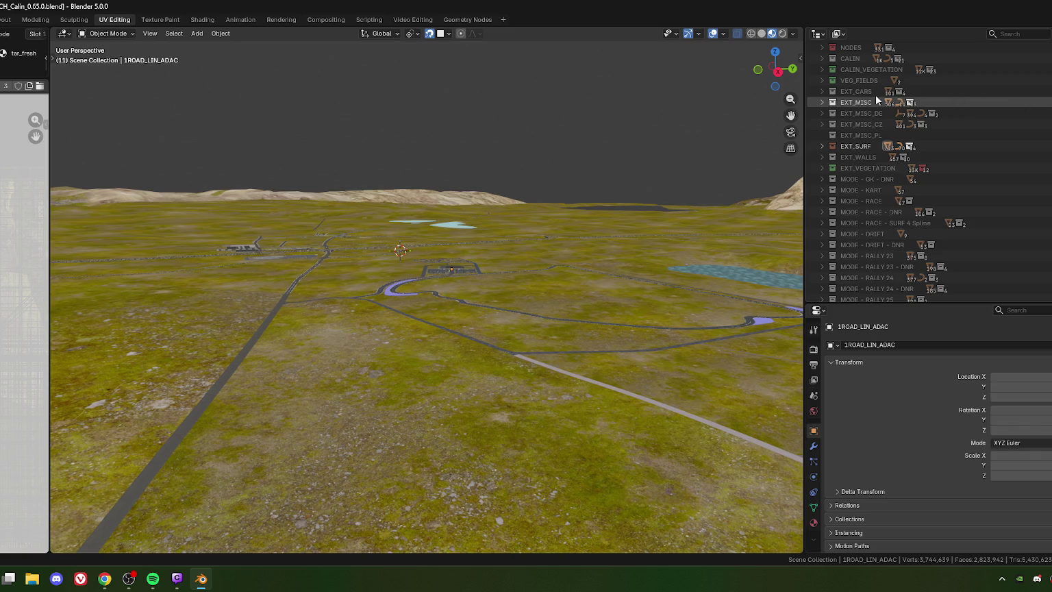
# Expand then collapse EXT_MISC in the Outliner and bring up its context menu
pyautogui.click(822, 102)
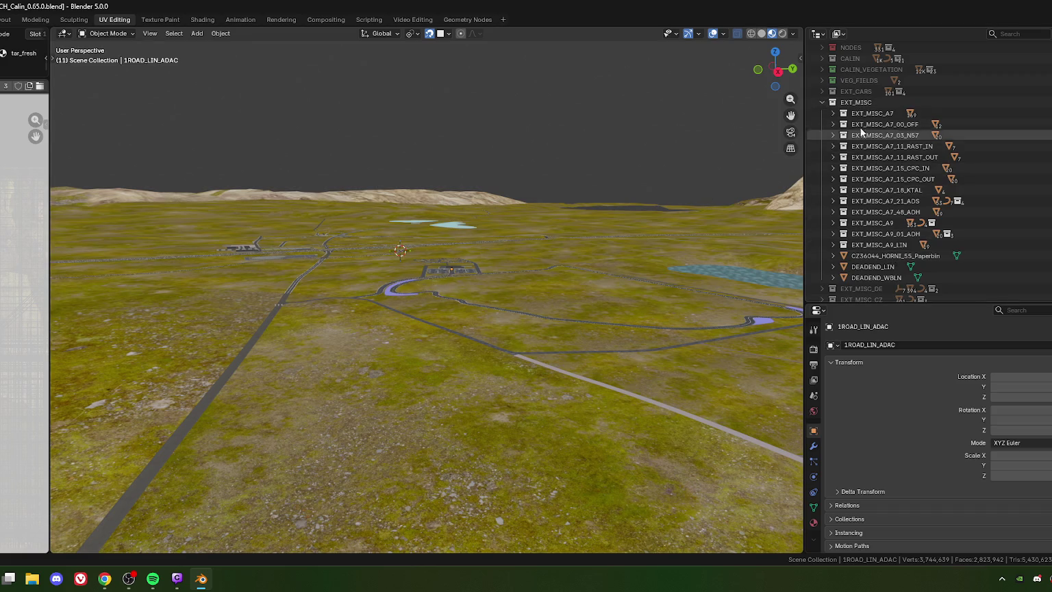
pyautogui.click(821, 101)
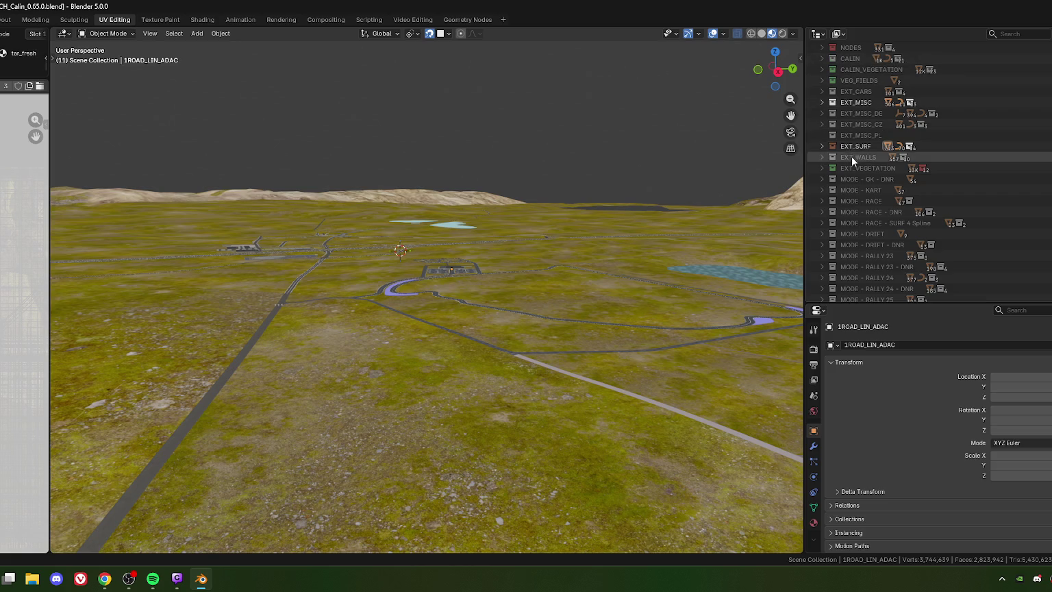
pyautogui.rightClick(851, 100)
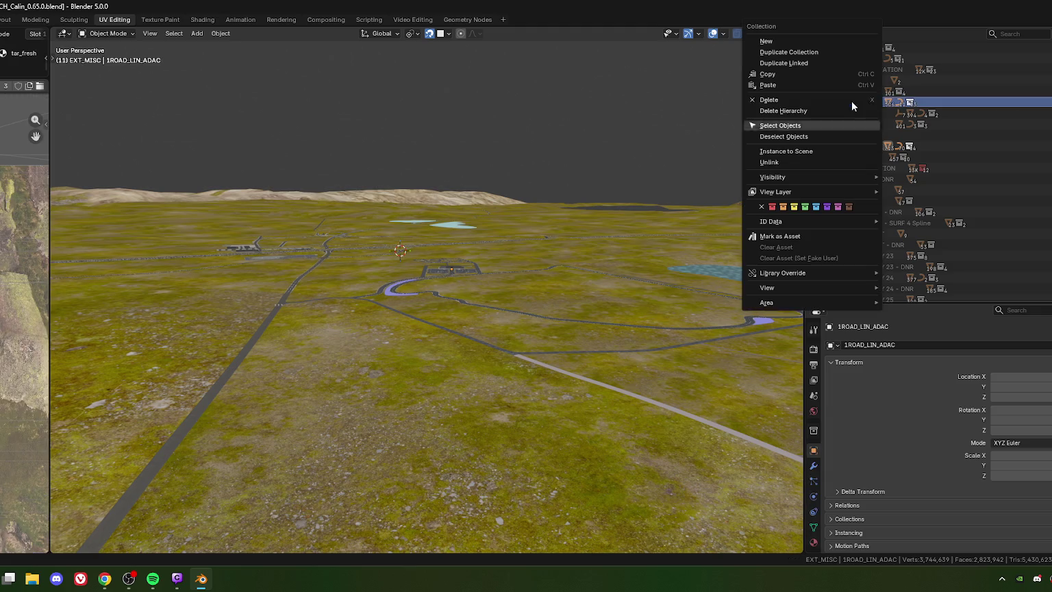
# Select all EXT_MISC objects and orbit in to inspect the selected roads
pyautogui.click(789, 124)
pyautogui.moveTo(491, 263)
pyautogui.mouseDown(button='middle')
pyautogui.moveTo(556, 255)
pyautogui.moveTo(584, 288)
pyautogui.mouseUp(button='middle')
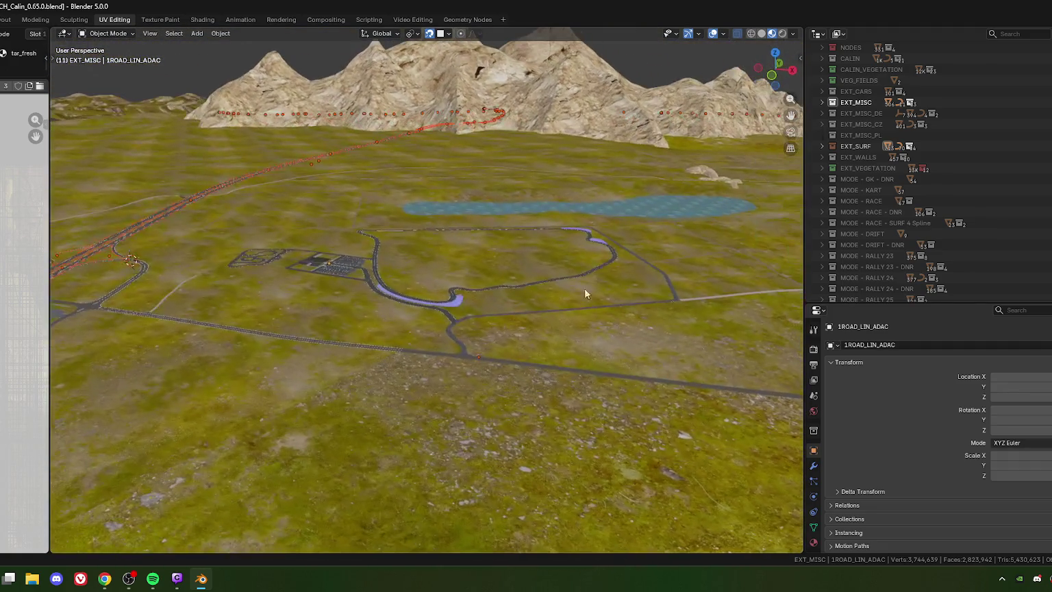
pyautogui.moveTo(482, 360); pyautogui.dragTo(480, 403, button='middle')
pyautogui.scroll(3, 464, 348)
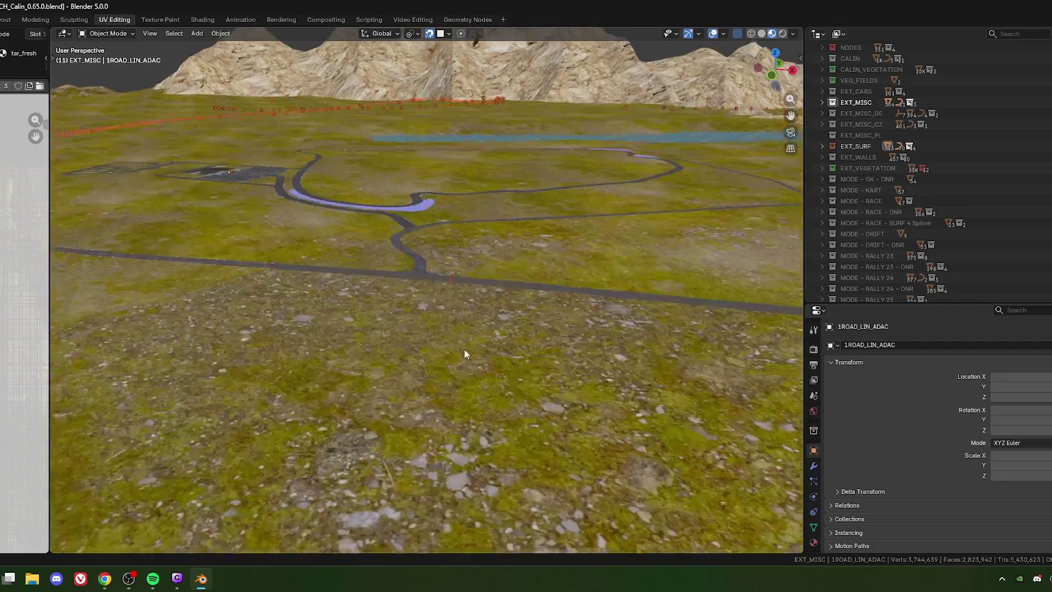
pyautogui.scroll(3, 496, 311)
pyautogui.scroll(3, 484, 265)
pyautogui.scroll(-3, 507, 278)
pyautogui.scroll(-3, 541, 293)
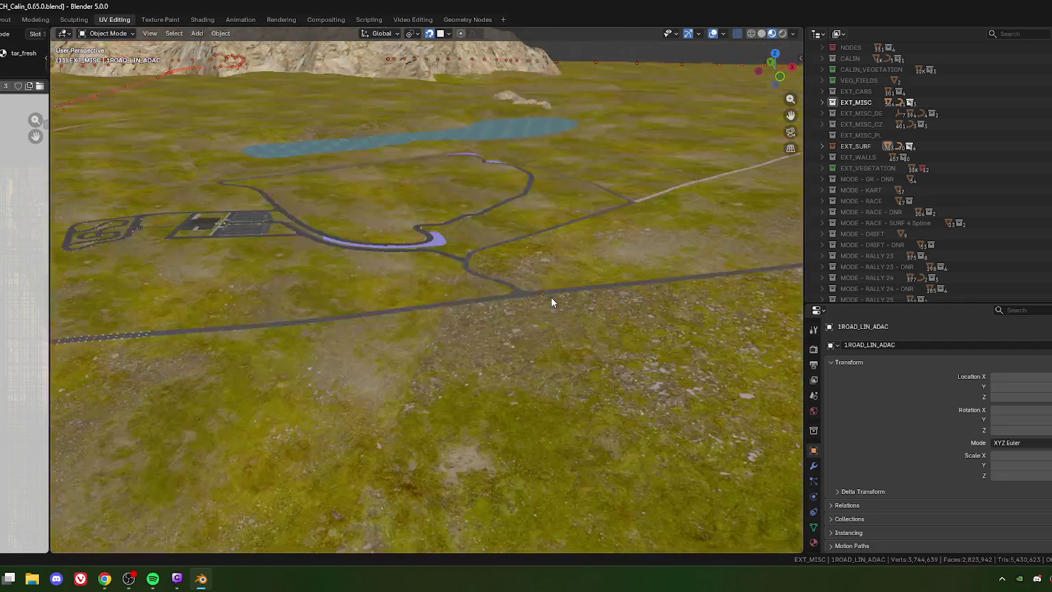
pyautogui.scroll(-1, 480, 329)
# Orbit around the highway interchange, rocky ridges, race track and lake
pyautogui.moveTo(416, 331)
pyautogui.mouseDown(button='middle')
pyautogui.moveTo(523, 307)
pyautogui.moveTo(350, 277)
pyautogui.moveTo(500, 311)
pyautogui.moveTo(417, 303)
pyautogui.moveTo(381, 312)
pyautogui.moveTo(382, 336)
pyautogui.mouseUp(button='middle')
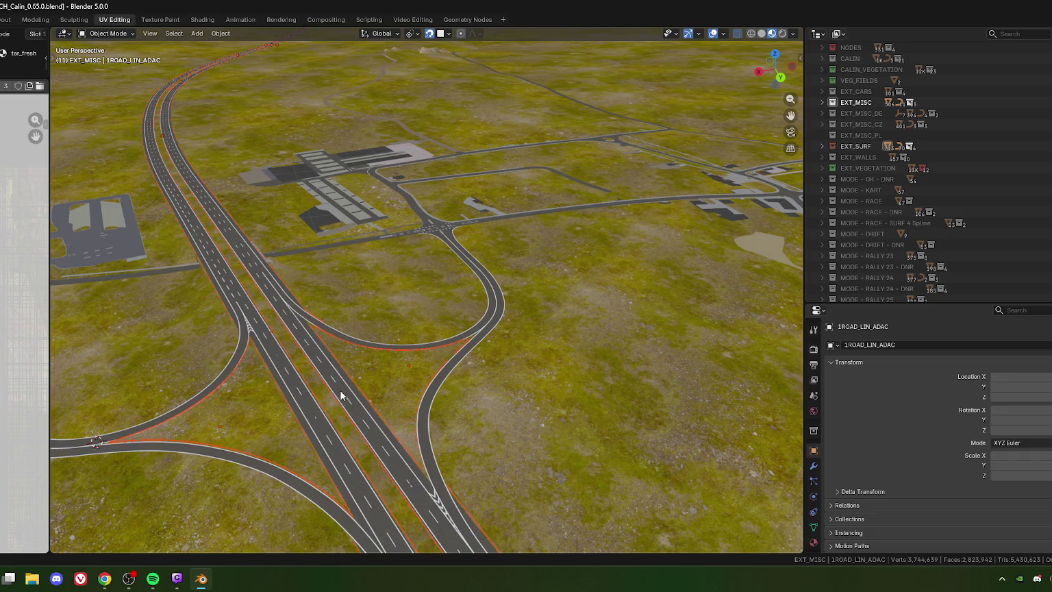
pyautogui.moveTo(341, 422)
pyautogui.mouseDown(button='middle')
pyautogui.moveTo(357, 374)
pyautogui.moveTo(444, 360)
pyautogui.moveTo(463, 375)
pyautogui.moveTo(482, 261)
pyautogui.moveTo(455, 303)
pyautogui.moveTo(622, 256)
pyautogui.moveTo(545, 273)
pyautogui.moveTo(534, 329)
pyautogui.moveTo(470, 368)
pyautogui.moveTo(378, 345)
pyautogui.moveTo(475, 332)
pyautogui.moveTo(495, 348)
pyautogui.moveTo(513, 229)
pyautogui.moveTo(503, 347)
pyautogui.mouseUp(button='middle')
pyautogui.moveTo(502, 204)
pyautogui.mouseDown(button='middle')
pyautogui.moveTo(492, 274)
pyautogui.moveTo(552, 329)
pyautogui.moveTo(383, 207)
pyautogui.moveTo(434, 218)
pyautogui.moveTo(453, 185)
pyautogui.moveTo(472, 249)
pyautogui.moveTo(386, 194)
pyautogui.mouseUp(button='middle')
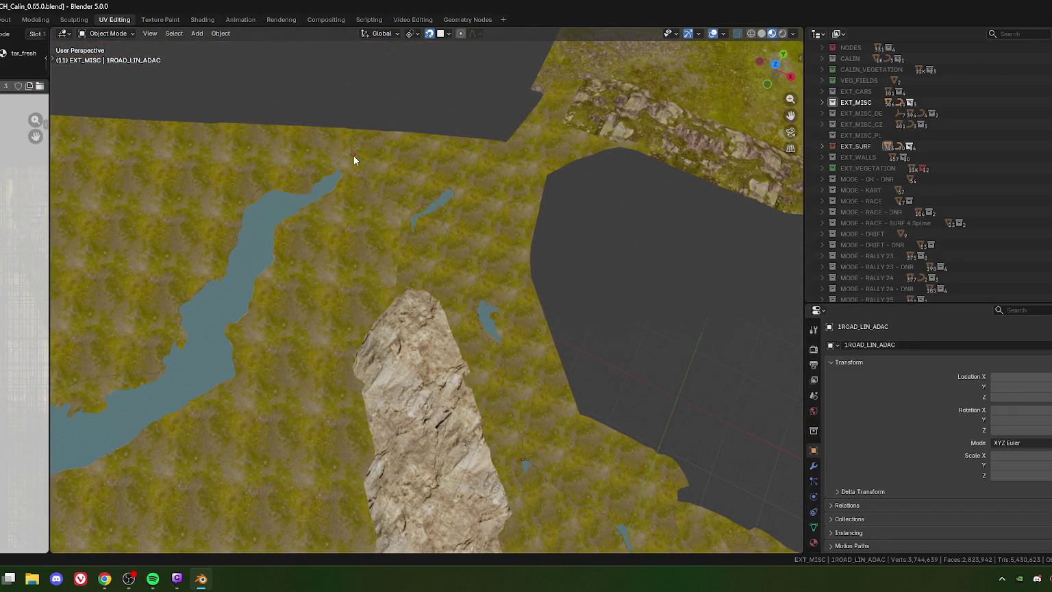
pyautogui.moveTo(353, 155)
pyautogui.keyDown('shift'); pyautogui.mouseDown(button='middle')
pyautogui.moveTo(613, 418)
pyautogui.moveTo(460, 279)
pyautogui.moveTo(396, 272)
pyautogui.moveTo(537, 359)
pyautogui.mouseUp(button='middle'); pyautogui.keyUp('shift')
pyautogui.scroll(3, 623, 396)
pyautogui.keyDown('shift'); pyautogui.moveTo(623, 396); pyautogui.dragTo(429, 275, button='middle'); pyautogui.keyUp('shift')
pyautogui.scroll(3, 416, 322)
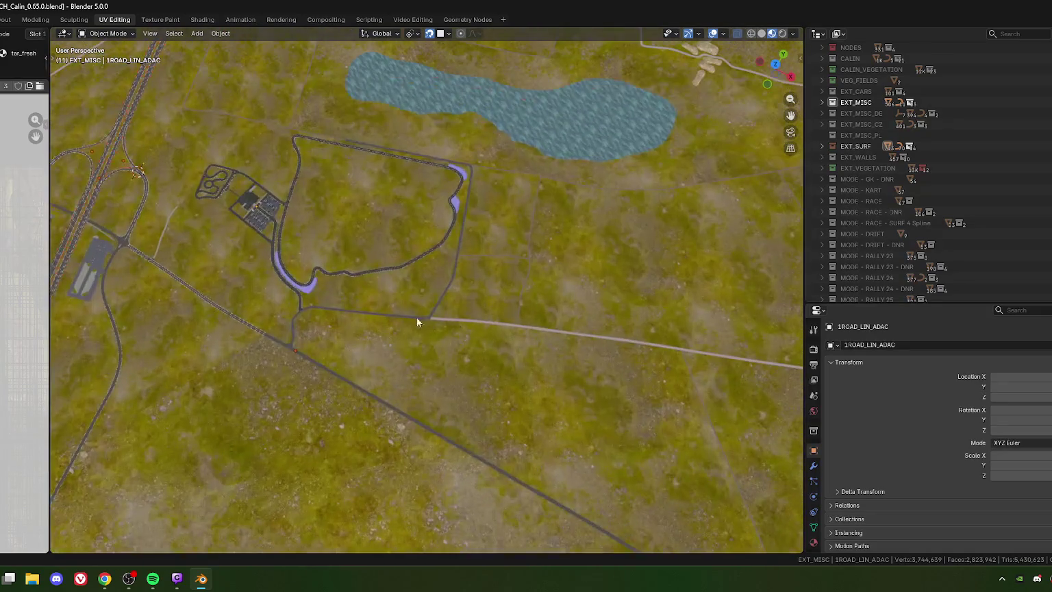
pyautogui.scroll(-2, 416, 322)
pyautogui.scroll(-4, 439, 329)
pyautogui.moveTo(415, 378)
pyautogui.mouseDown(button='middle')
pyautogui.moveTo(385, 319)
pyautogui.moveTo(769, 171)
pyautogui.mouseUp(button='middle')
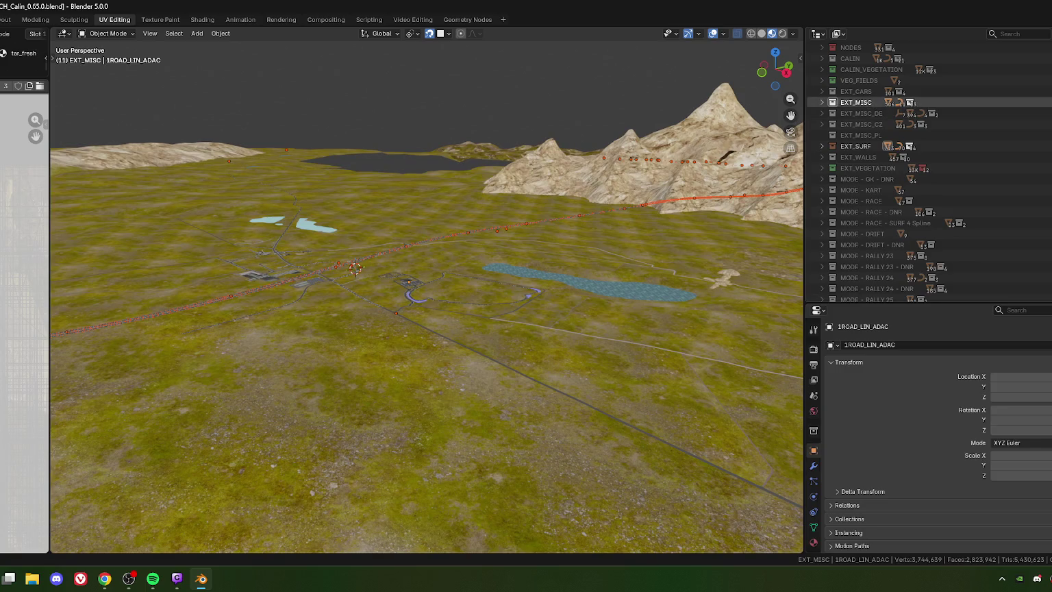
# Exclude EXT_MISC from the scene and minimise Blender to the desktop
pyautogui.click(833, 102)
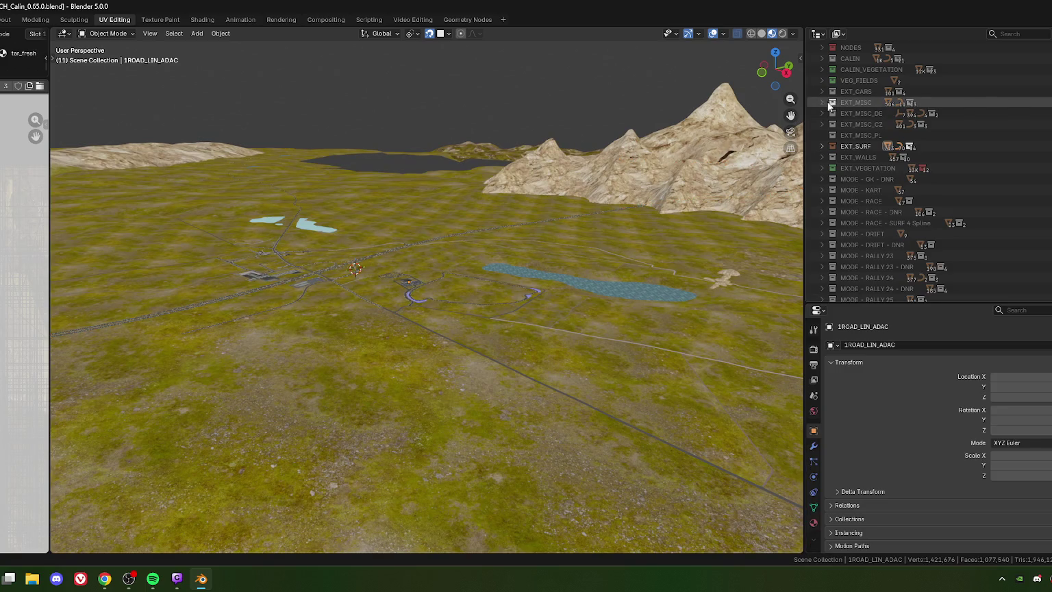
pyautogui.scroll(3, 856, 119)
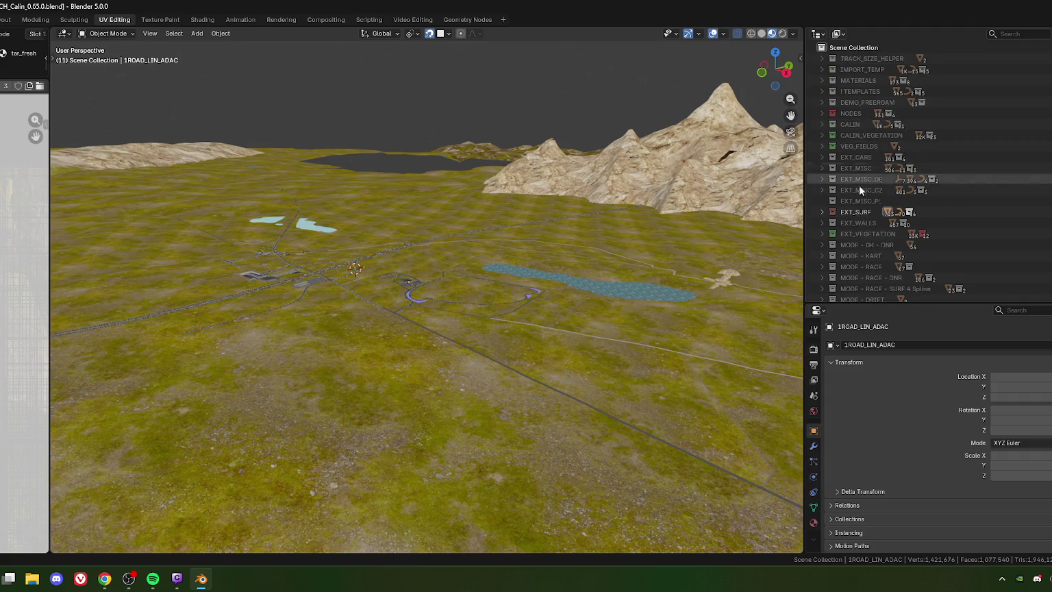
pyautogui.press('super+d')
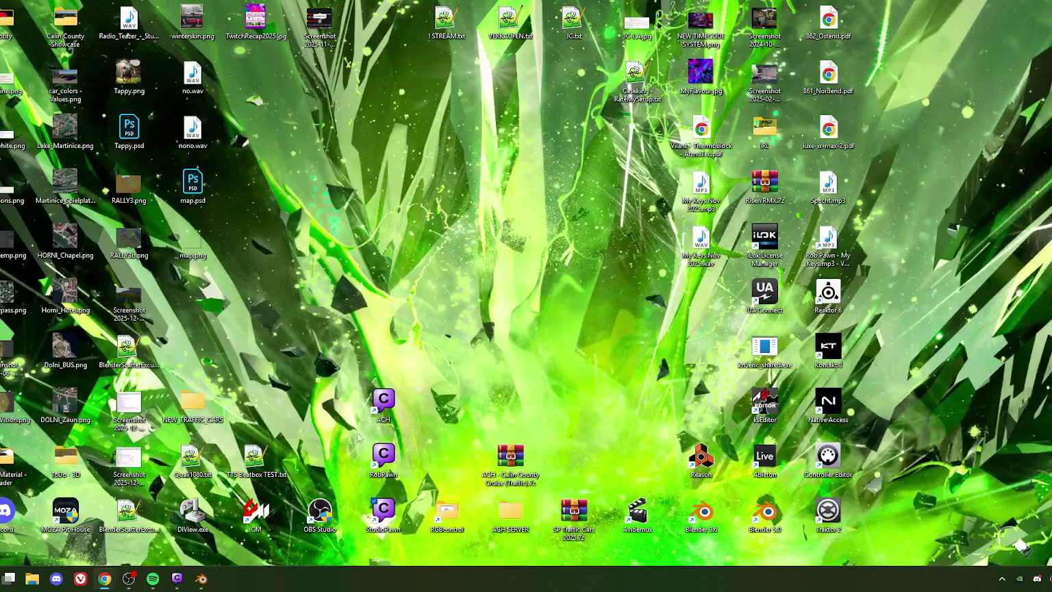
# Launch ksEditor and start opening an FBX model
pyautogui.doubleClick(767, 405)
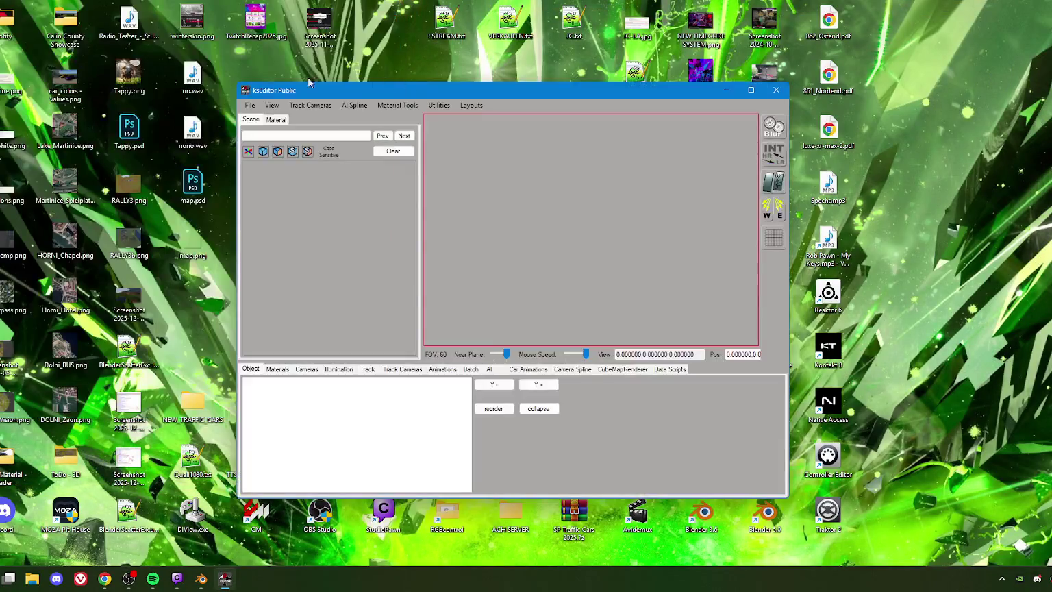
pyautogui.moveTo(406, 89); pyautogui.dragTo(326, 71)
pyautogui.click(169, 86)
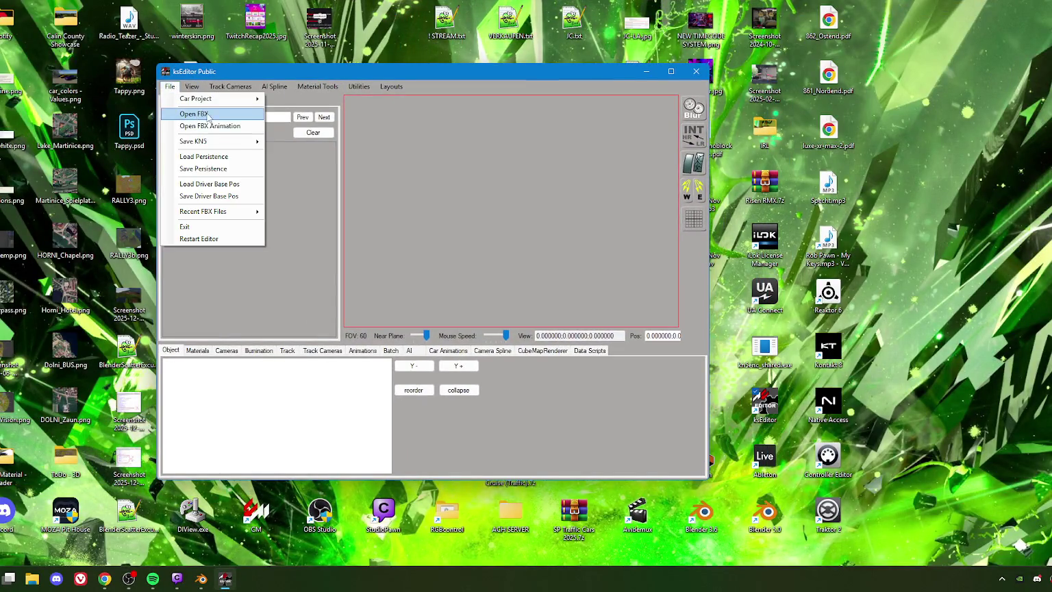
pyautogui.click(211, 117)
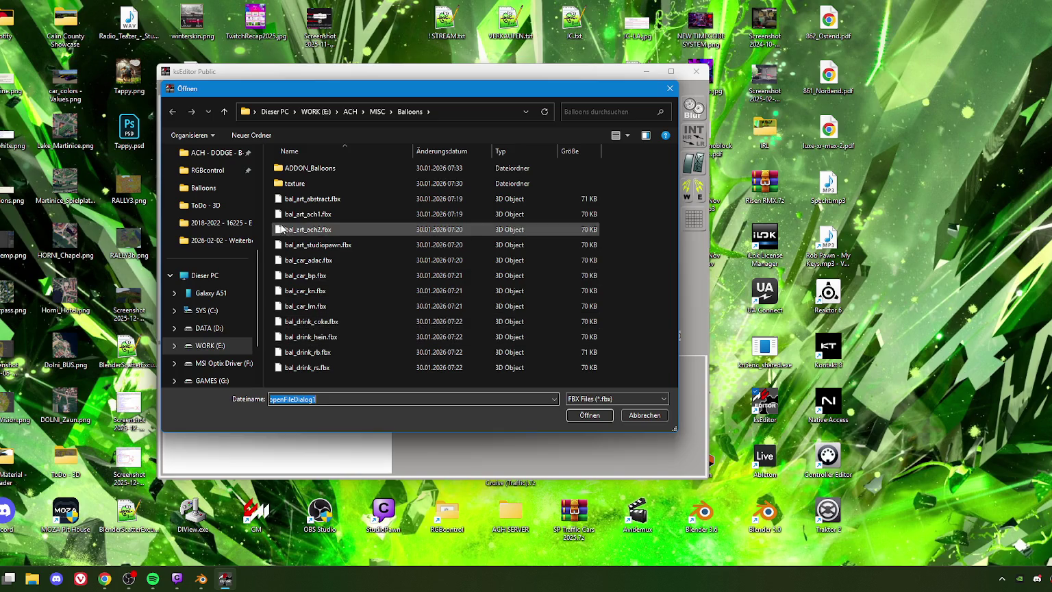
# Load EXT_CARS.fbx from the ACH_Calin folder and open a File Explorer window
pyautogui.scroll(4, 241, 303)
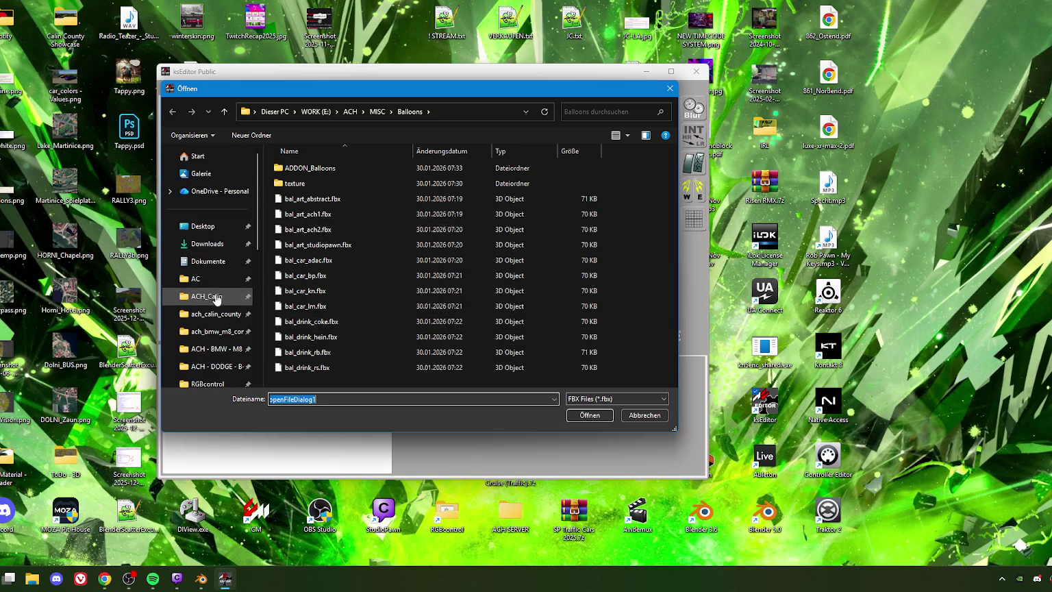
pyautogui.click(207, 296)
pyautogui.scroll(-1, 326, 305)
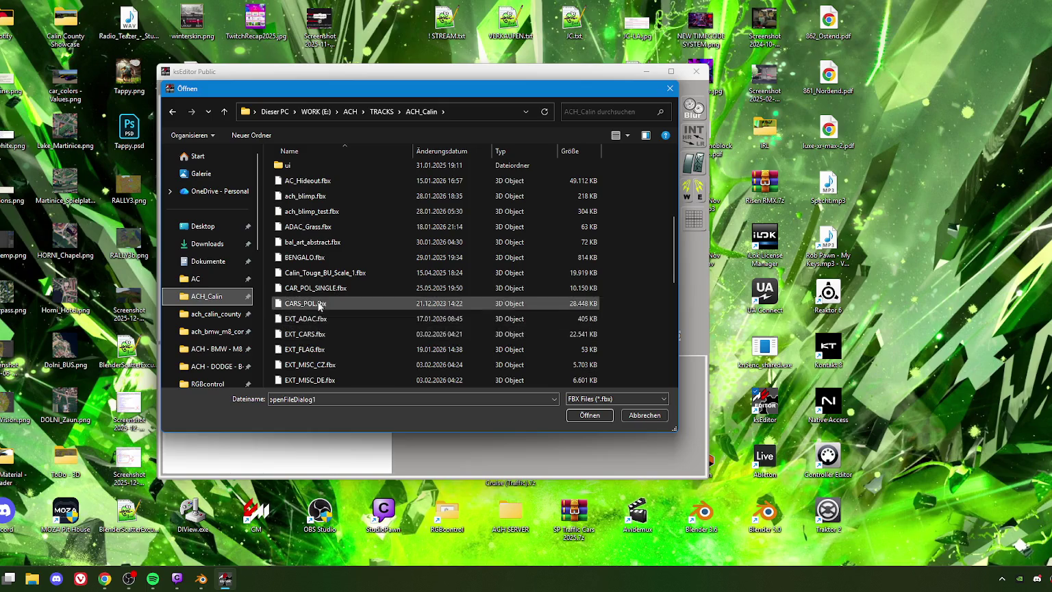
pyautogui.scroll(-1, 318, 291)
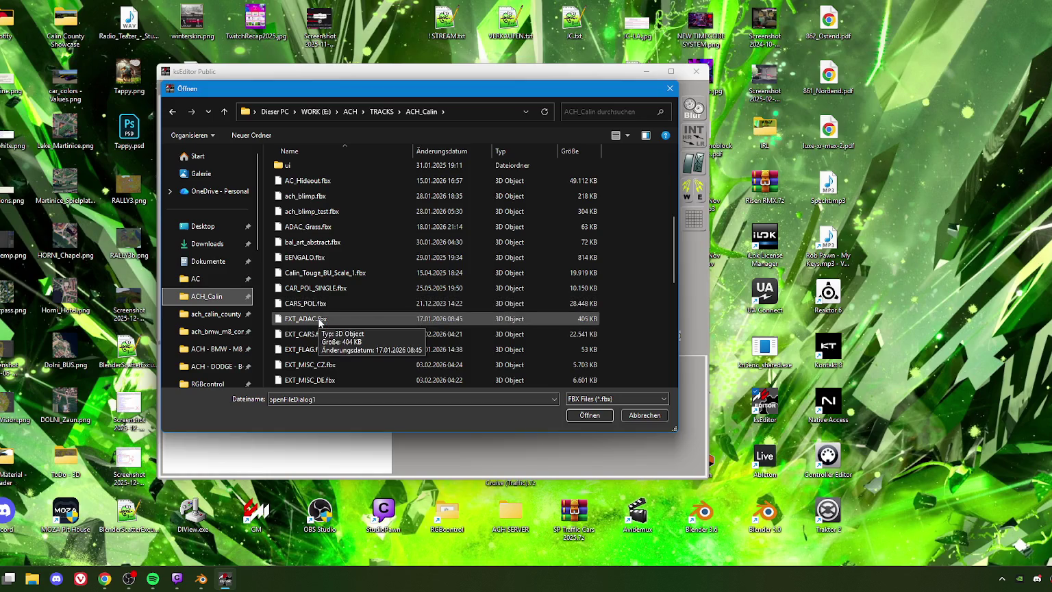
pyautogui.click(307, 335)
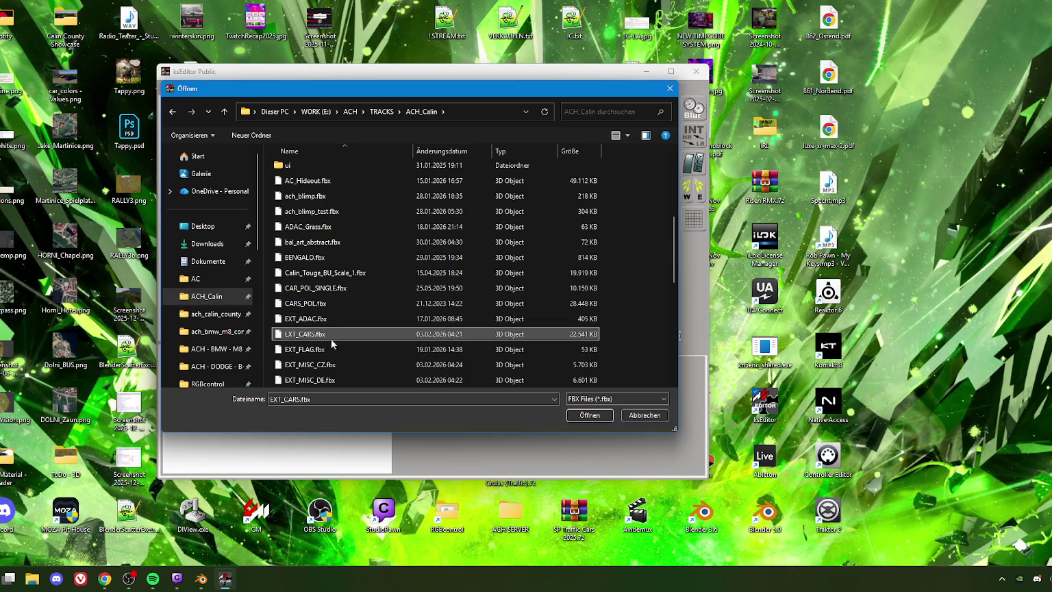
pyautogui.click(589, 415)
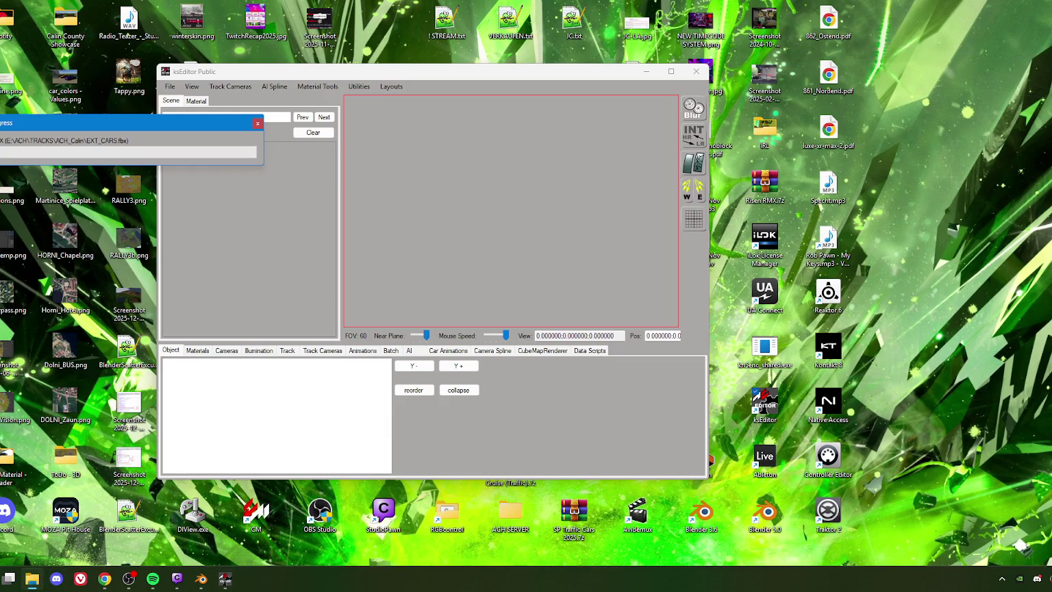
pyautogui.click(32, 578)
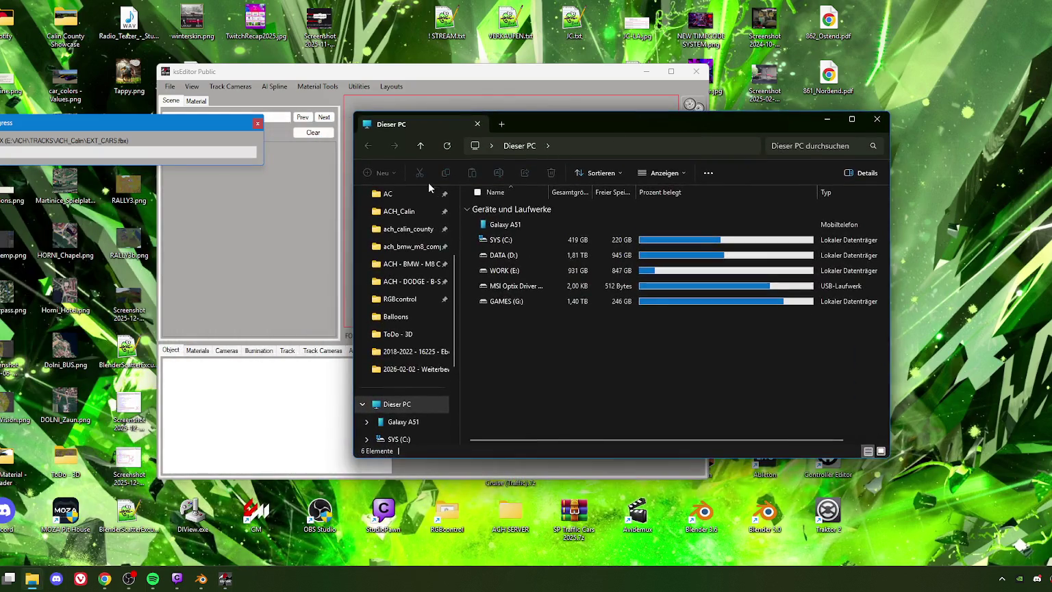
# Show the ach_calin_county folder in Explorer beside ksEditor, with ksEditor in front
pyautogui.click(402, 230)
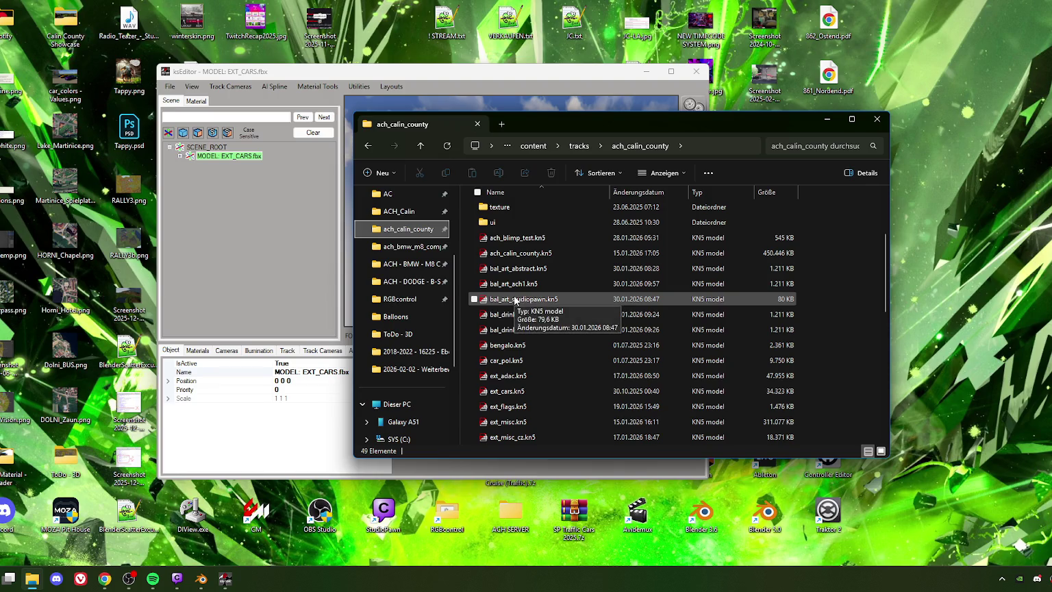
pyautogui.moveTo(535, 122); pyautogui.dragTo(794, 114)
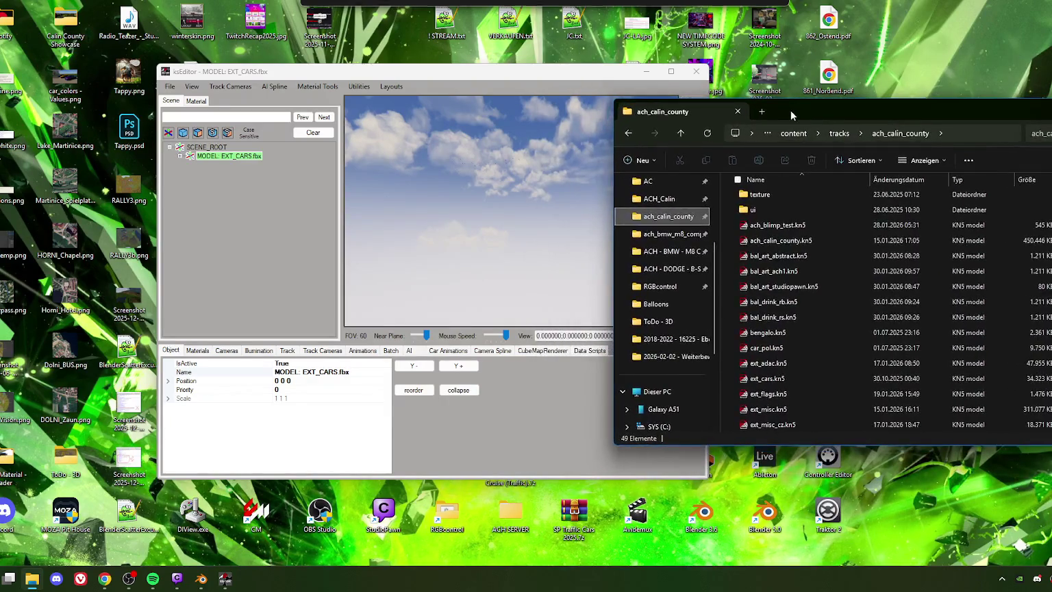
pyautogui.moveTo(338, 72); pyautogui.dragTo(359, 71)
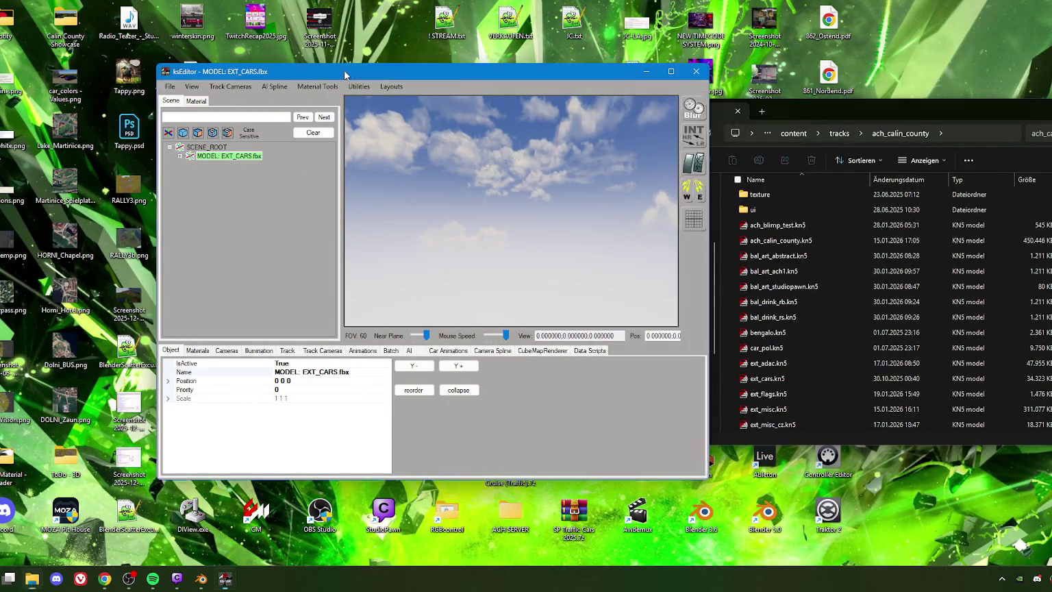
# Expand the EXT_CARS tree, select the pickup's SUB3 part and zoom in on it
pyautogui.click(200, 156)
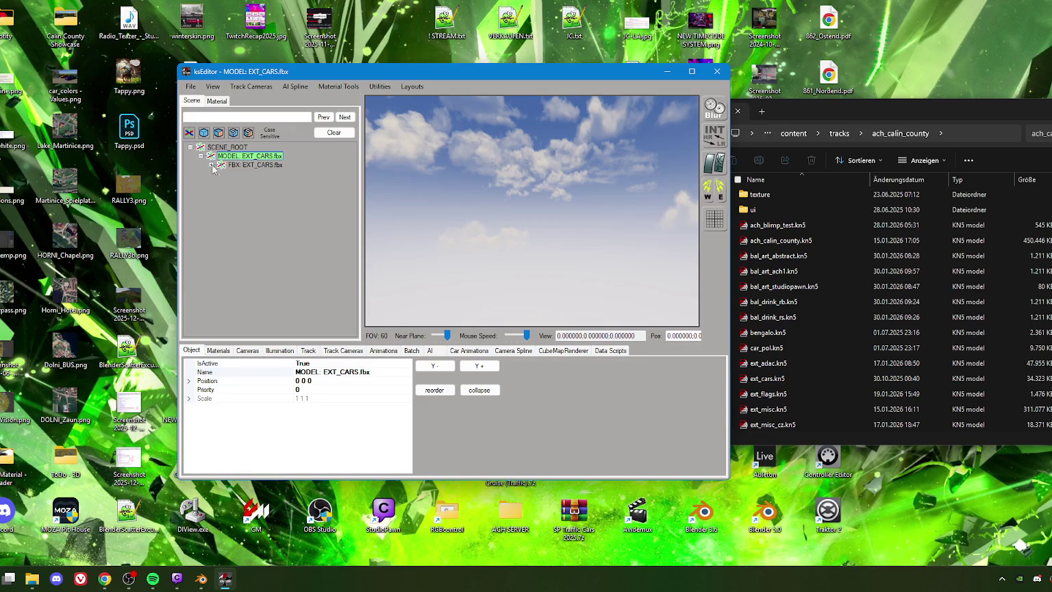
pyautogui.click(212, 165)
pyautogui.click(221, 183)
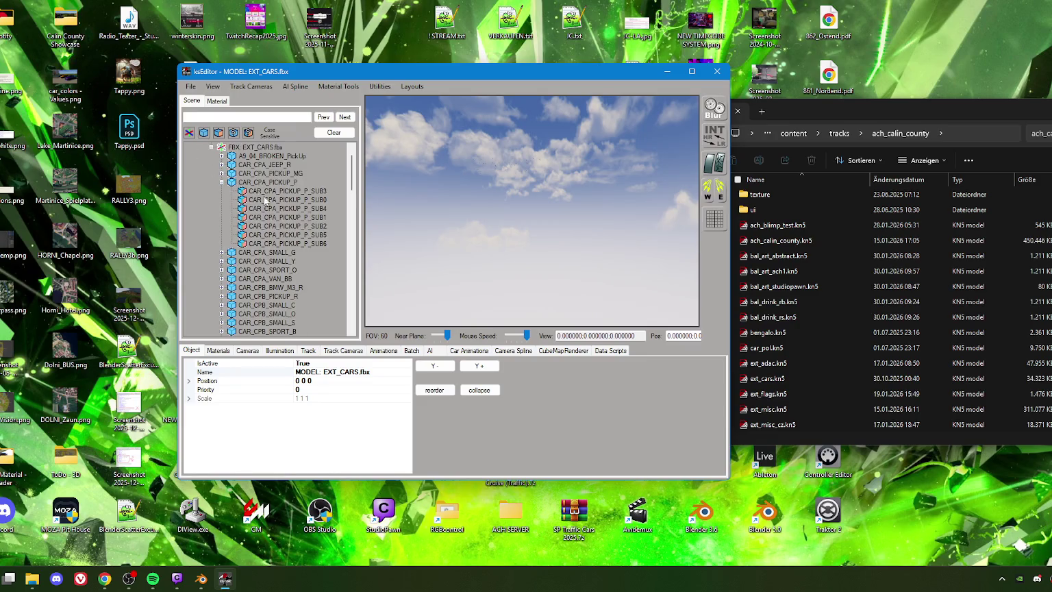
pyautogui.click(274, 191)
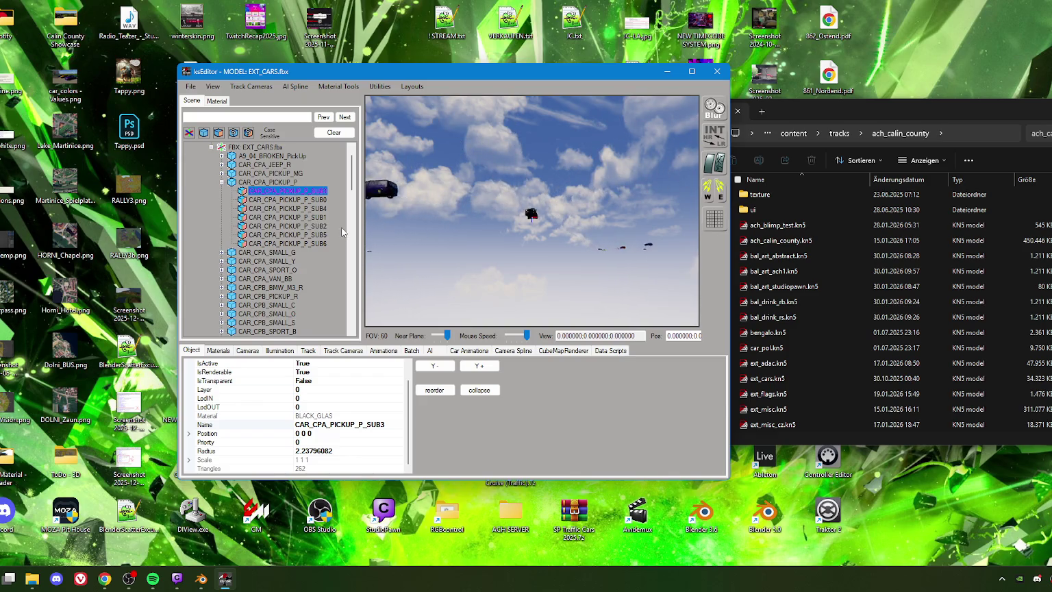
pyautogui.click(478, 249)
pyautogui.scroll(2, 546, 248)
pyautogui.scroll(2, 544, 240)
pyautogui.scroll(2, 543, 233)
pyautogui.scroll(2, 541, 225)
pyautogui.scroll(2, 537, 225)
pyautogui.scroll(2, 527, 223)
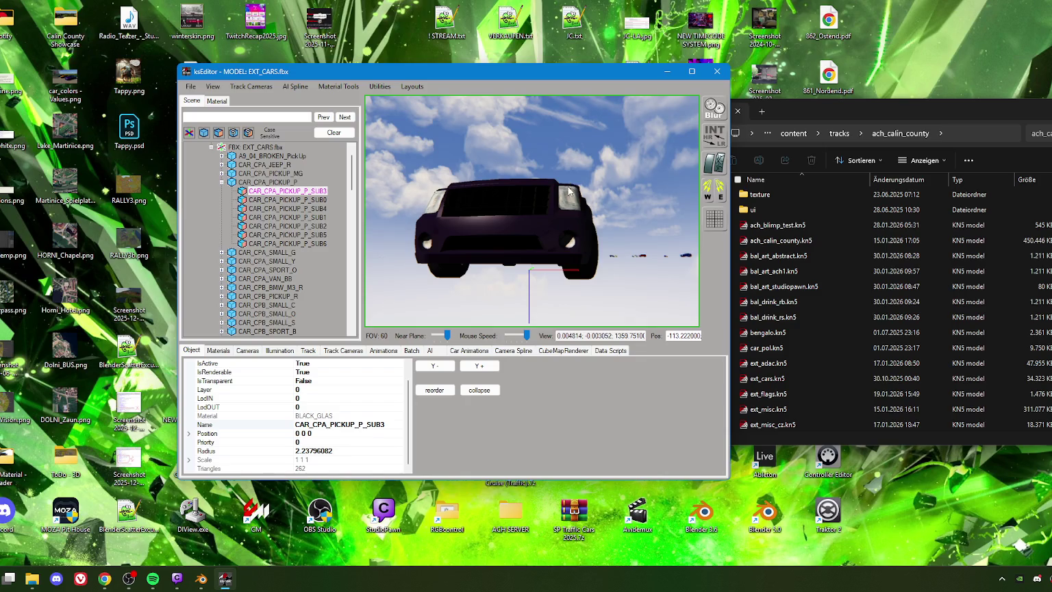
# Click through the pickup's SUB0, SUB3, SUB6 and SUB5 parts, checking SUB5's car_lights material
pyautogui.click(534, 213)
pyautogui.moveTo(559, 220); pyautogui.dragTo(543, 194, button='right')
pyautogui.click(533, 216)
pyautogui.click(484, 215)
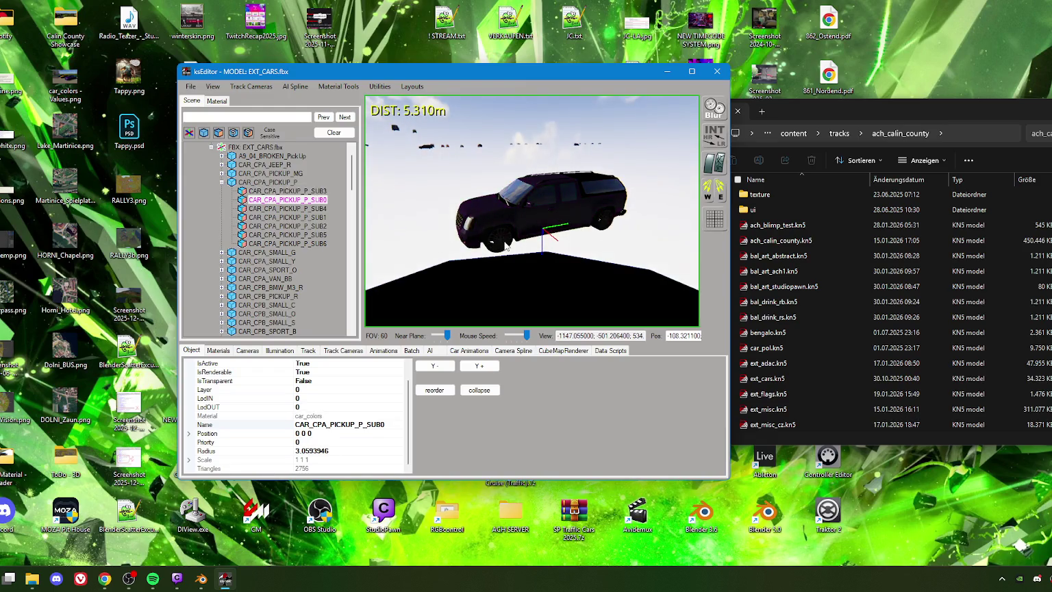
pyautogui.click(504, 243)
pyautogui.click(469, 226)
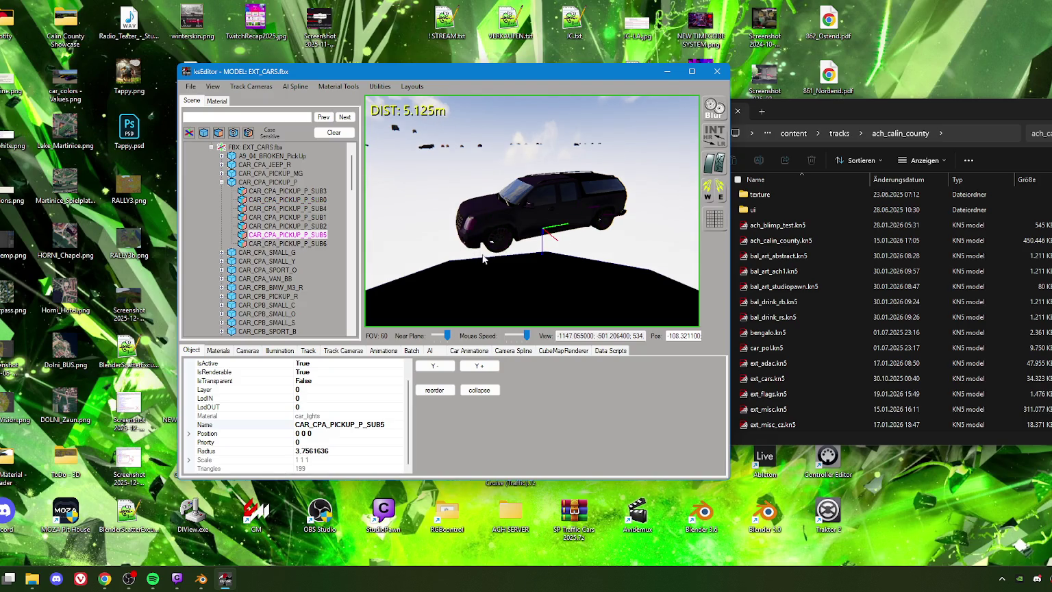
pyautogui.click(217, 101)
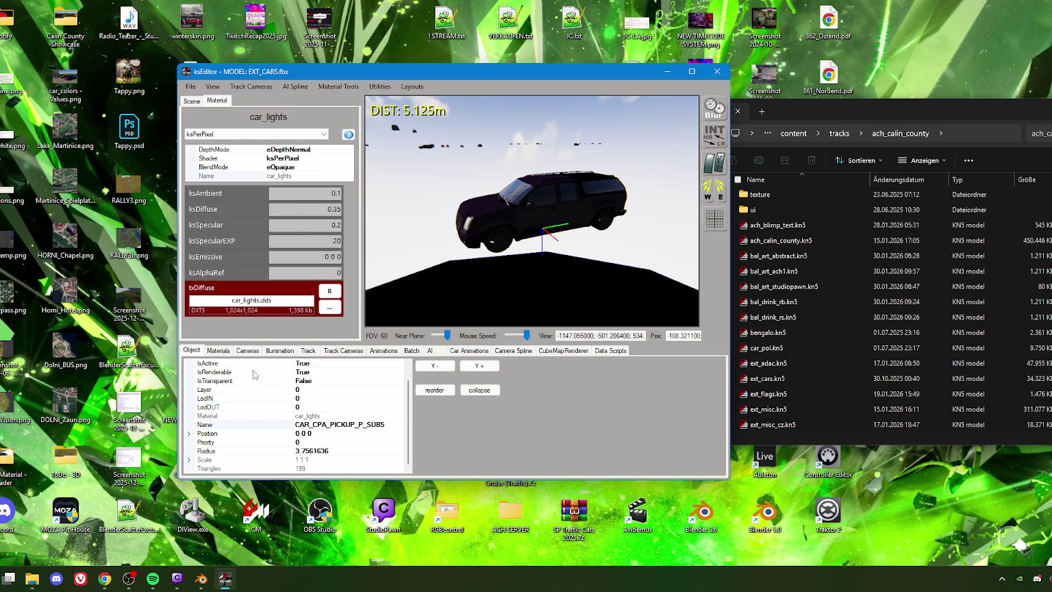
pyautogui.click(192, 100)
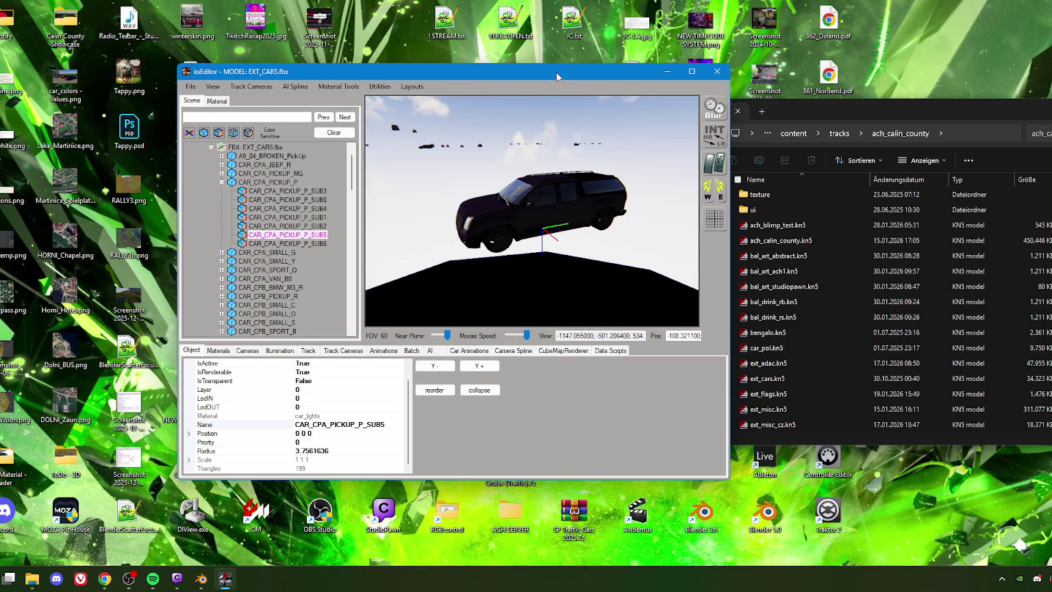
# Re-check the car_lights material and choose Save KN5 as Car (No Textures)
pyautogui.moveTo(556, 73); pyautogui.dragTo(534, 71)
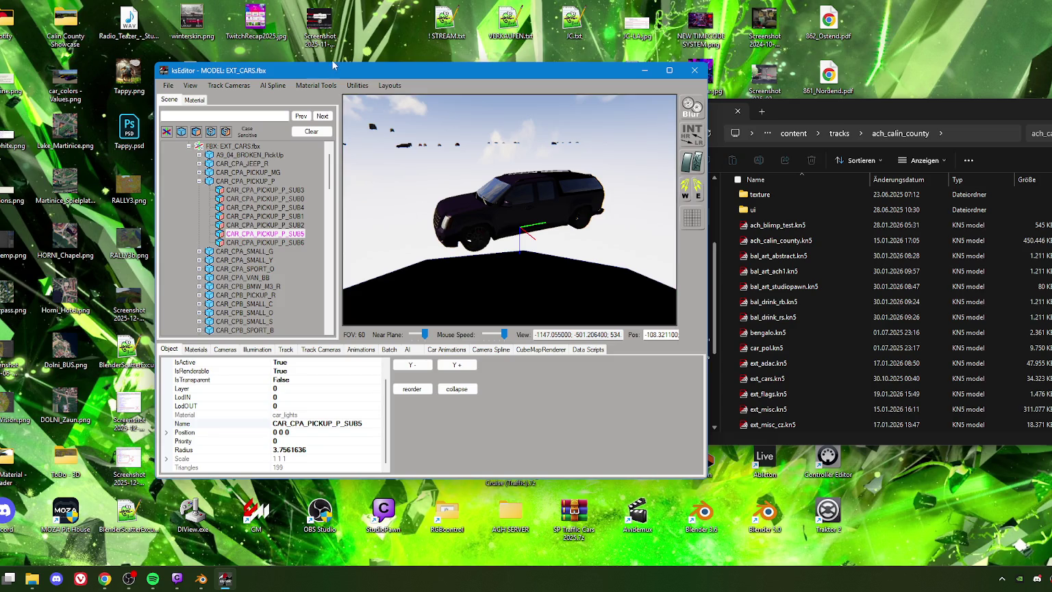
pyautogui.moveTo(341, 71); pyautogui.dragTo(352, 59)
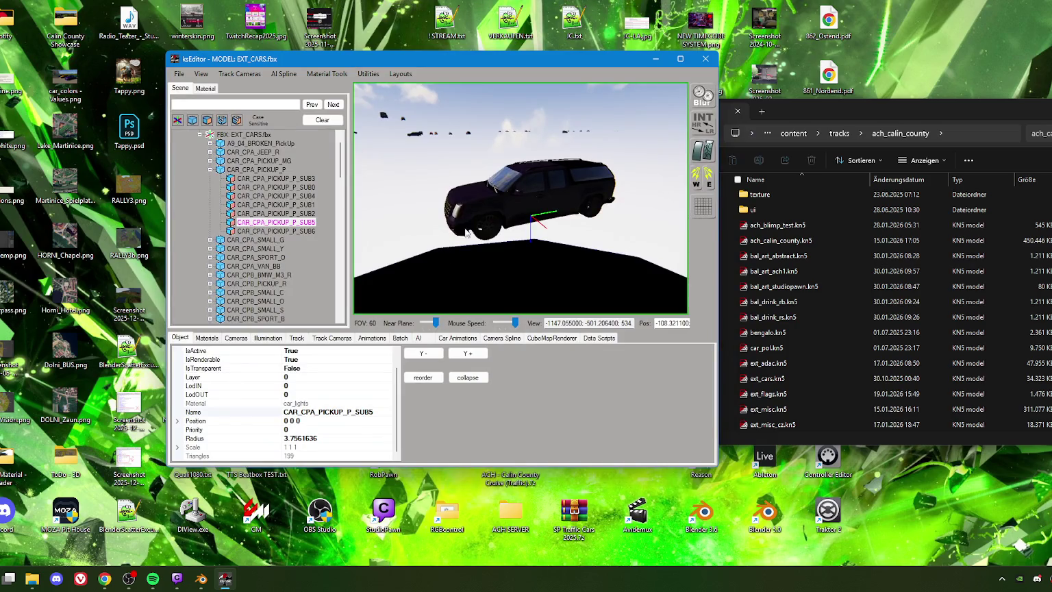
pyautogui.moveTo(442, 231); pyautogui.dragTo(458, 236, button='right')
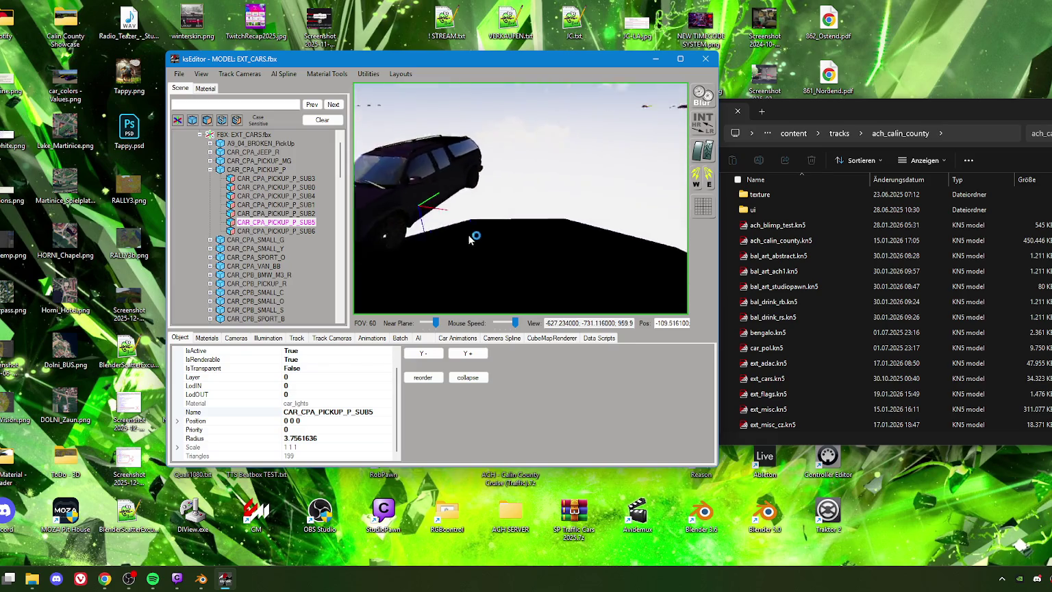
pyautogui.click(209, 89)
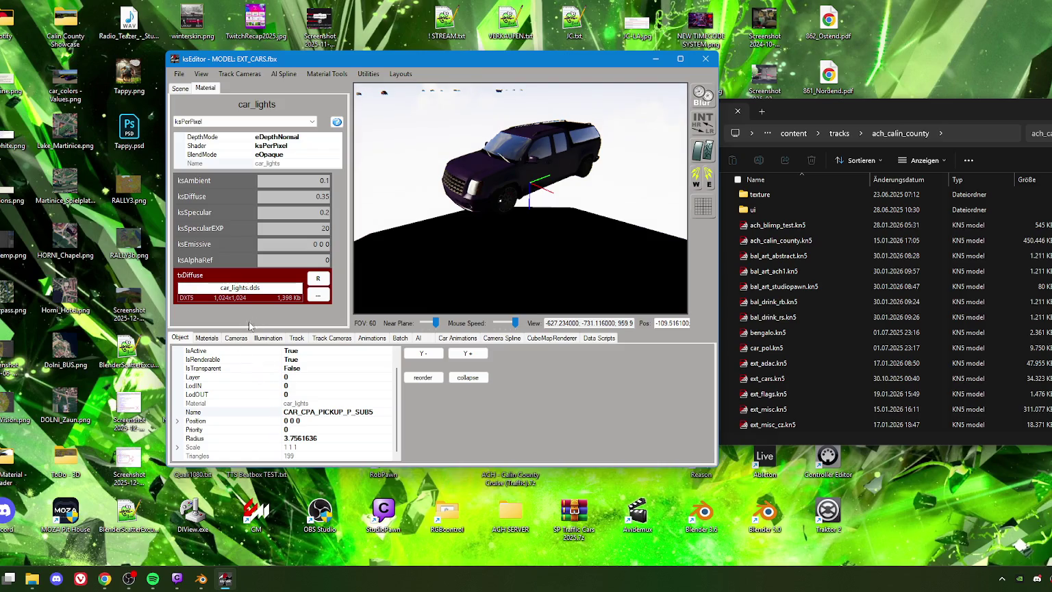
pyautogui.click(183, 75)
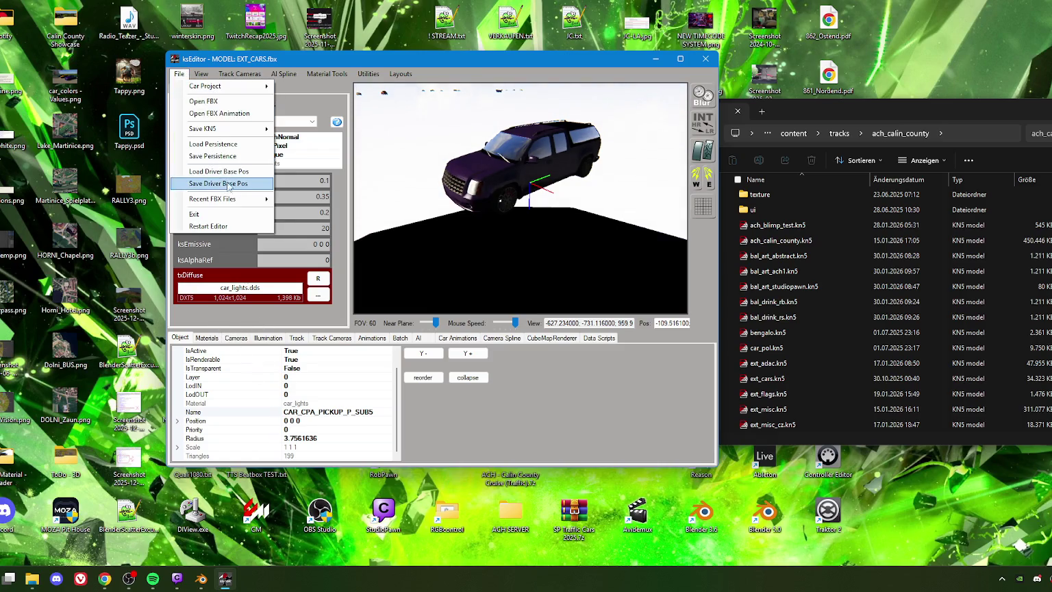
pyautogui.moveTo(212, 128)
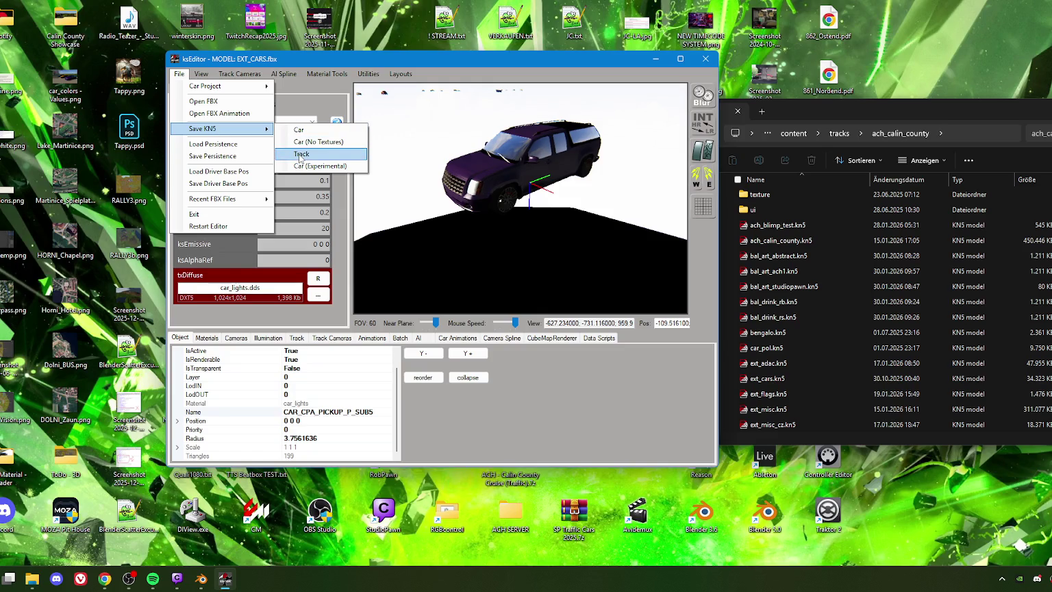
pyautogui.click(318, 145)
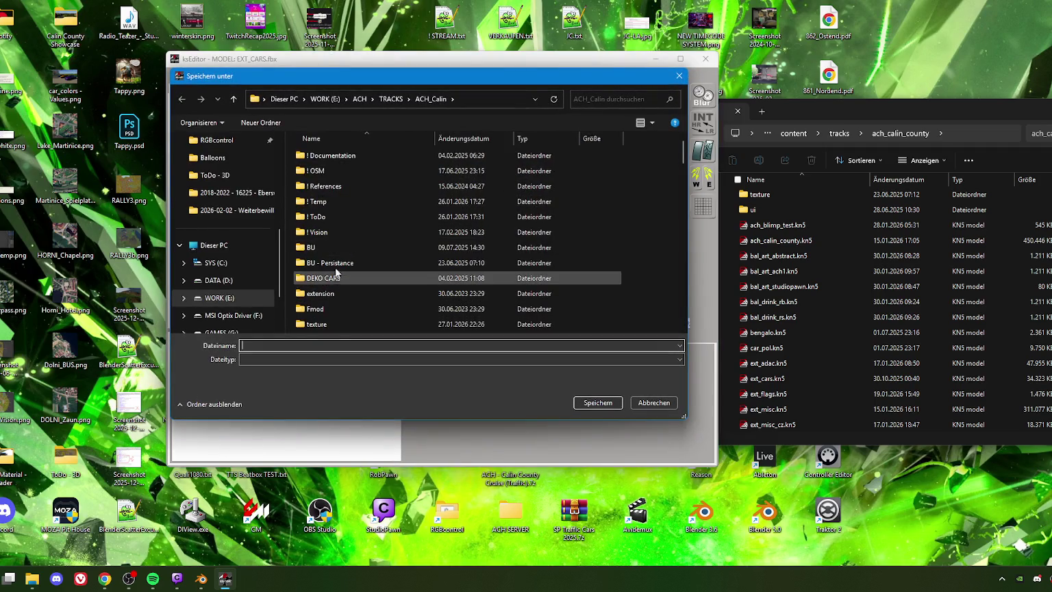
# Browse to the ach_calin_county track folder and scroll to find ext_cars.kn5
pyautogui.scroll(5, 212, 226)
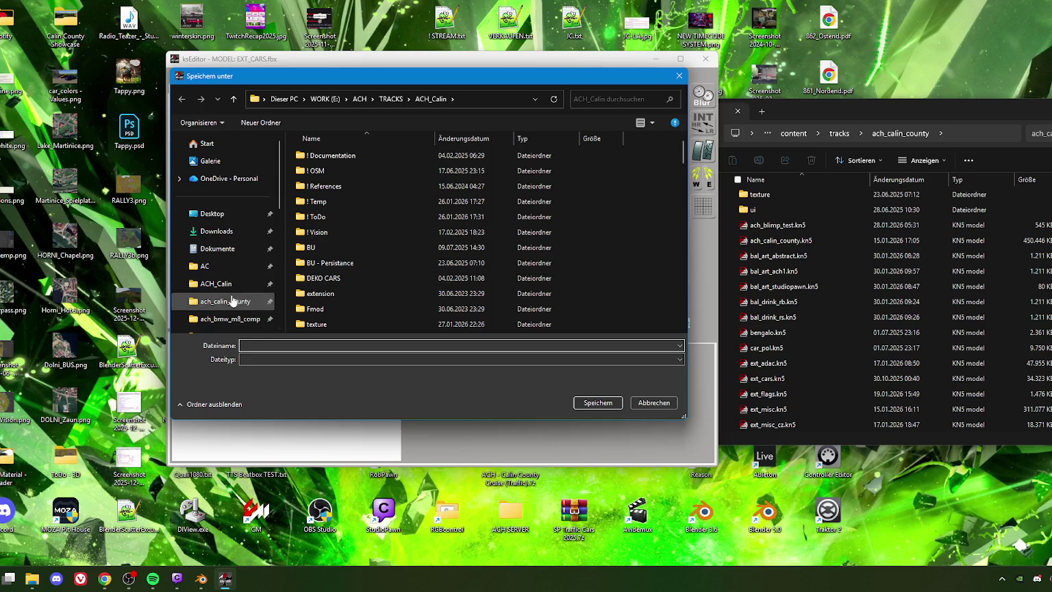
pyautogui.click(214, 302)
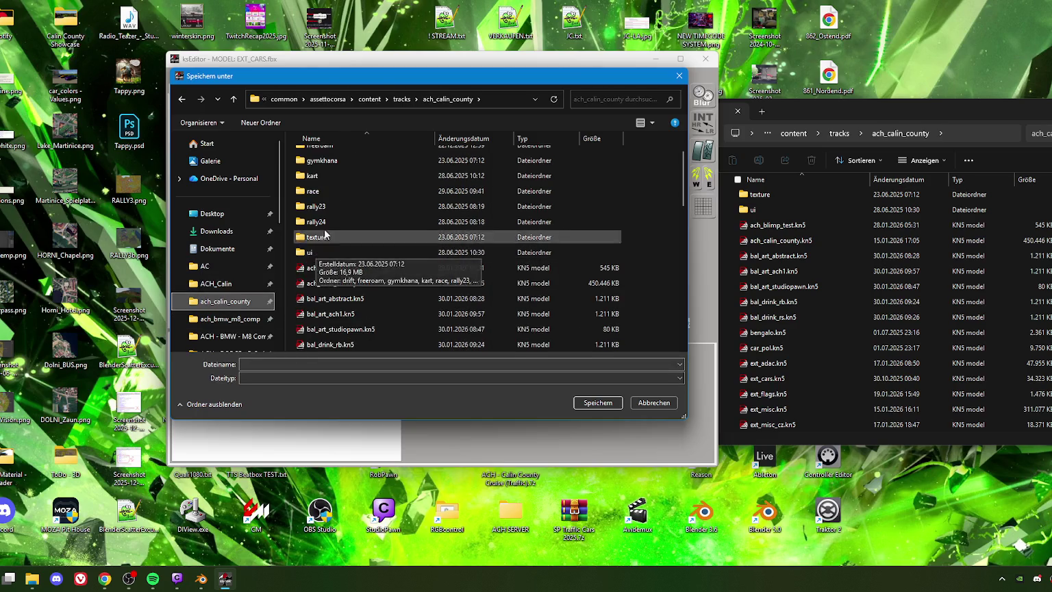
pyautogui.scroll(-2, 330, 232)
pyautogui.scroll(-2, 332, 271)
pyautogui.scroll(-1, 330, 251)
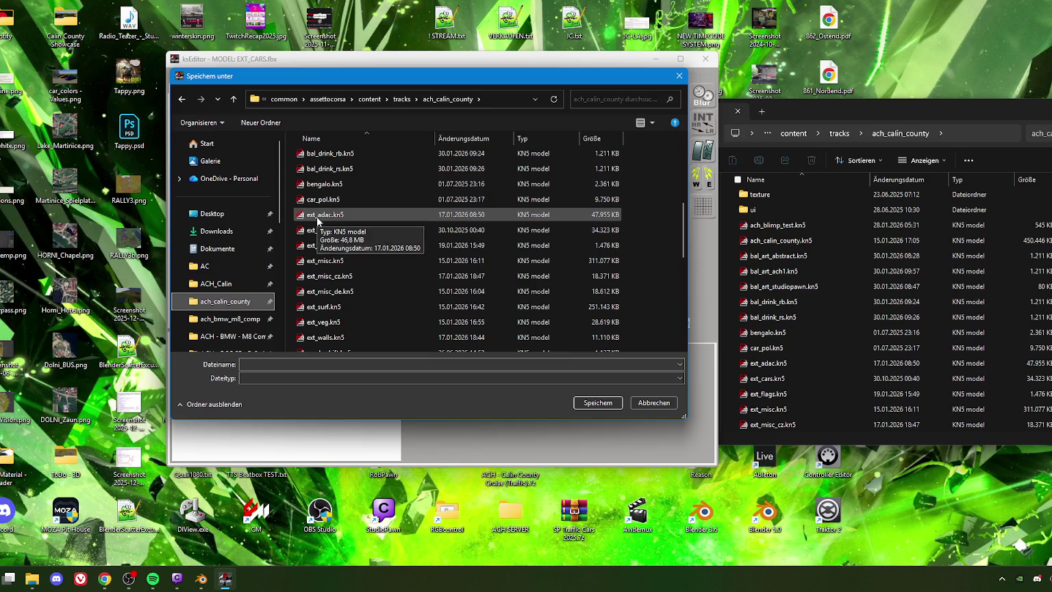
pyautogui.scroll(2, 318, 212)
pyautogui.scroll(1, 323, 205)
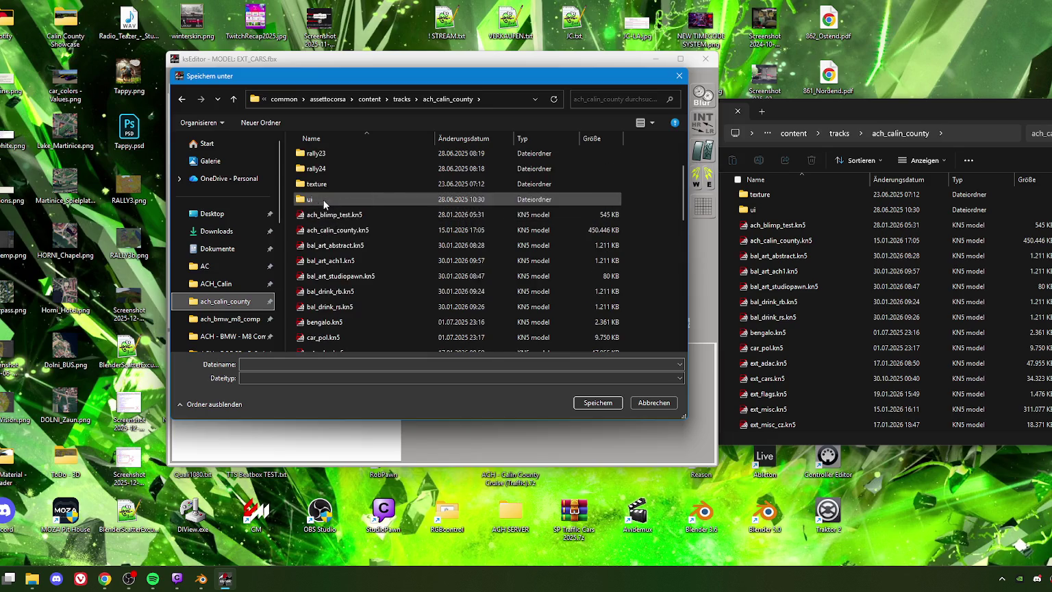
pyautogui.scroll(-2, 324, 273)
pyautogui.scroll(-1, 332, 272)
pyautogui.scroll(-2, 332, 274)
pyautogui.scroll(-2, 331, 275)
pyautogui.scroll(-2, 330, 279)
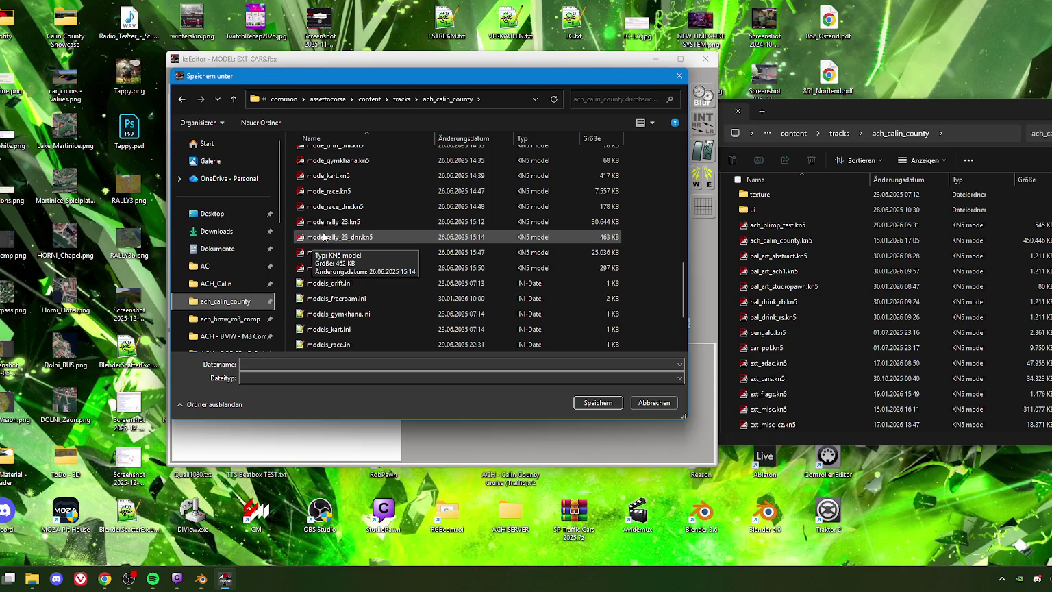
pyautogui.scroll(2, 322, 243)
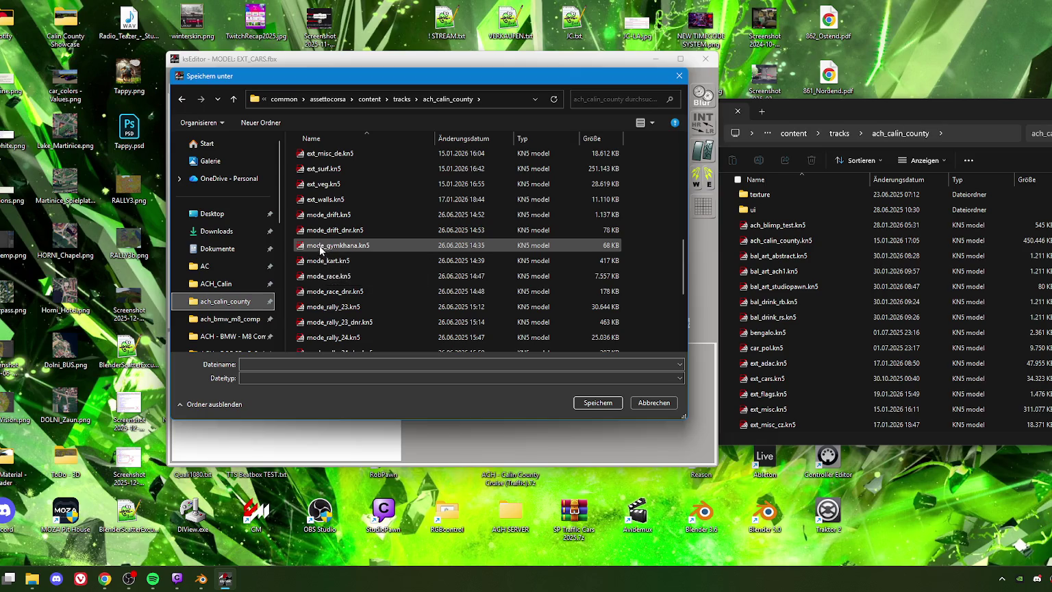
pyautogui.scroll(-1, 328, 281)
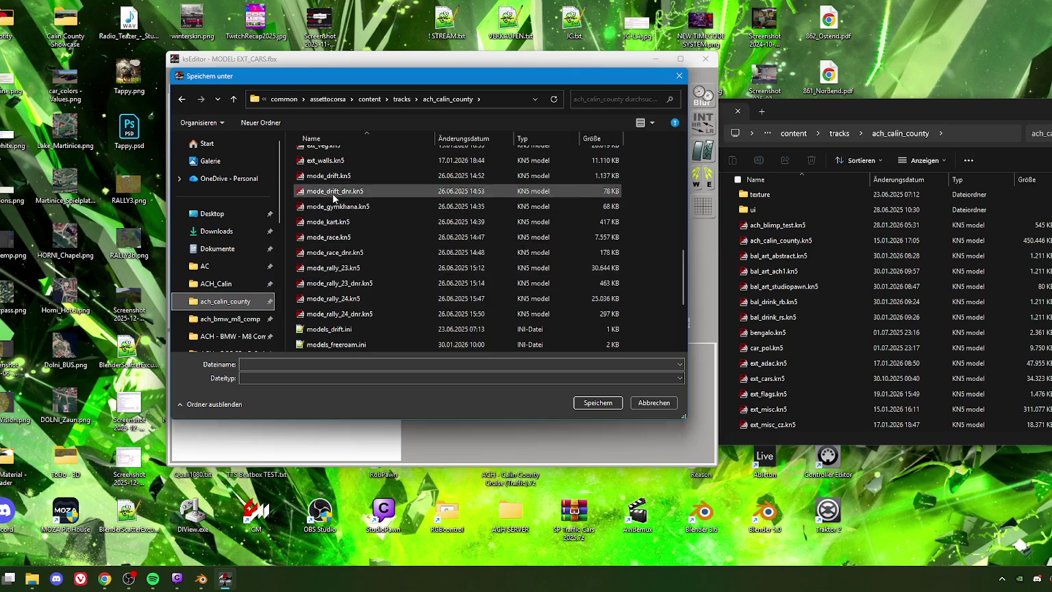
pyautogui.scroll(3, 333, 198)
pyautogui.scroll(4, 332, 240)
pyautogui.scroll(-2, 332, 285)
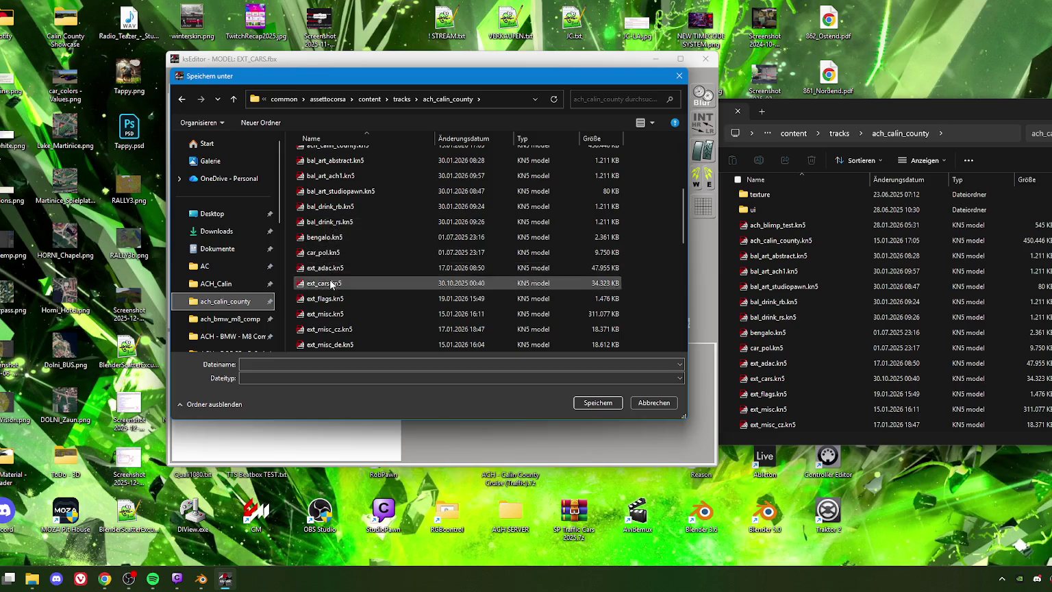
# Overwrite ext_cars.kn5 with the textureless KN5 export and close ksEditor
pyautogui.click(328, 283)
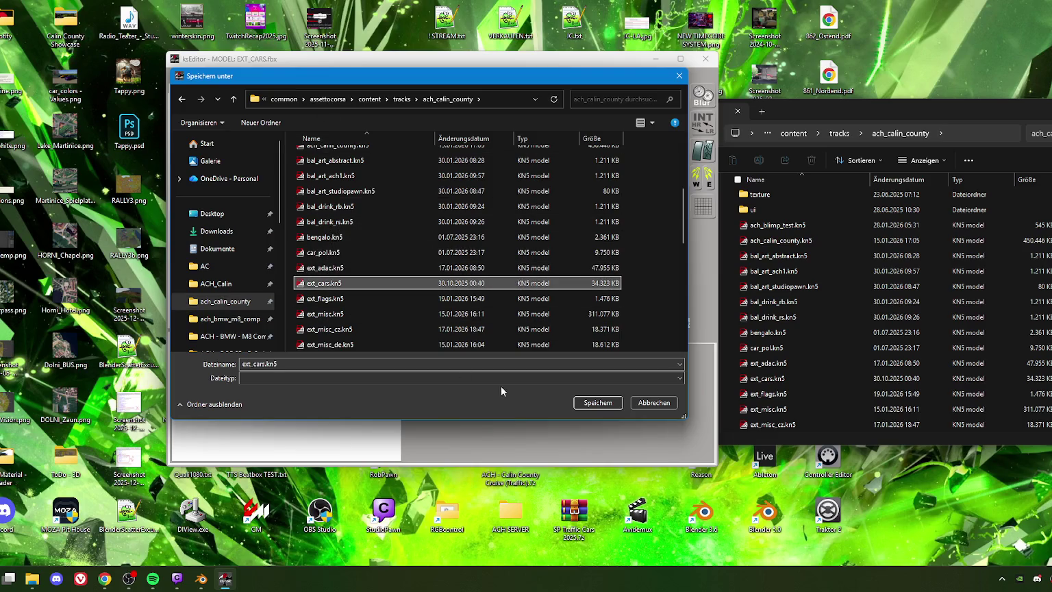
pyautogui.click(600, 402)
pyautogui.click(571, 289)
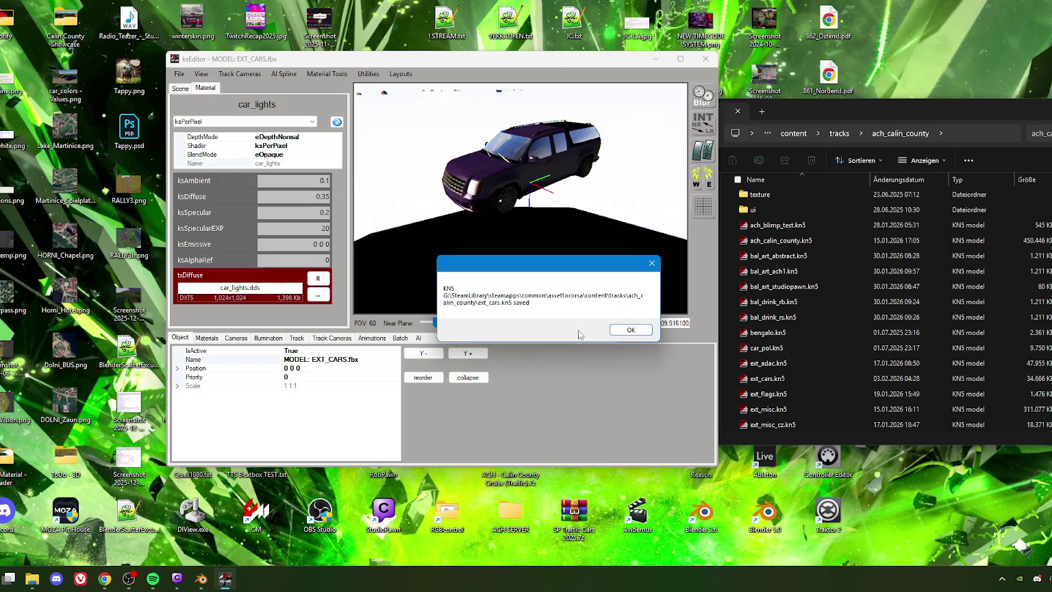
pyautogui.click(630, 329)
pyautogui.click(705, 59)
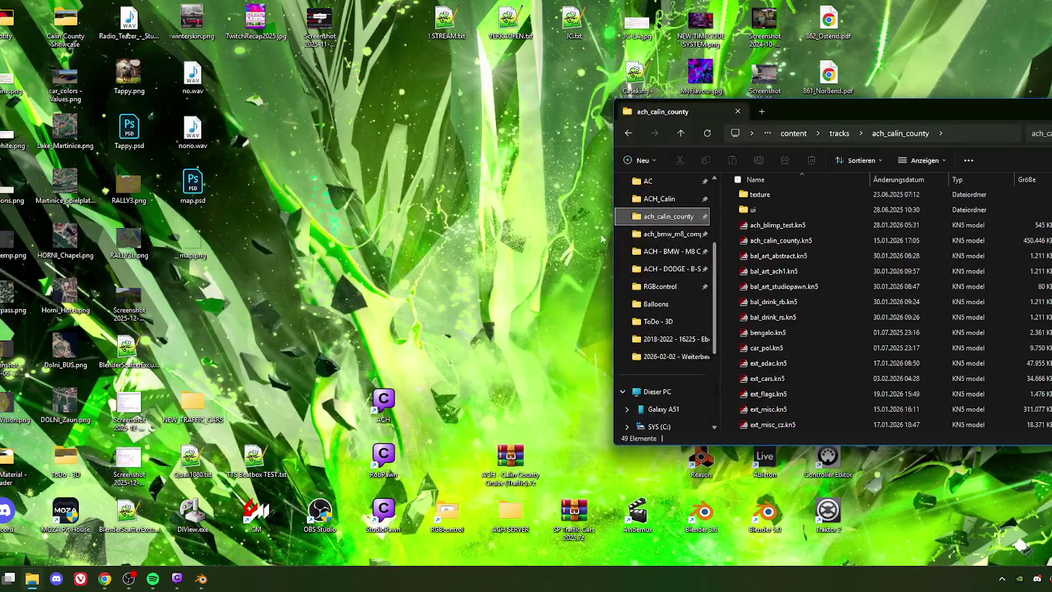
# Open models_freeroam.ini from the track folder in Notepad++, declining the update offer
pyautogui.moveTo(818, 110); pyautogui.dragTo(518, 101)
pyautogui.scroll(-3, 478, 354)
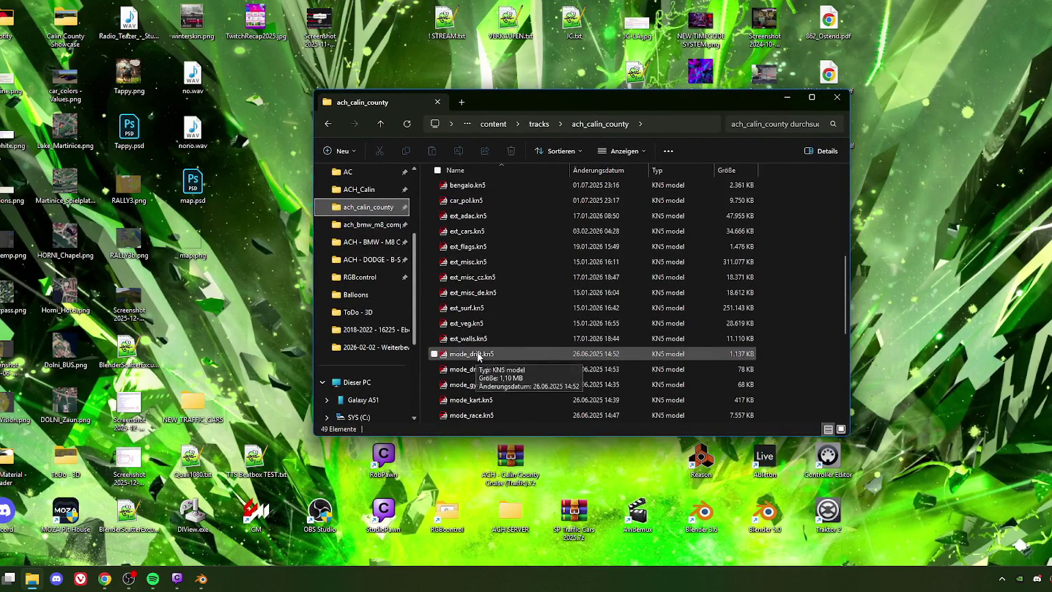
pyautogui.scroll(-3, 478, 354)
pyautogui.scroll(-2, 478, 322)
pyautogui.click(477, 279)
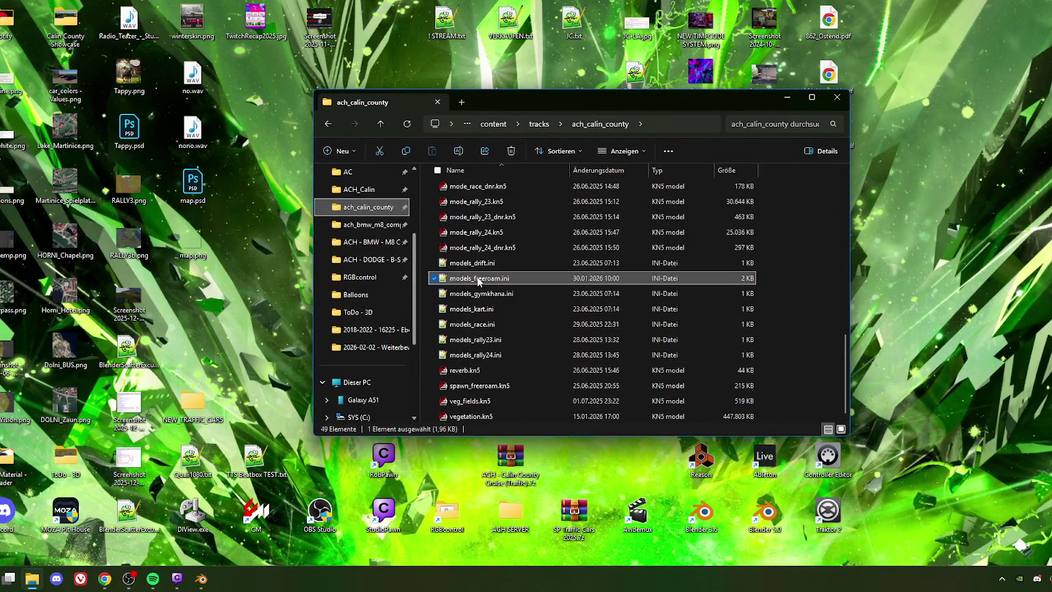
pyautogui.doubleClick(478, 279)
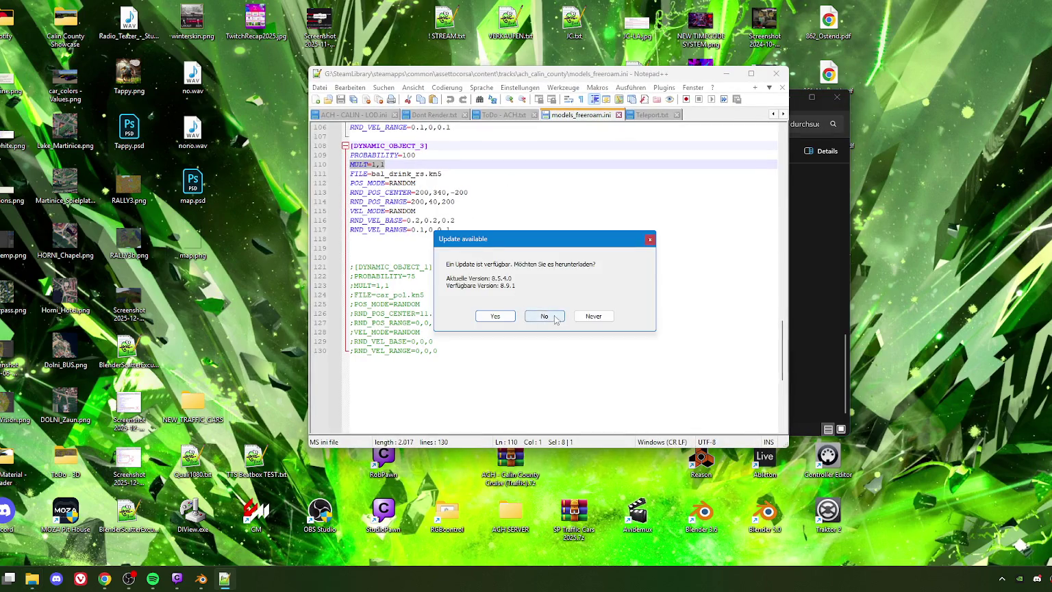
pyautogui.click(555, 315)
# Select the [MODEL_14] and [MODEL_15] blocks (lines 71–79) and scroll through the file
pyautogui.scroll(3, 385, 227)
pyautogui.scroll(2, 389, 280)
pyautogui.scroll(4, 390, 280)
pyautogui.scroll(2, 389, 280)
pyautogui.scroll(2, 390, 281)
pyautogui.scroll(2, 390, 308)
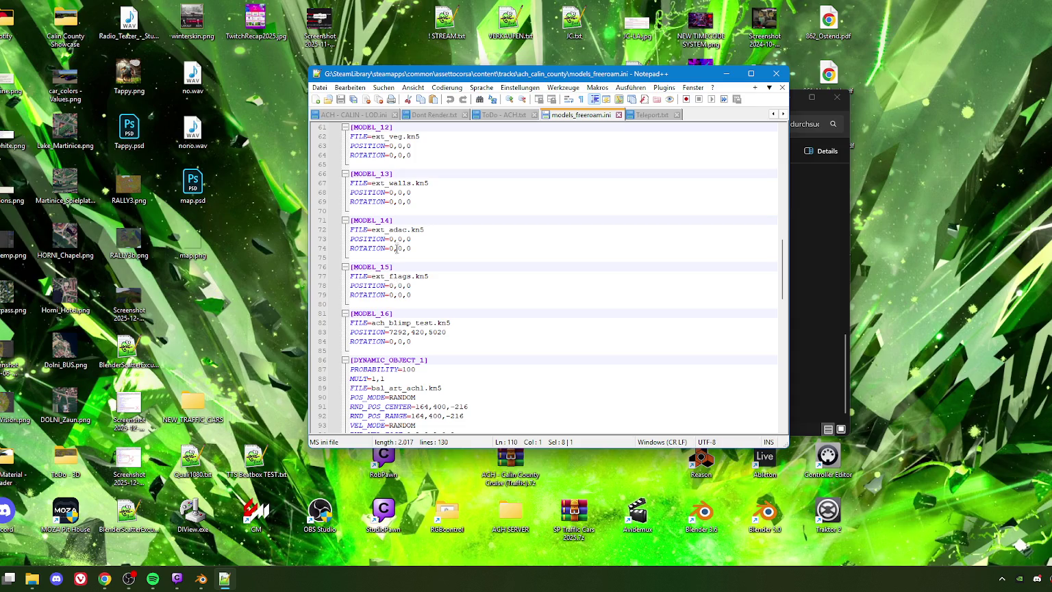
pyautogui.moveTo(424, 294); pyautogui.dragTo(348, 215)
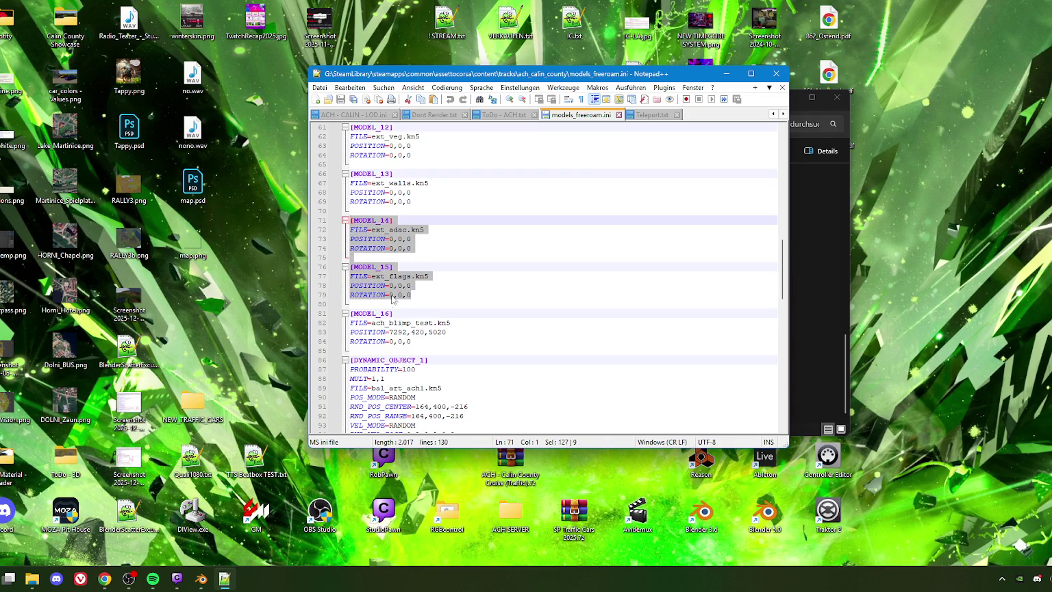
pyautogui.scroll(-1, 400, 349)
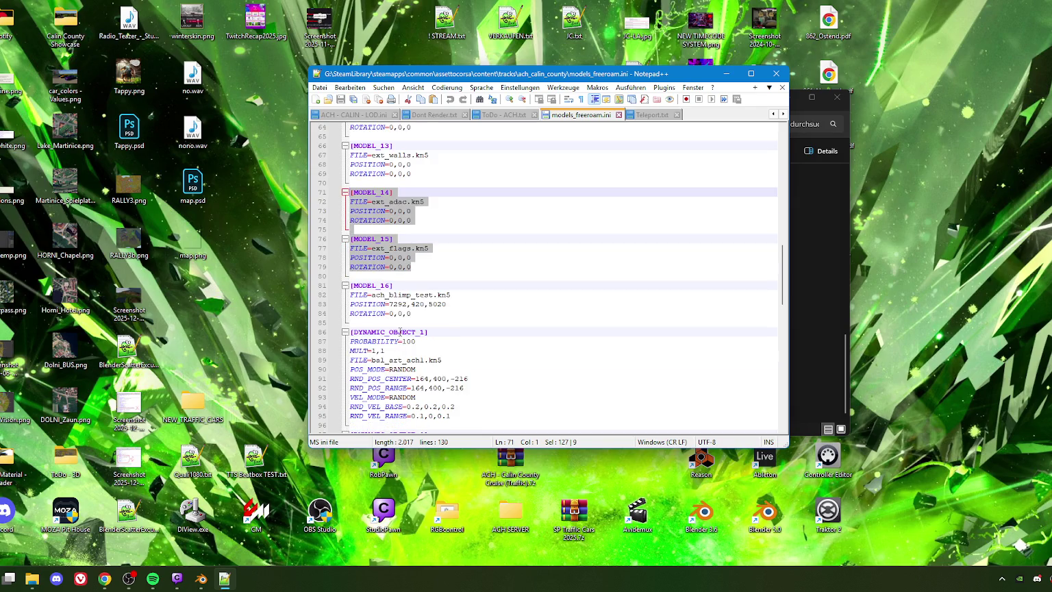
pyautogui.scroll(-1, 400, 331)
pyautogui.scroll(-1, 400, 331)
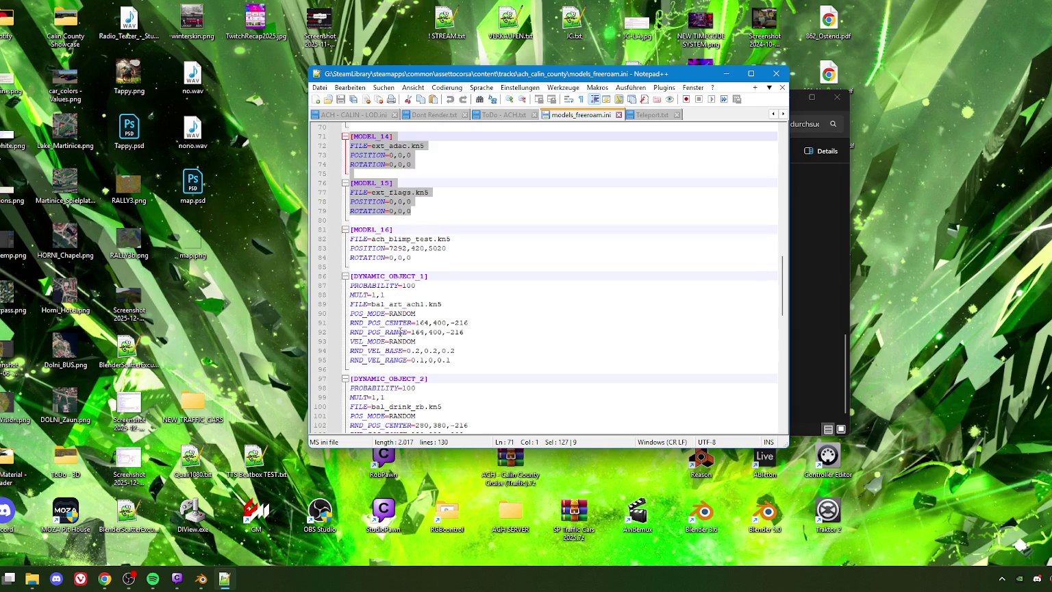
pyautogui.scroll(-1, 400, 332)
pyautogui.scroll(-1, 399, 331)
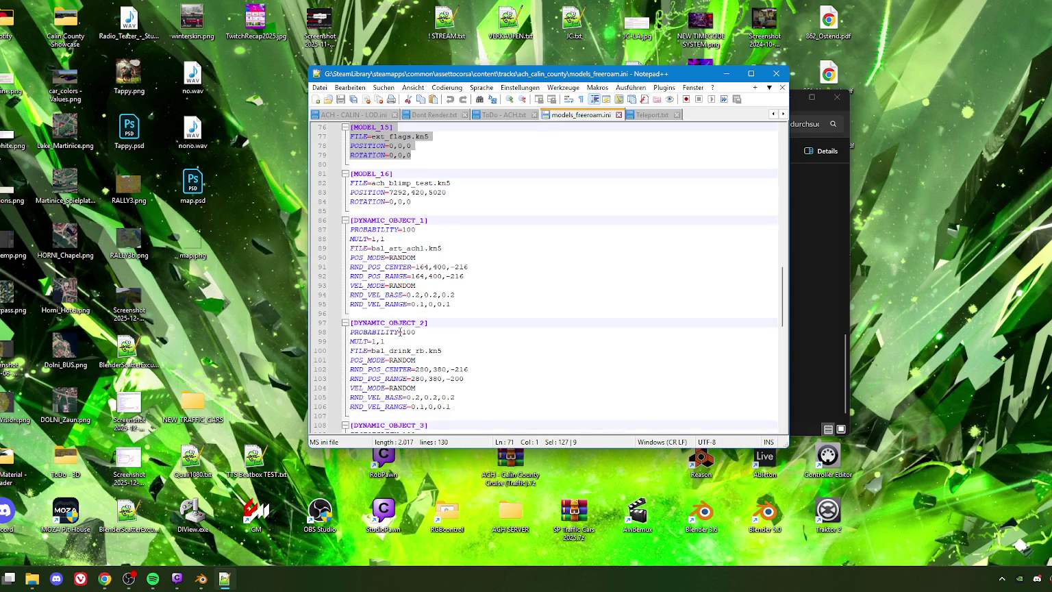
pyautogui.scroll(-1, 400, 332)
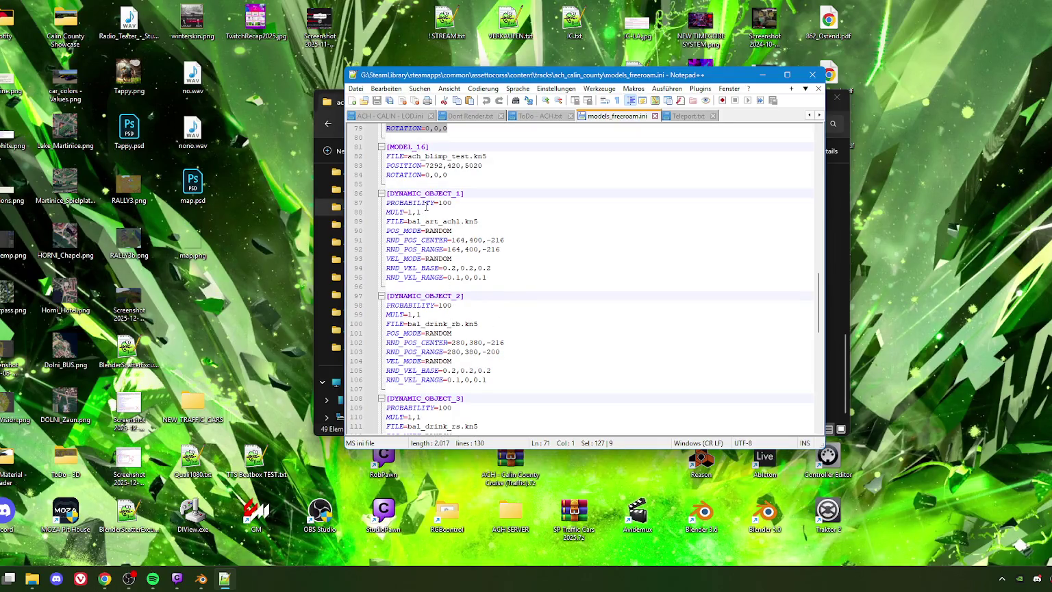
pyautogui.scroll(7, 427, 325)
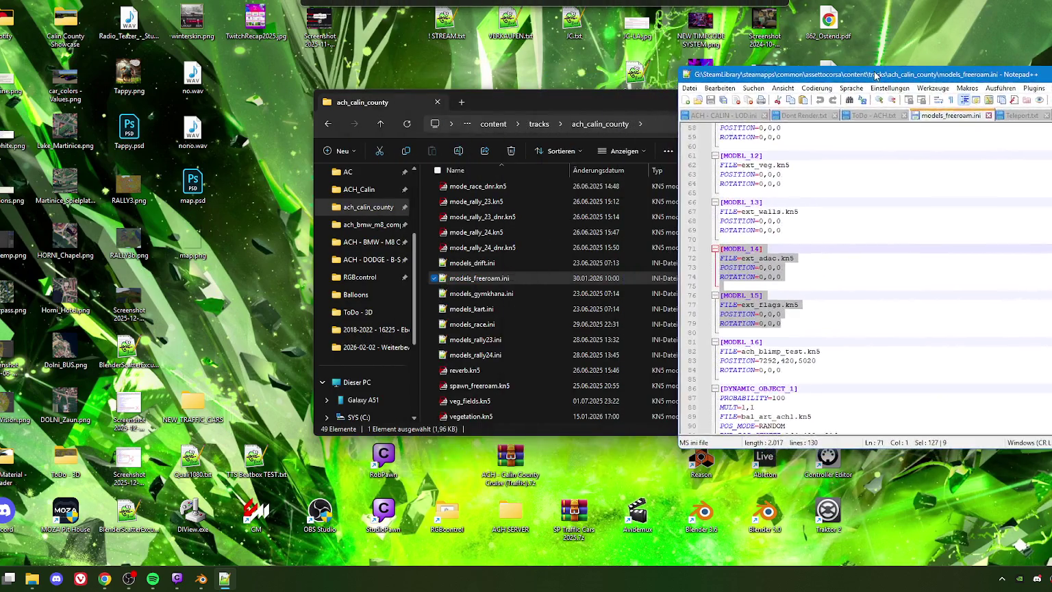
# Move the Explorer and Notepad++ windows aside, launch ksEditor and start an FBX import
pyautogui.moveTo(545, 102); pyautogui.dragTo(449, 91)
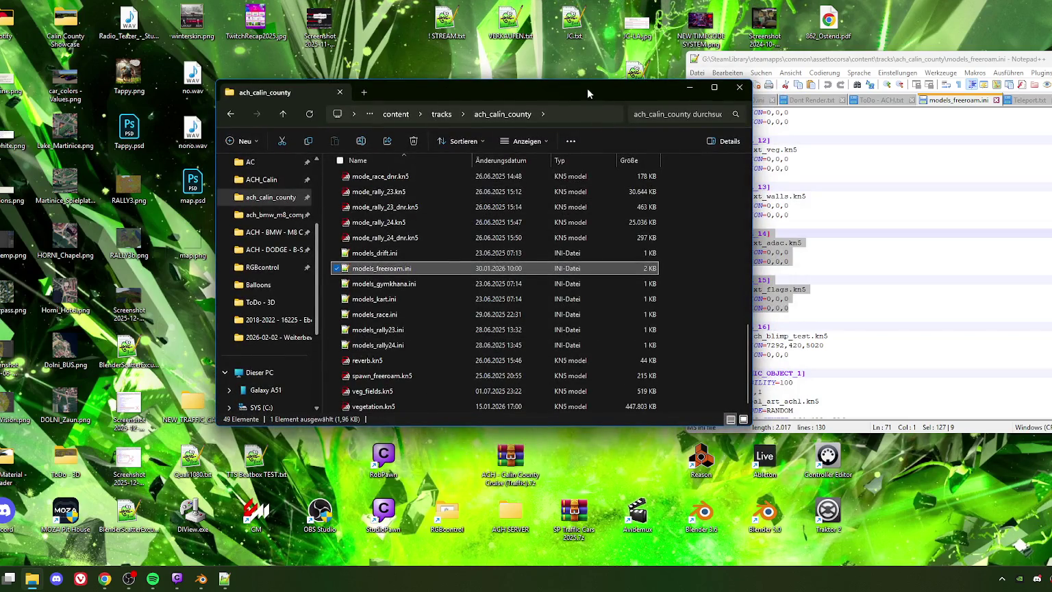
pyautogui.moveTo(587, 93); pyautogui.dragTo(421, 106)
pyautogui.moveTo(801, 66)
pyautogui.mouseDown()
pyautogui.moveTo(925, 71)
pyautogui.moveTo(714, 19)
pyautogui.moveTo(739, 65)
pyautogui.moveTo(736, 38)
pyautogui.mouseUp()
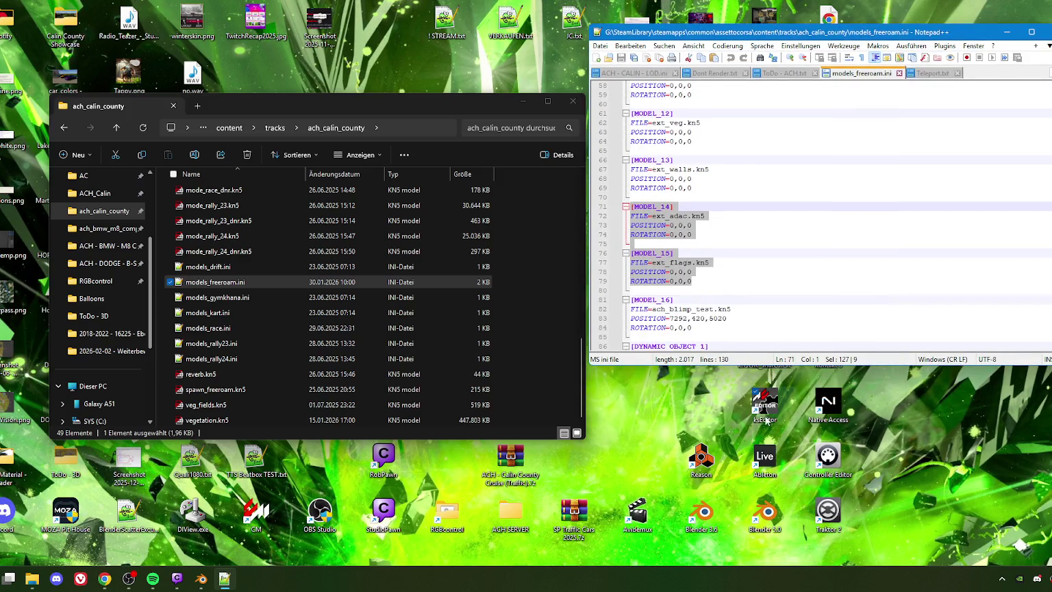
pyautogui.doubleClick(765, 404)
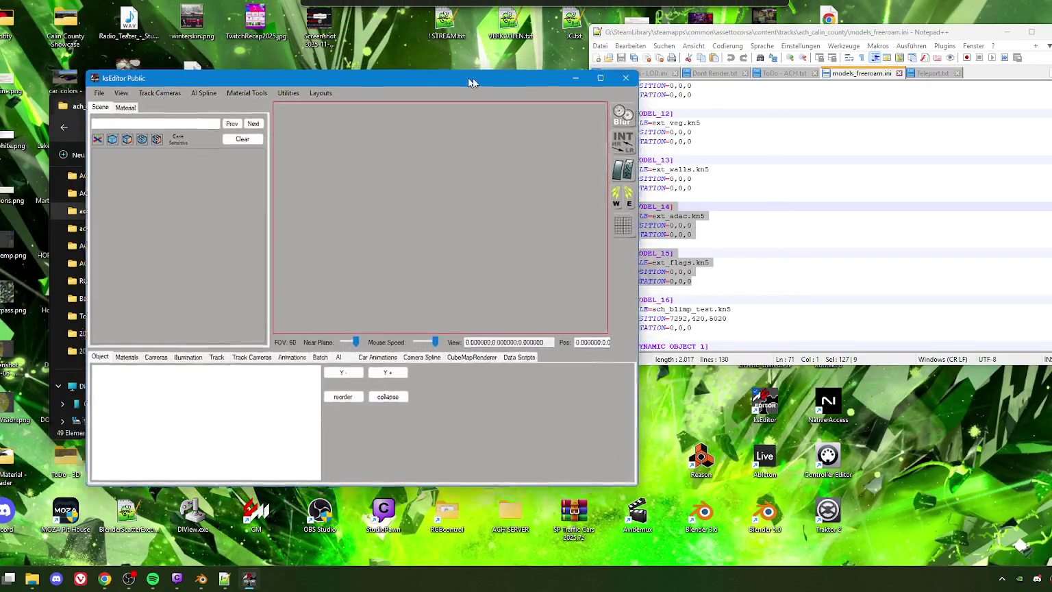
pyautogui.click(178, 106)
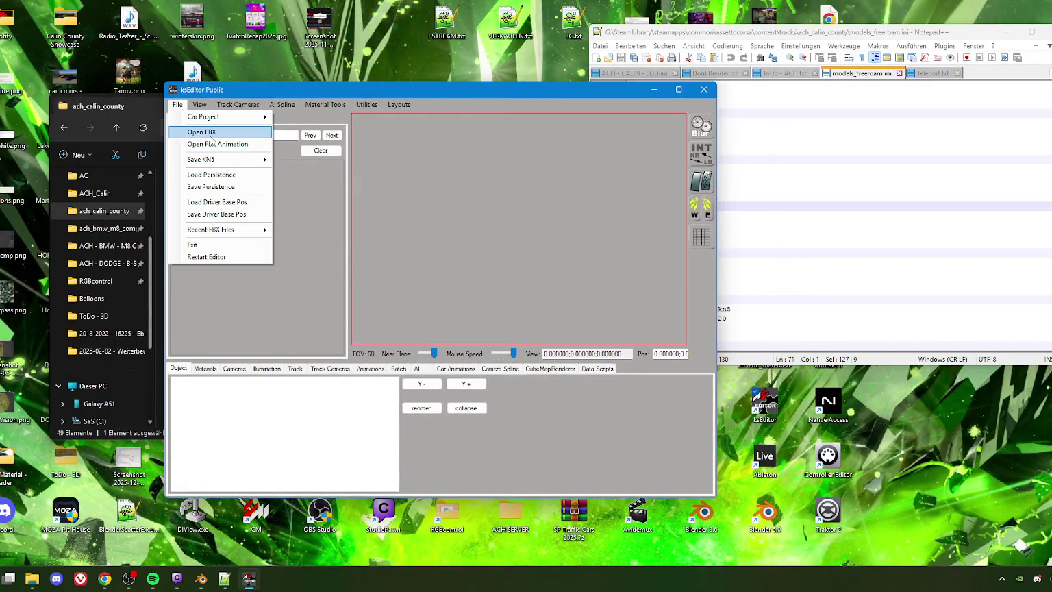
pyautogui.click(198, 130)
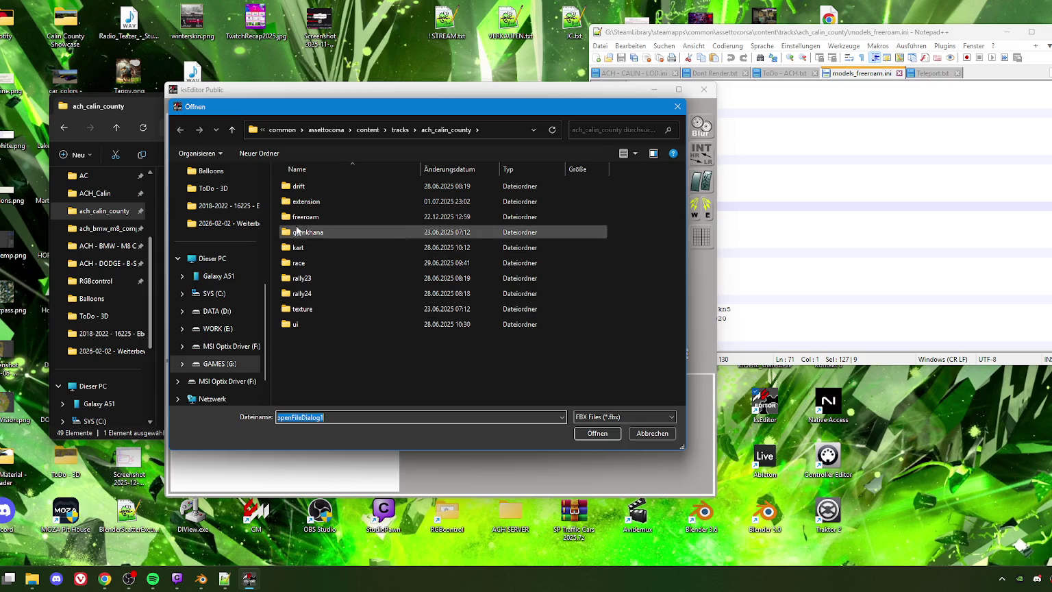
# Load EXT_MISC_CZ.fbx from WORK (E:) > ACH > TRACKS > ACH_Calin
pyautogui.scroll(1, 208, 236)
pyautogui.scroll(1, 208, 240)
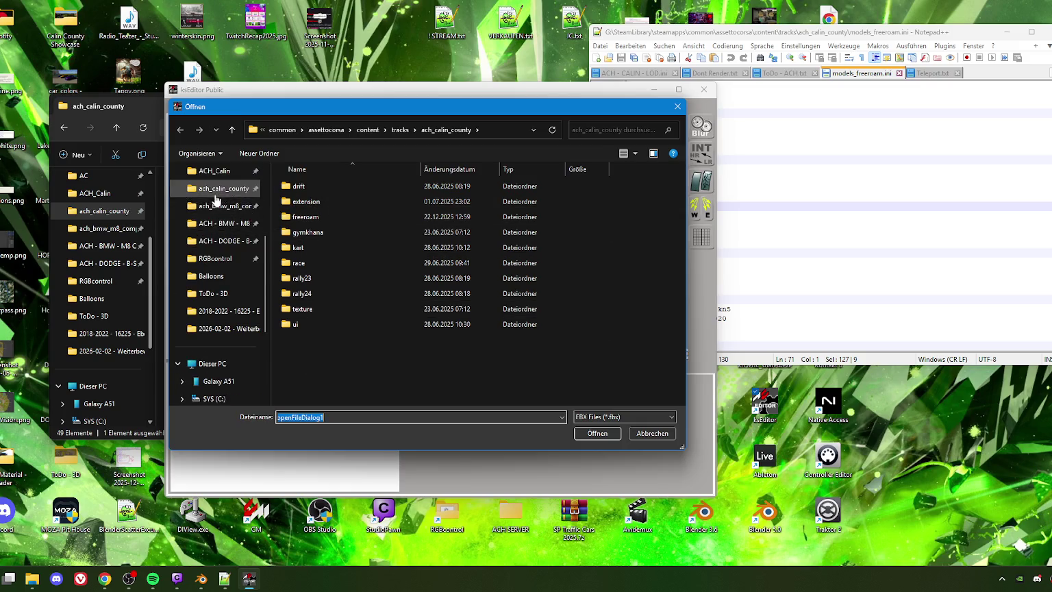
pyautogui.click(212, 170)
pyautogui.scroll(-2, 325, 322)
pyautogui.scroll(-2, 326, 308)
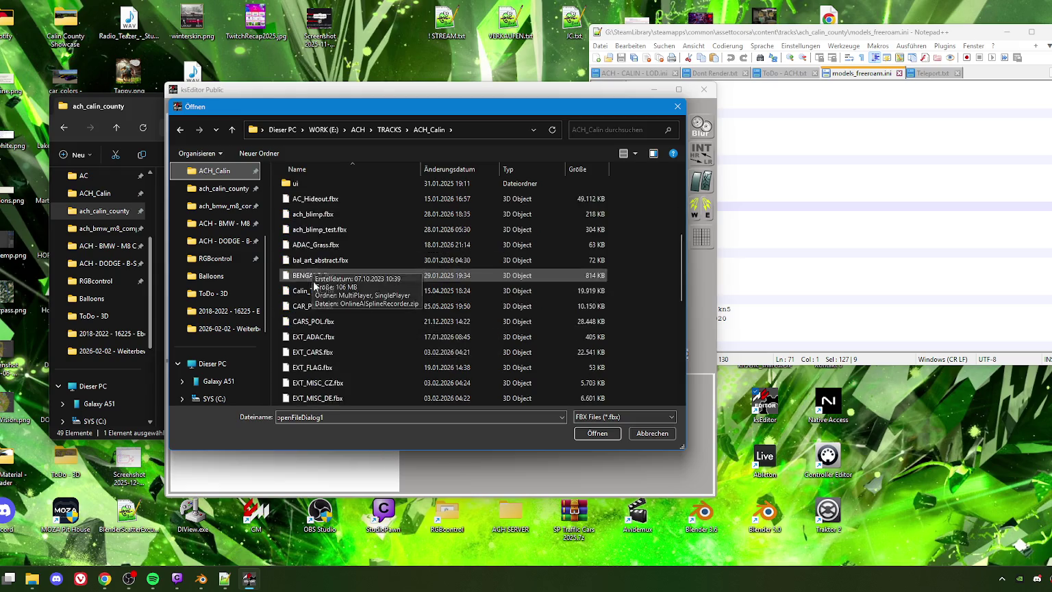
pyautogui.scroll(-2, 327, 294)
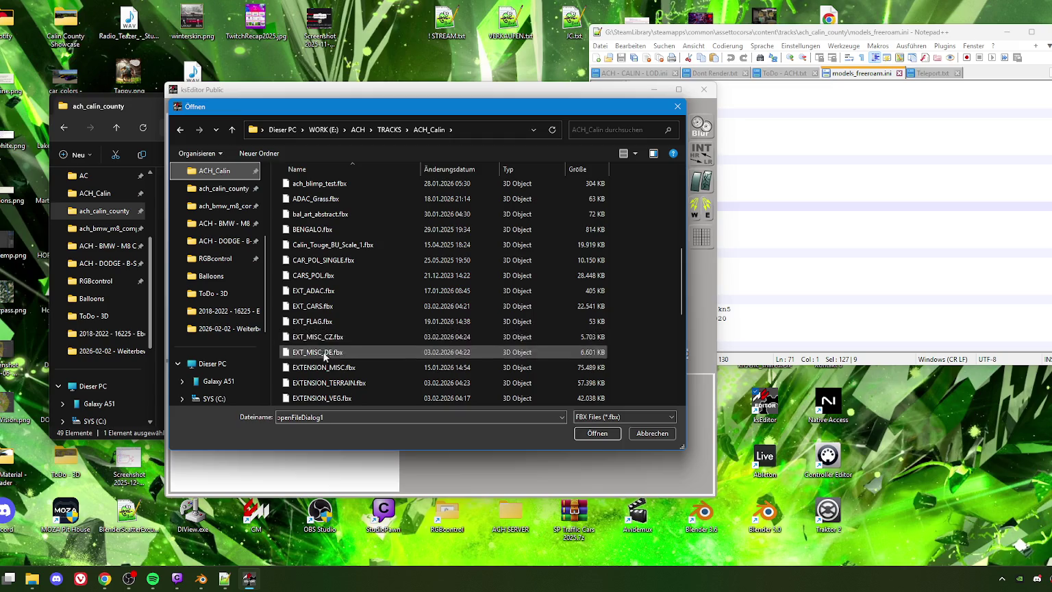
pyautogui.click(318, 336)
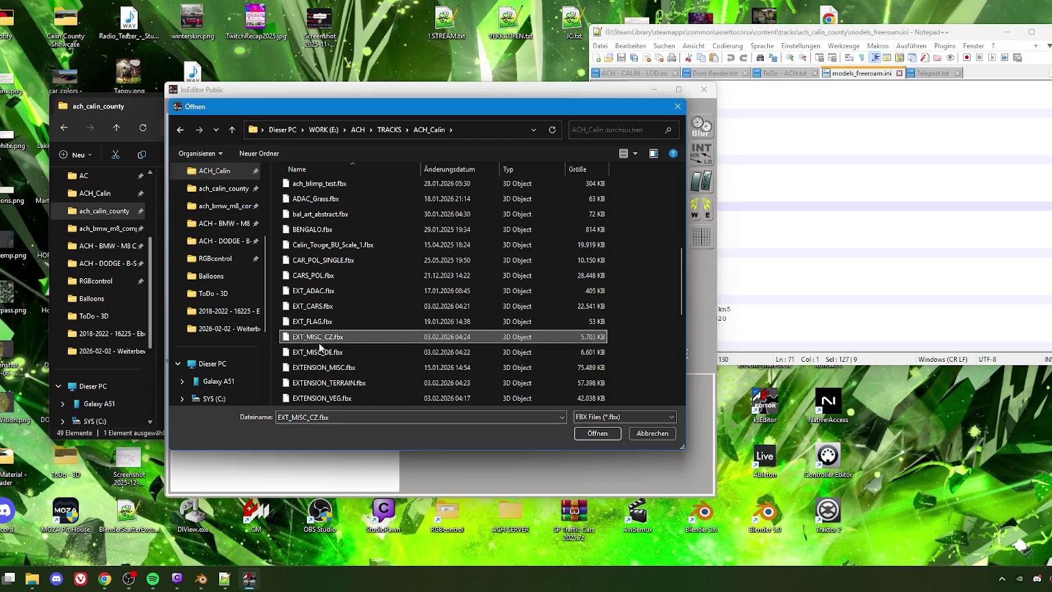
pyautogui.click(602, 435)
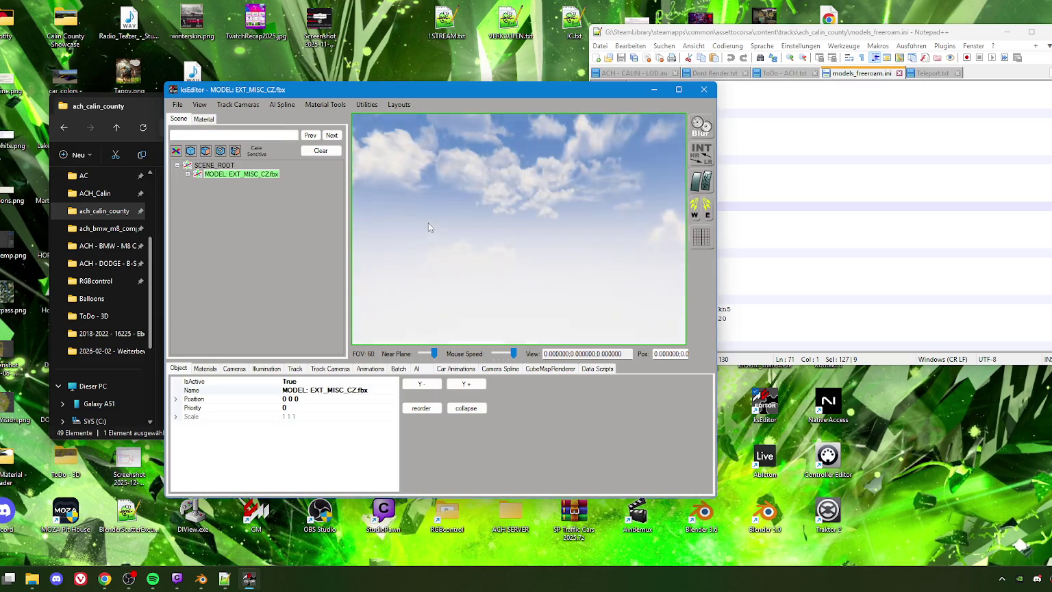
# Expand the MODEL and FBX nodes to list the EXT_MISC_CZ meshes
pyautogui.click(187, 175)
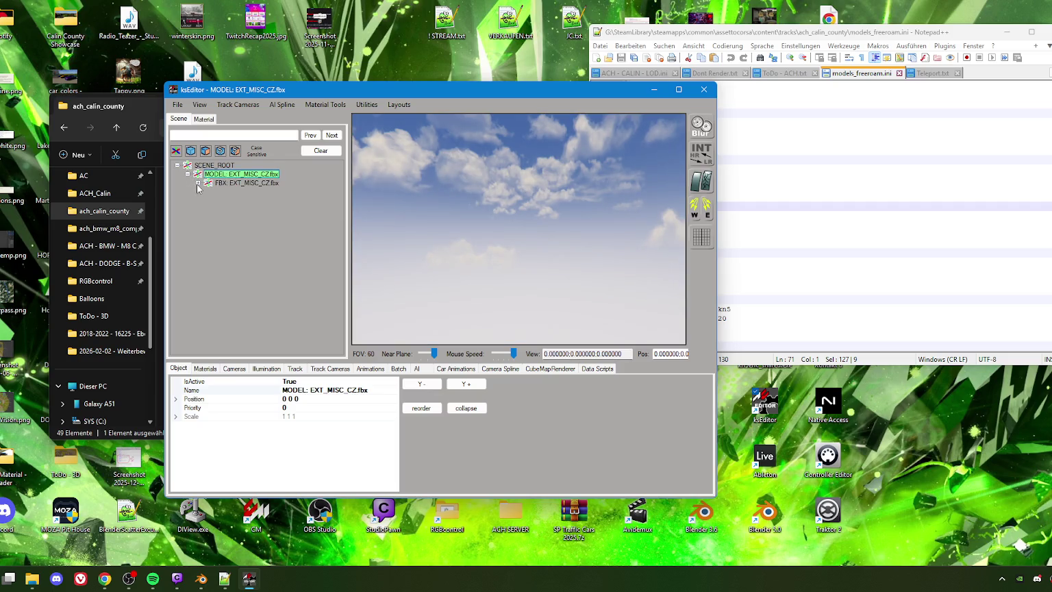
pyautogui.click(198, 182)
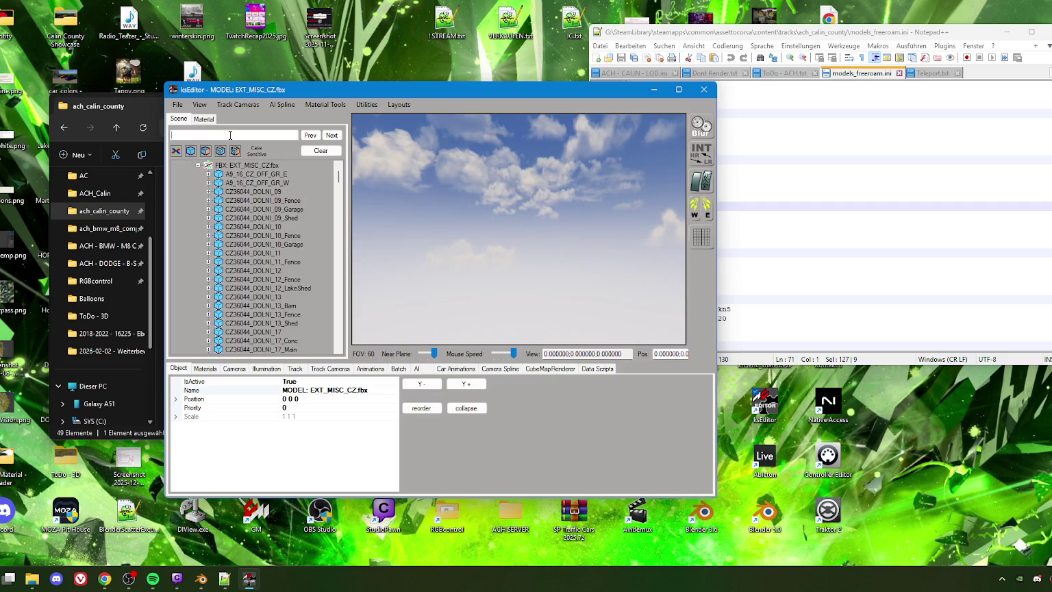
pyautogui.click(394, 321)
# Replace the old adac search with 'kundr' and bring KUNDRA_26 into view
pyautogui.click(332, 136)
pyautogui.click(231, 135)
pyautogui.hotkey('ctrl', 'a')
pyautogui.press('BackSpace')
pyautogui.scroll(-1, 273, 287)
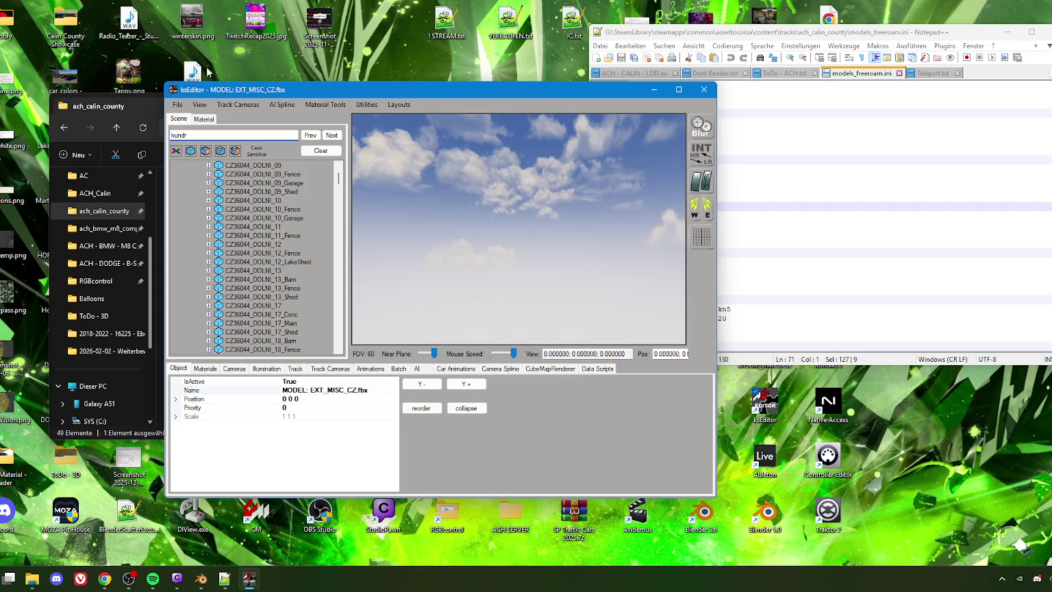
pyautogui.click(331, 135)
pyautogui.scroll(-2, 272, 267)
pyautogui.scroll(-1, 269, 290)
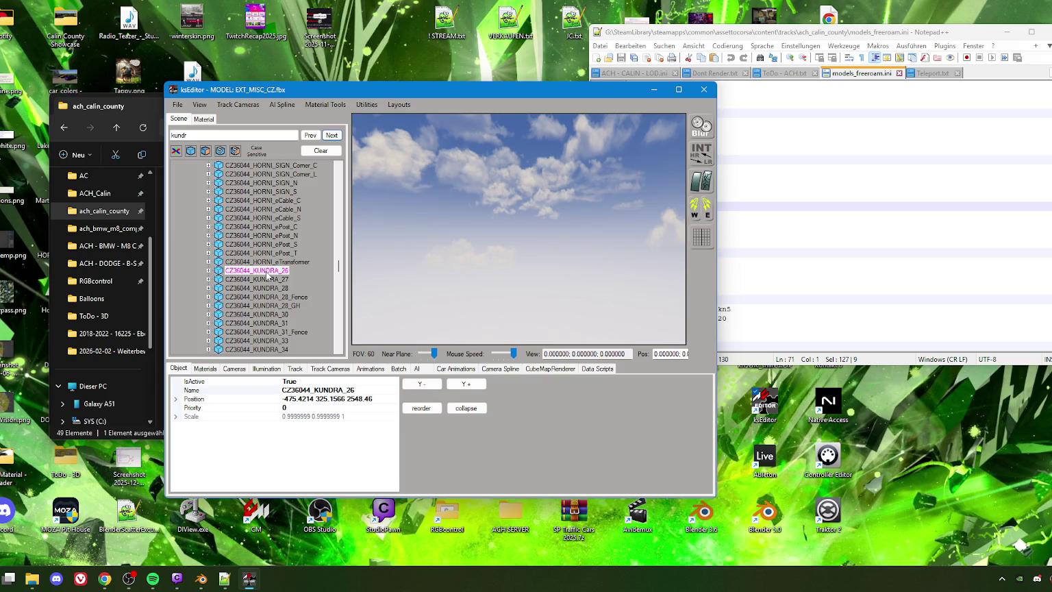
pyautogui.doubleClick(268, 272)
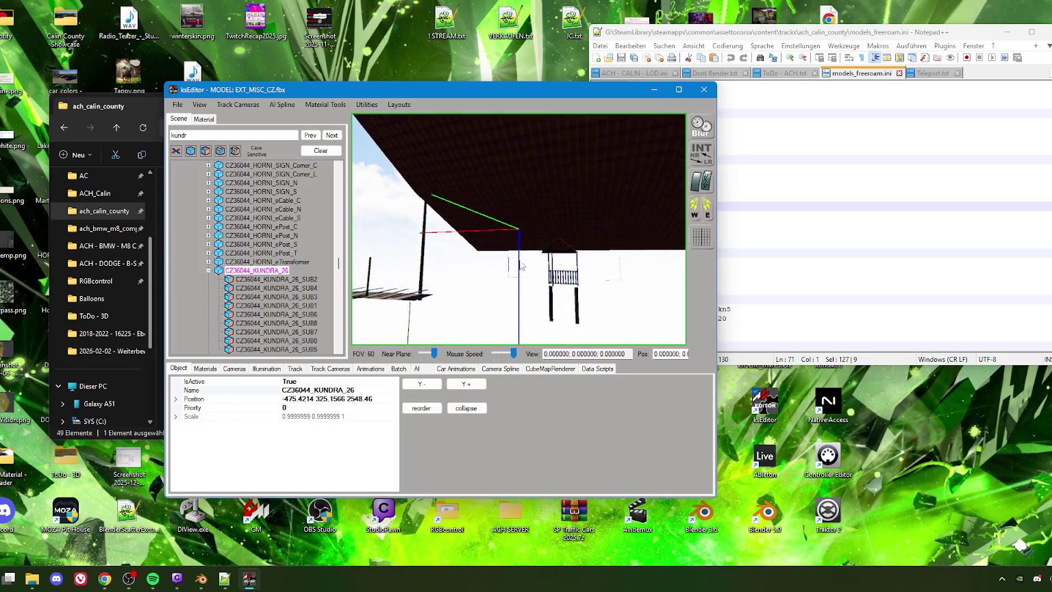
# Orbit around the houses and select window pieces of KUNDRA_26, 27, 56, 78, 31 and the greenhouse
pyautogui.moveTo(527, 259); pyautogui.dragTo(544, 296, button='right')
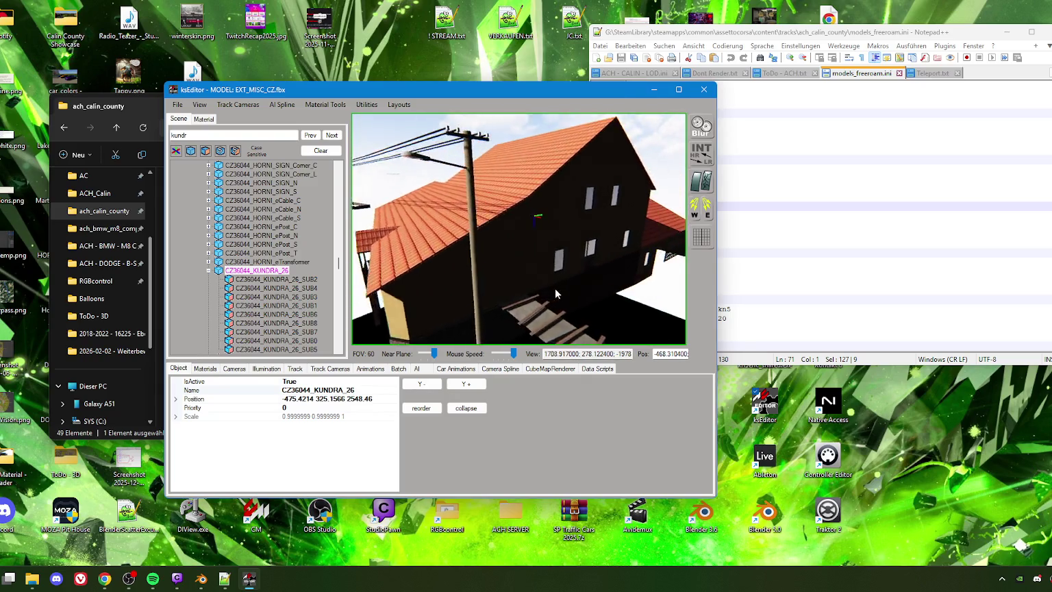
pyautogui.moveTo(544, 296); pyautogui.dragTo(524, 281, button='right')
pyautogui.click(517, 276)
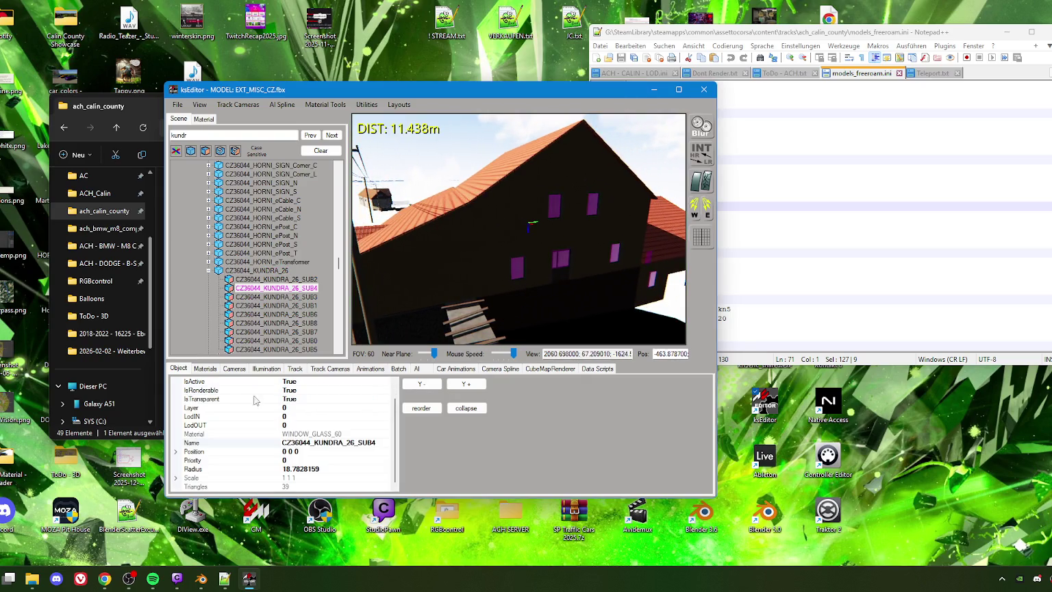
pyautogui.moveTo(546, 285); pyautogui.dragTo(479, 282, button='right')
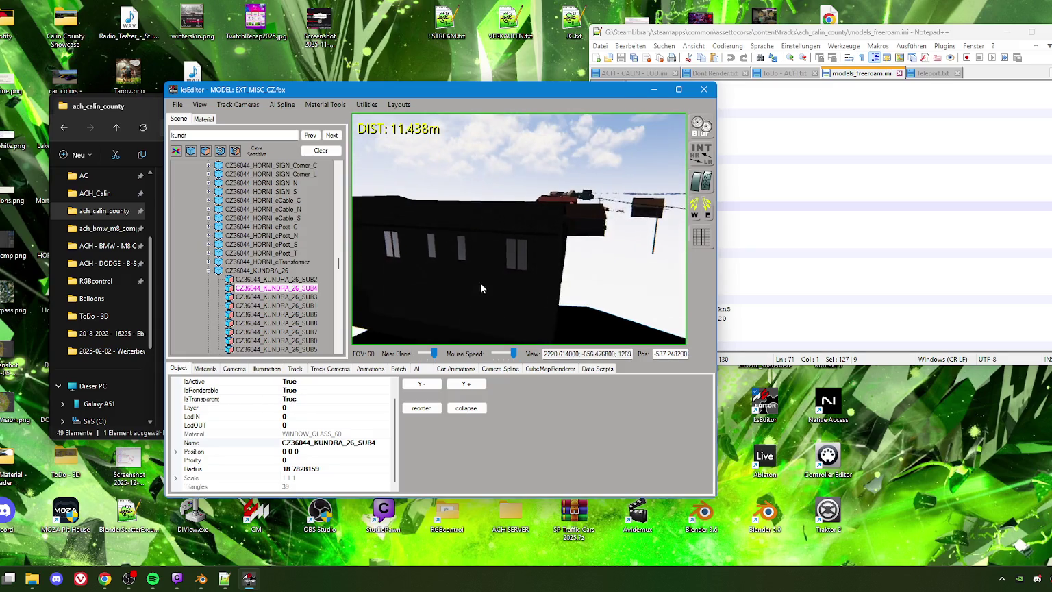
pyautogui.click(512, 299)
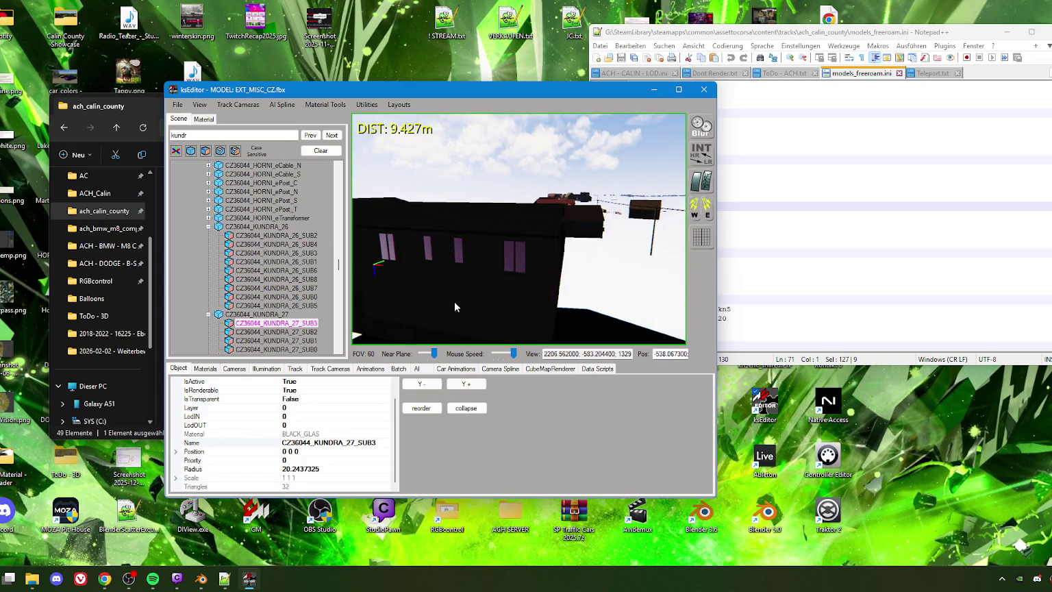
pyautogui.moveTo(513, 299)
pyautogui.mouseDown(button='right')
pyautogui.moveTo(453, 312)
pyautogui.moveTo(541, 301)
pyautogui.moveTo(564, 282)
pyautogui.moveTo(453, 291)
pyautogui.moveTo(454, 263)
pyautogui.moveTo(500, 295)
pyautogui.moveTo(502, 283)
pyautogui.moveTo(479, 299)
pyautogui.moveTo(426, 307)
pyautogui.moveTo(427, 297)
pyautogui.moveTo(582, 266)
pyautogui.moveTo(507, 276)
pyautogui.moveTo(486, 254)
pyautogui.moveTo(483, 296)
pyautogui.moveTo(545, 281)
pyautogui.moveTo(508, 296)
pyautogui.moveTo(519, 283)
pyautogui.moveTo(482, 288)
pyautogui.moveTo(488, 254)
pyautogui.moveTo(519, 222)
pyautogui.mouseUp(button='right')
pyautogui.click(559, 280)
pyautogui.click(471, 281)
pyautogui.click(495, 282)
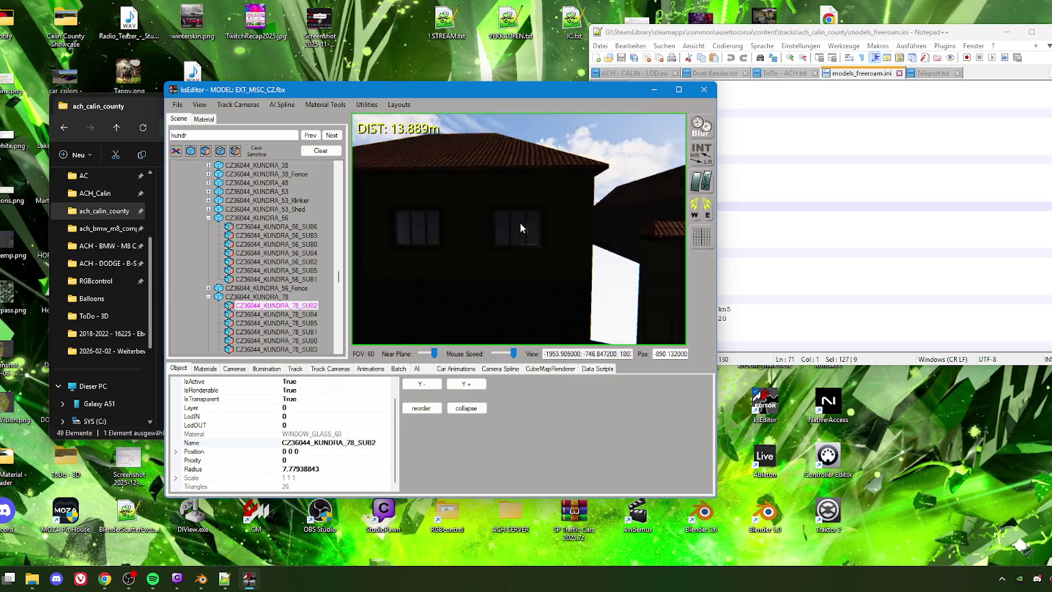
pyautogui.click(519, 222)
# Pull the view back out over the distant village houses
pyautogui.scroll(-5, 507, 274)
pyautogui.moveTo(504, 280); pyautogui.dragTo(552, 263, button='right')
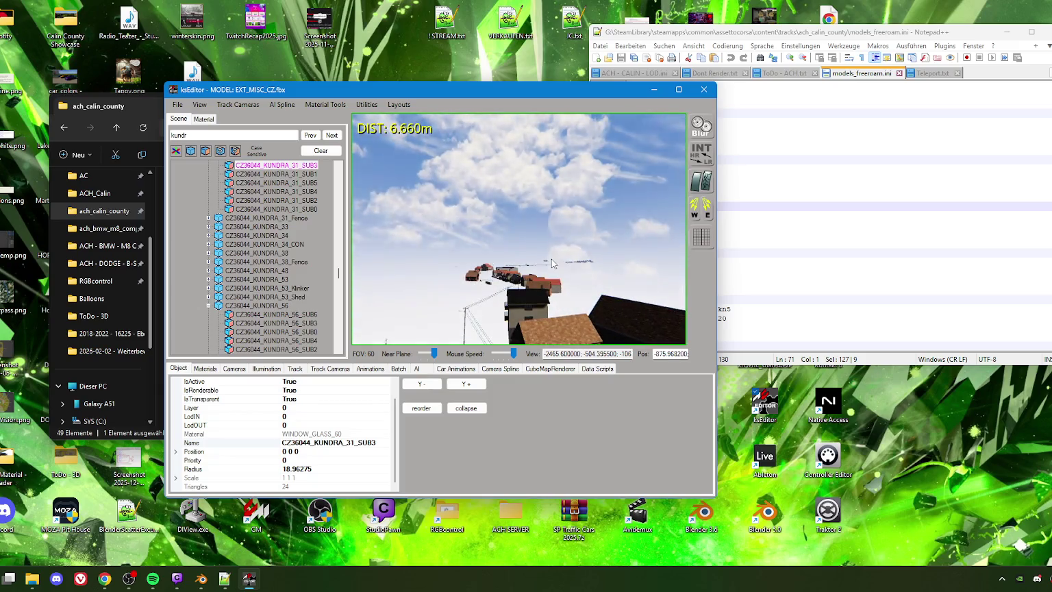
pyautogui.scroll(-5, 288, 274)
pyautogui.scroll(-3, 288, 274)
pyautogui.scroll(-2, 288, 274)
pyautogui.scroll(-3, 292, 280)
pyautogui.scroll(-3, 292, 282)
pyautogui.scroll(-3, 291, 277)
pyautogui.scroll(3, 291, 274)
pyautogui.scroll(3, 318, 284)
pyautogui.moveTo(339, 300); pyautogui.dragTo(332, 173)
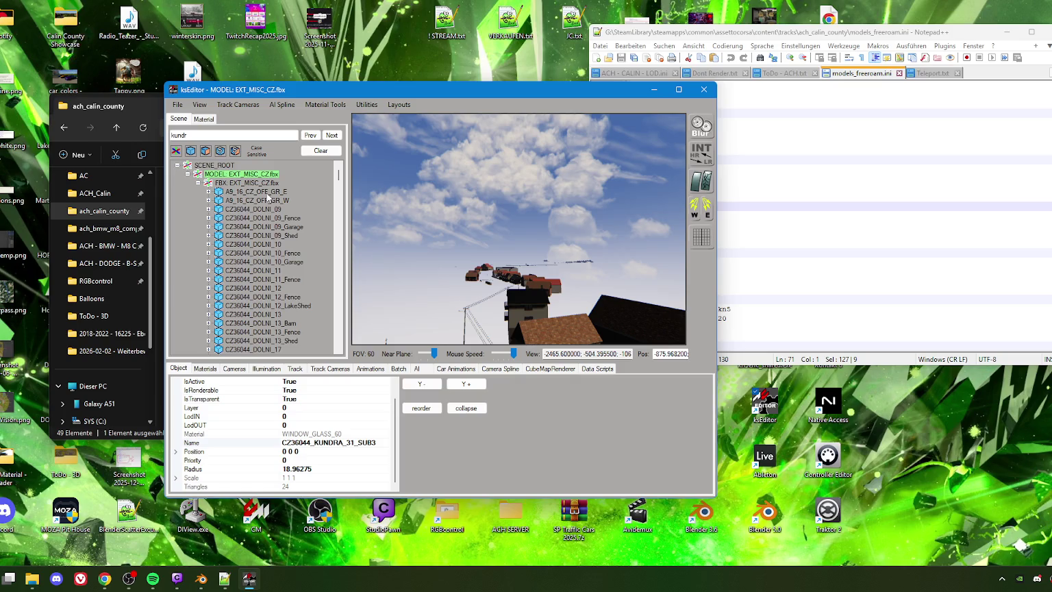
# Save as a track KN5, targeting ext_misc_cz.kn5 in the ach_calin_county folder
pyautogui.click(178, 104)
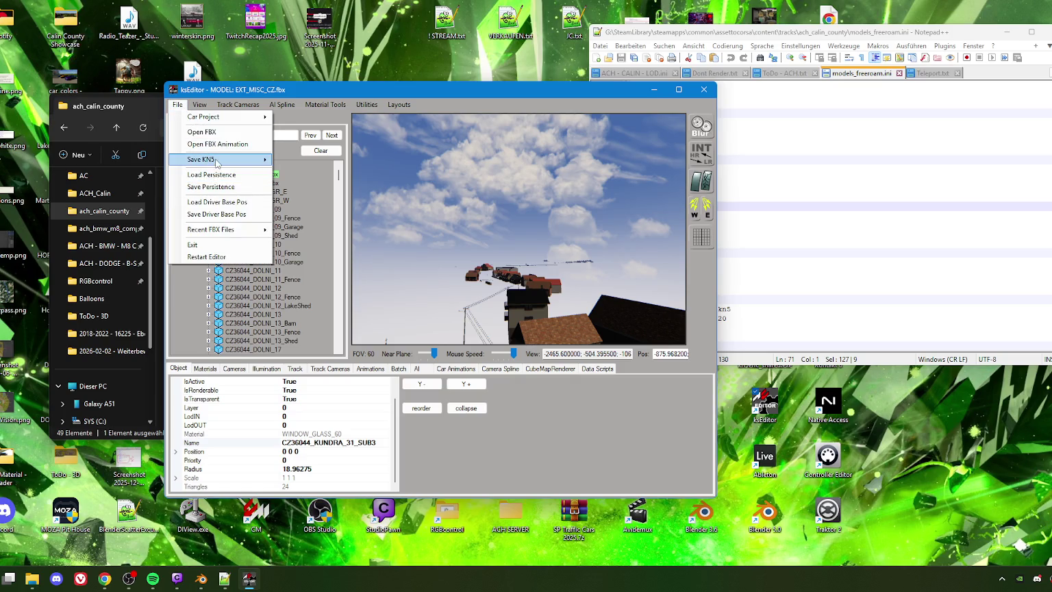
pyautogui.moveTo(217, 159)
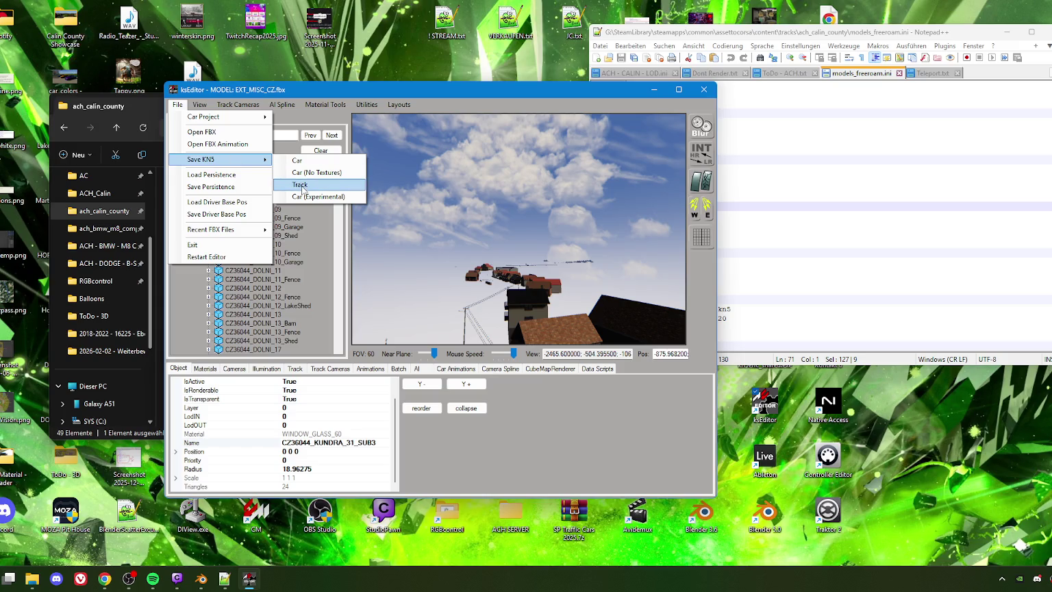
pyautogui.click(302, 184)
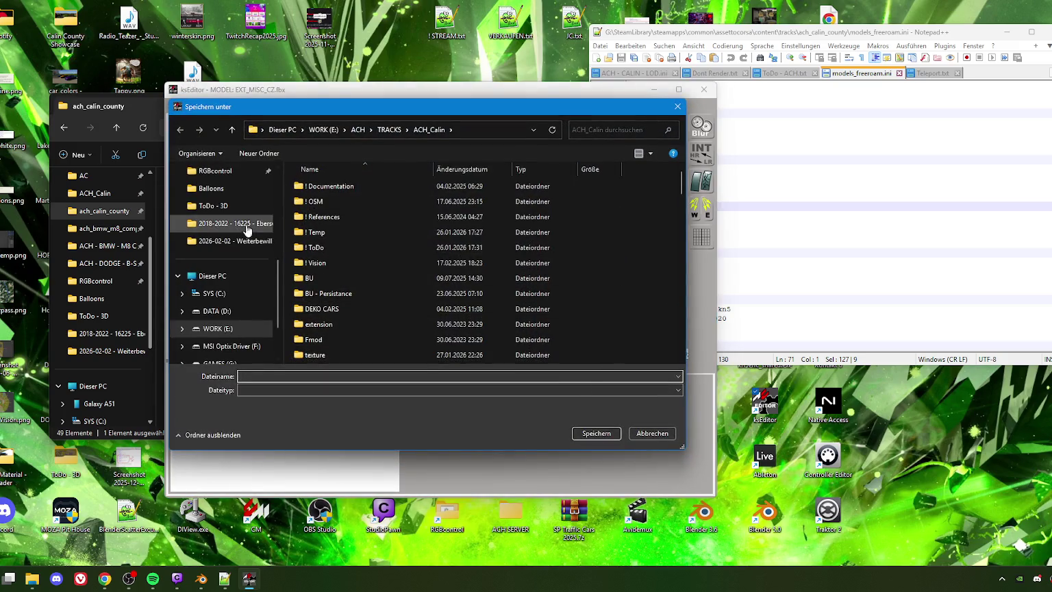
pyautogui.scroll(5, 223, 234)
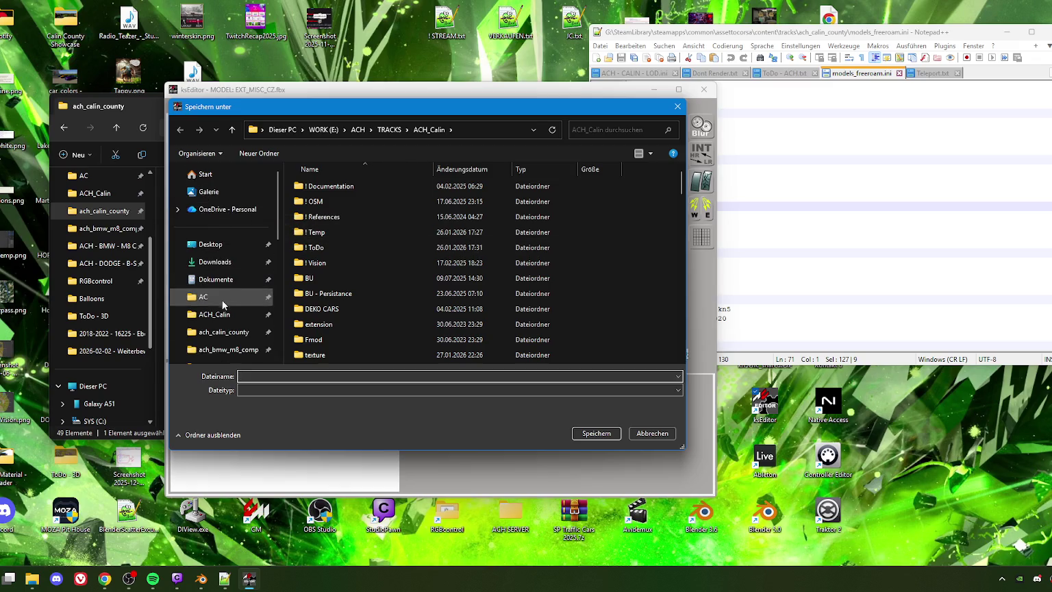
pyautogui.click(223, 332)
pyautogui.scroll(-3, 347, 271)
pyautogui.scroll(-3, 348, 277)
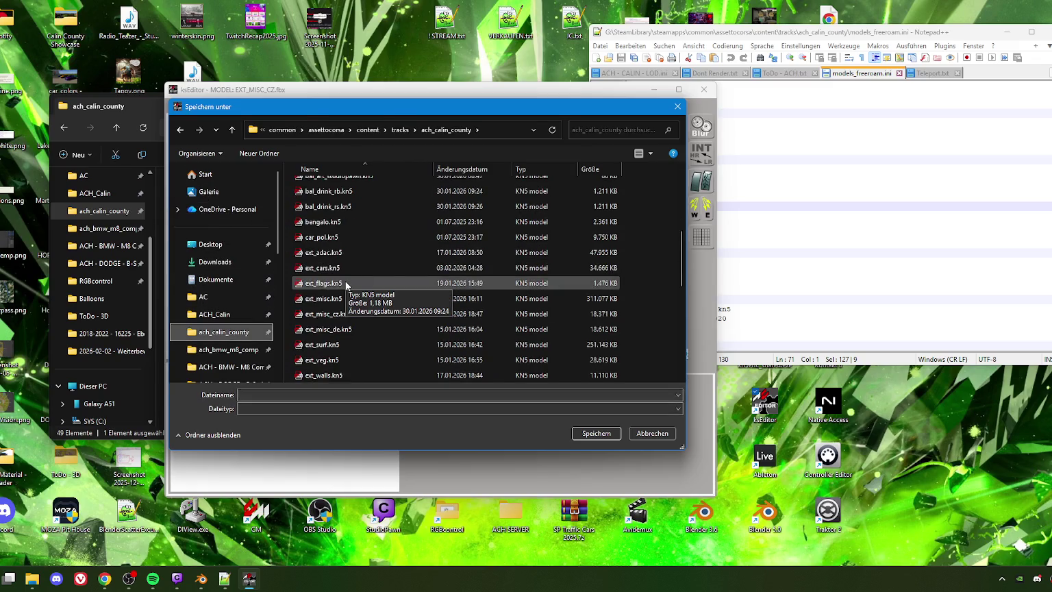
pyautogui.scroll(-1, 347, 283)
pyautogui.click(334, 268)
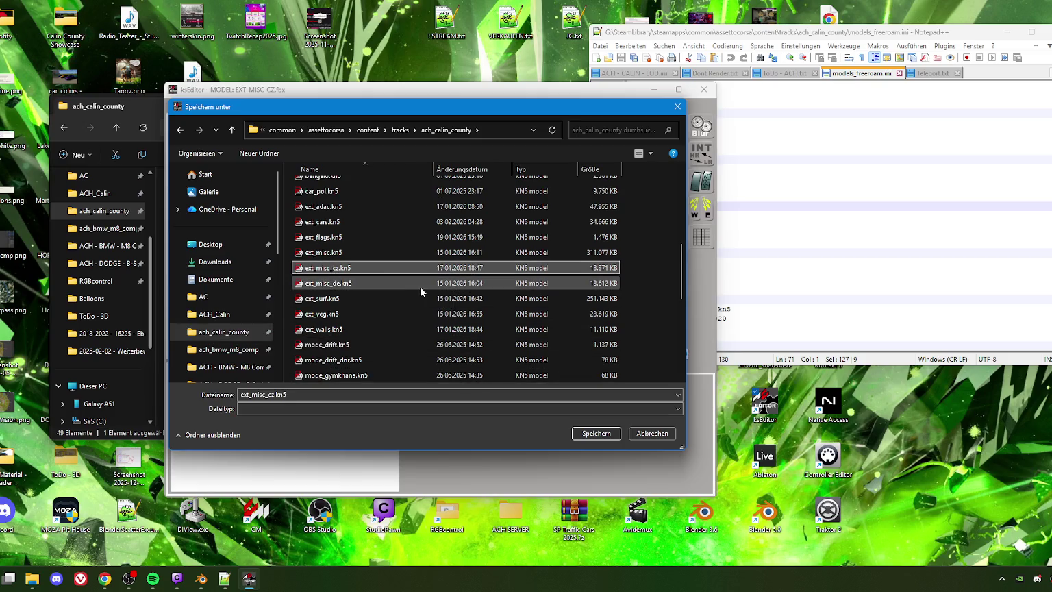
# Rename the old file to '! ext_misc_cz.kn5', save the new one and confirm
pyautogui.press('F2')
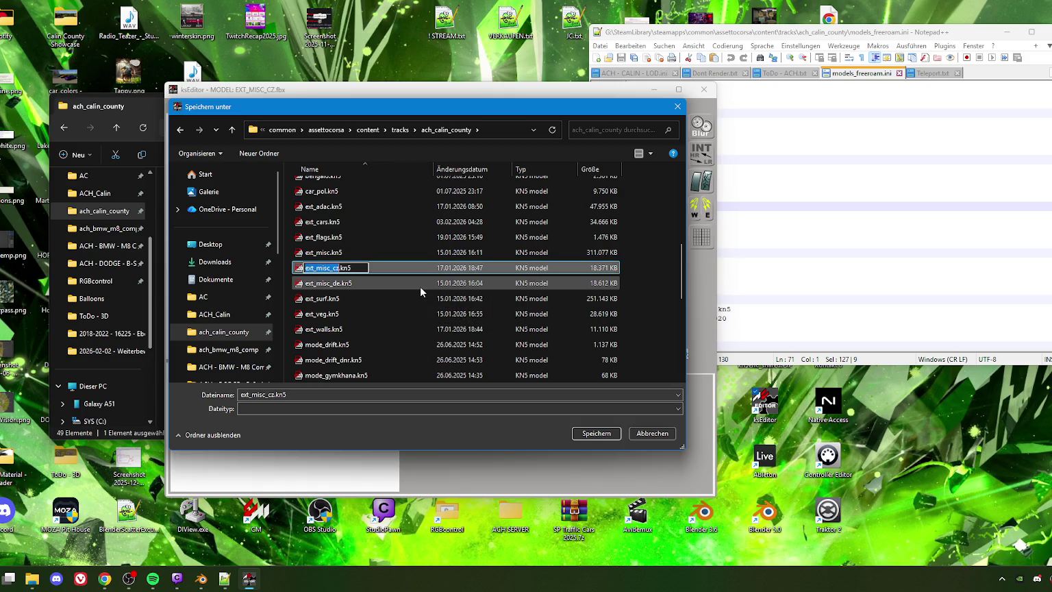
pyautogui.press('Home')
pyautogui.write('!')
pyautogui.press('Return')
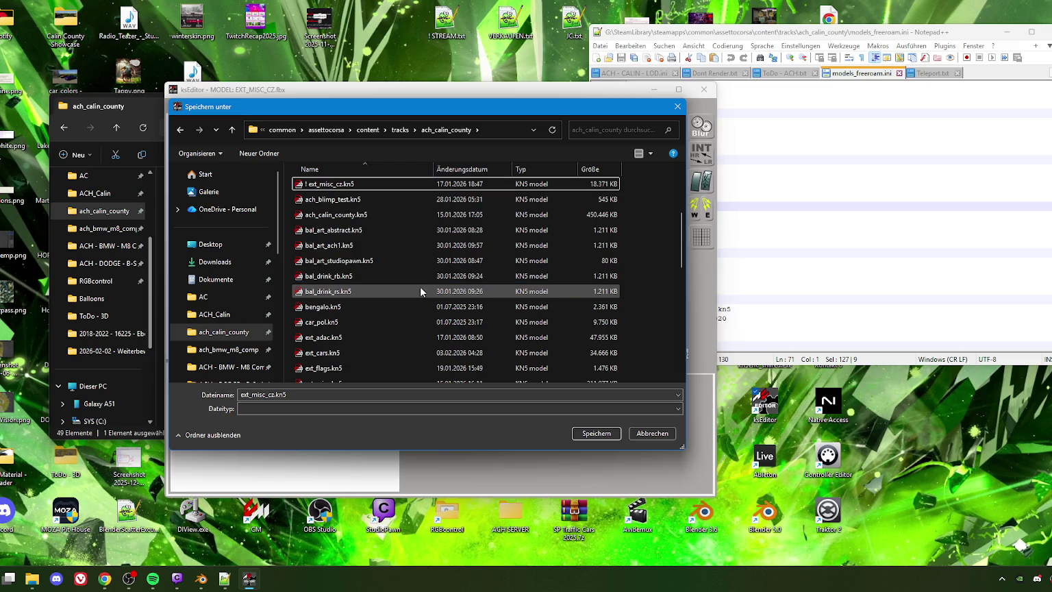
pyautogui.click(595, 433)
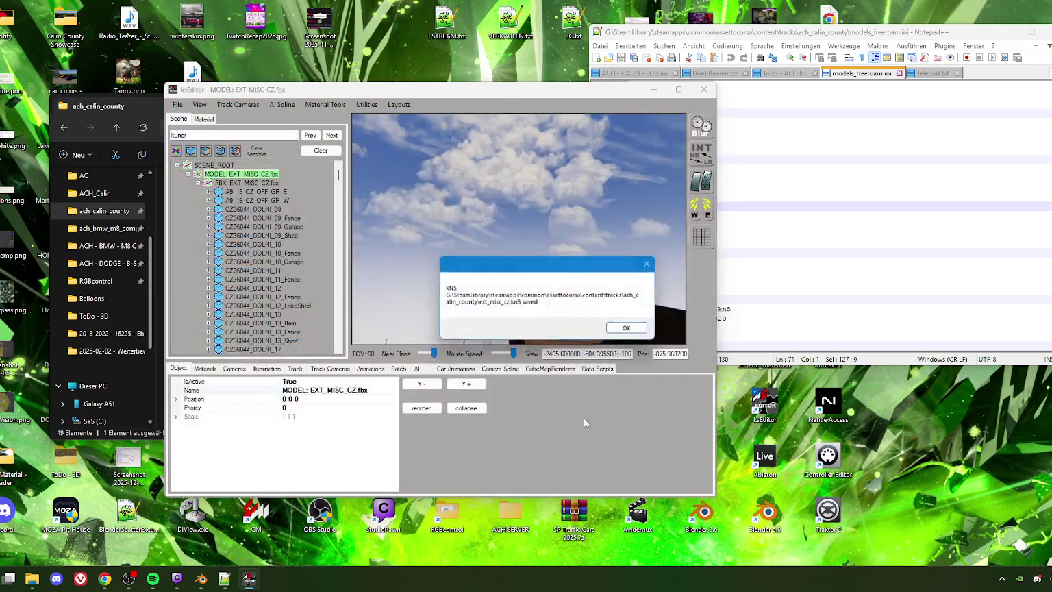
pyautogui.click(625, 330)
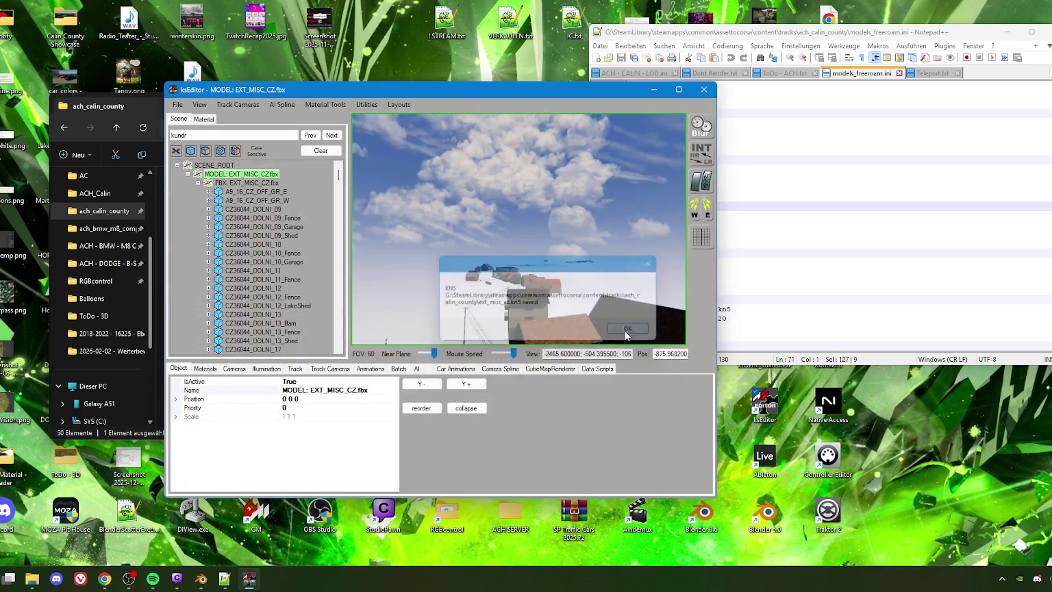
# Close and relaunch ksEditor, moving its window toward the screen centre
pyautogui.click(707, 94)
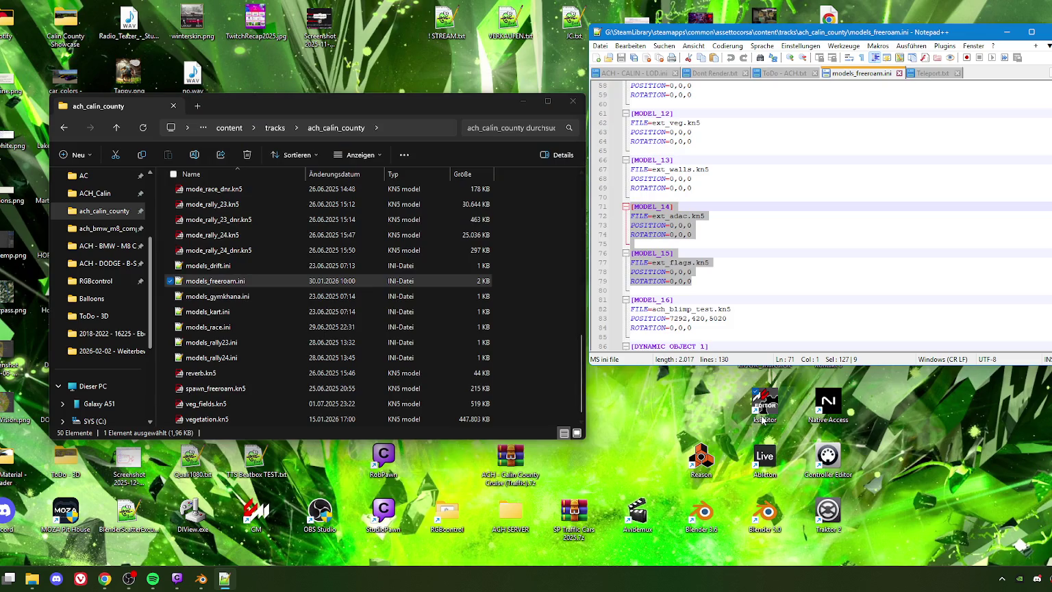
pyautogui.doubleClick(762, 420)
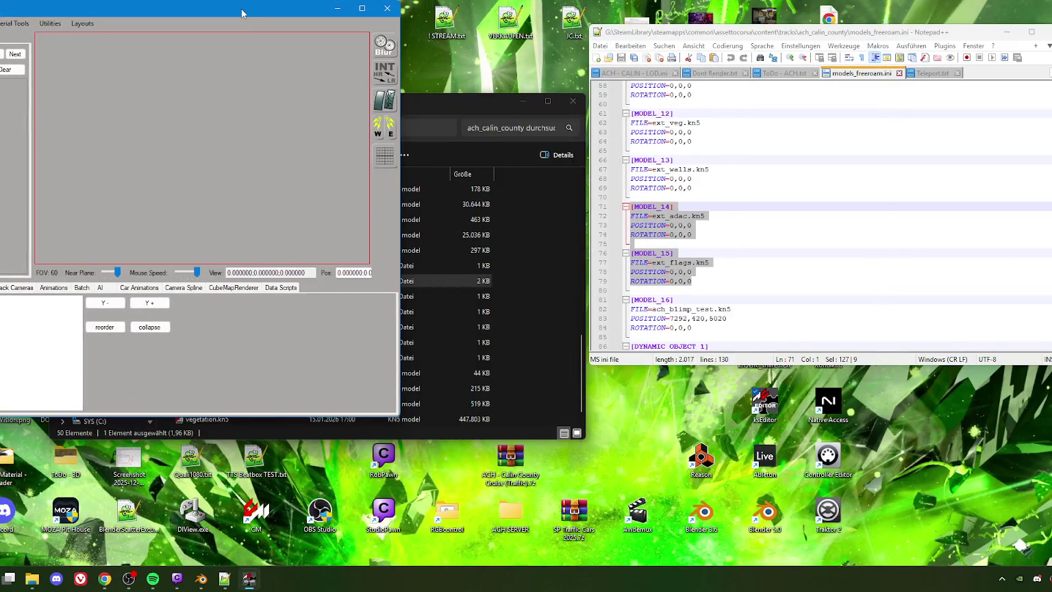
pyautogui.moveTo(241, 12); pyautogui.dragTo(471, 82)
# Open EXT_MISC_DE.fbx from the ACH_Calin folder as the scene model
pyautogui.click(91, 92)
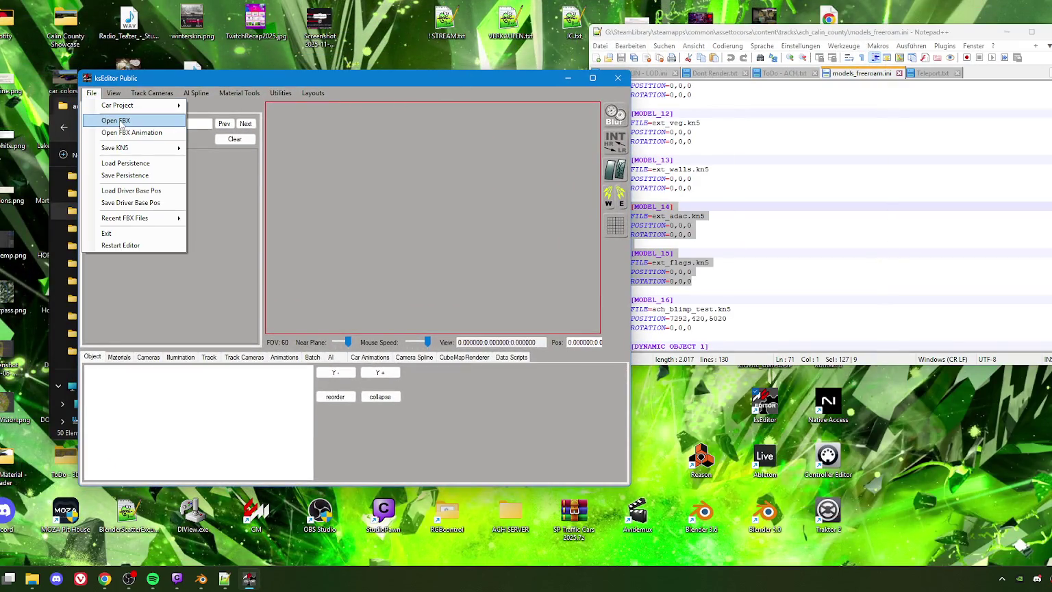
pyautogui.click(121, 121)
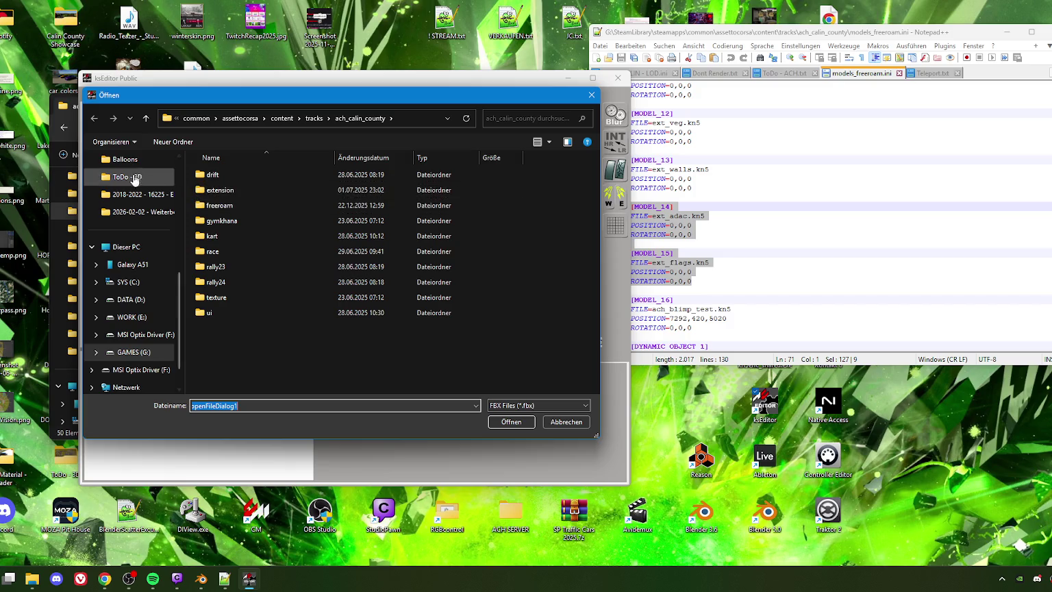
pyautogui.scroll(3, 134, 178)
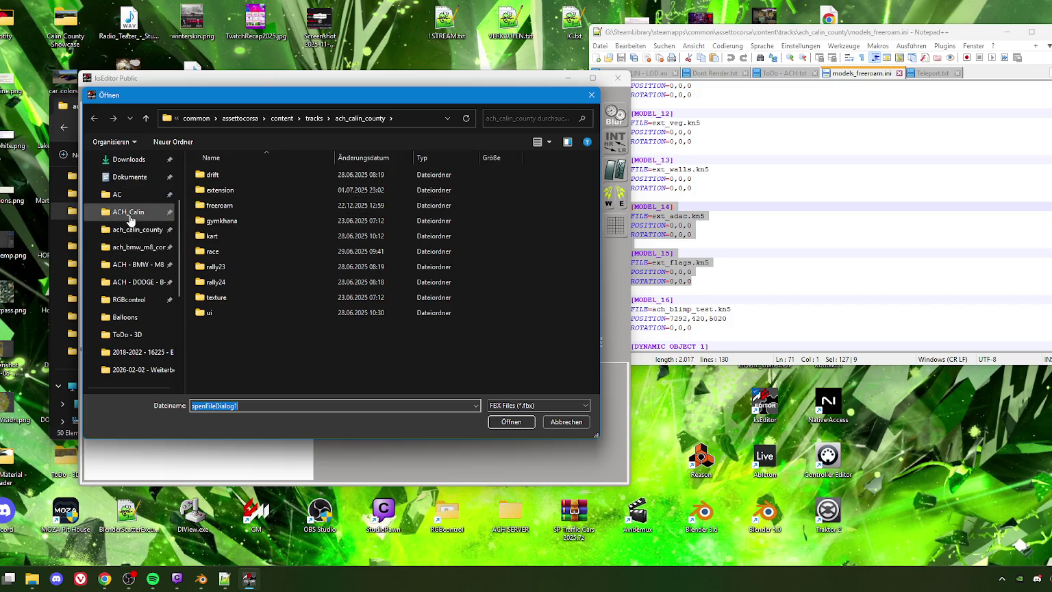
pyautogui.click(128, 211)
pyautogui.scroll(-3, 225, 296)
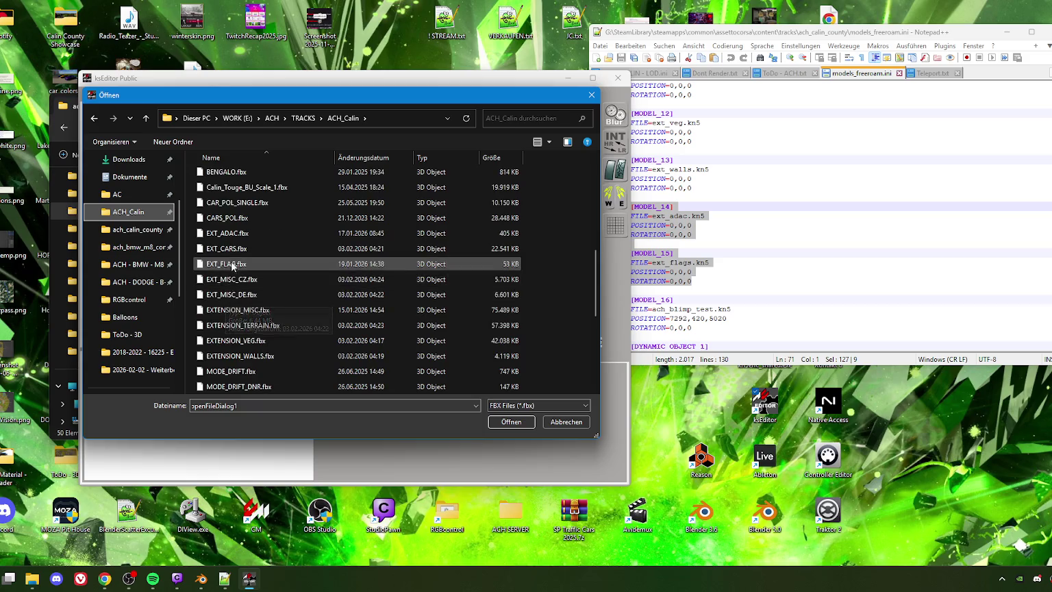
pyautogui.click(237, 294)
pyautogui.click(511, 421)
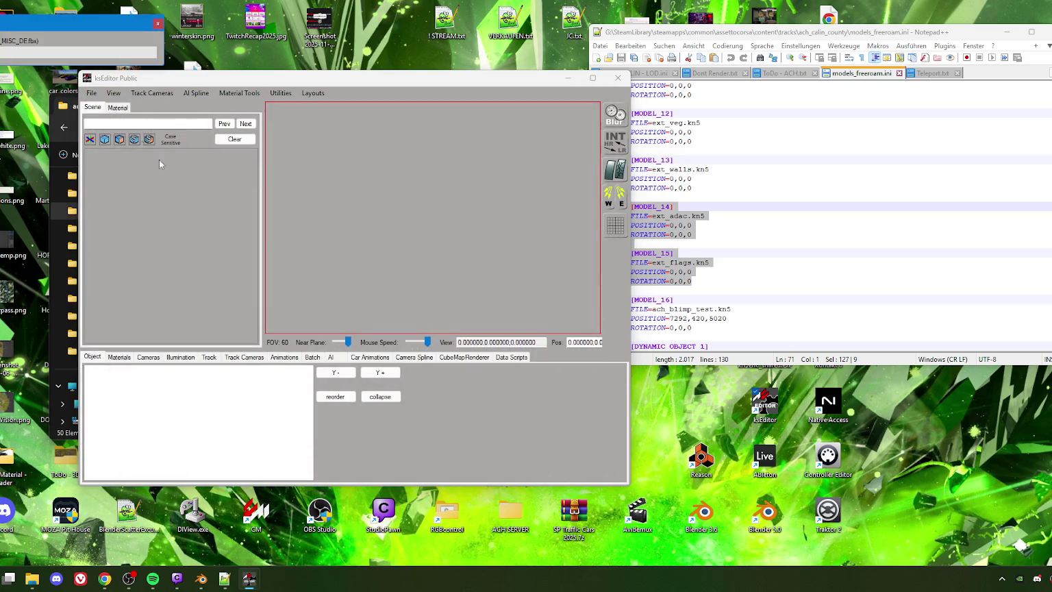
# Bring Notepad++ with models_freeroam.ini to the front and move it centre-left
pyautogui.click(786, 35)
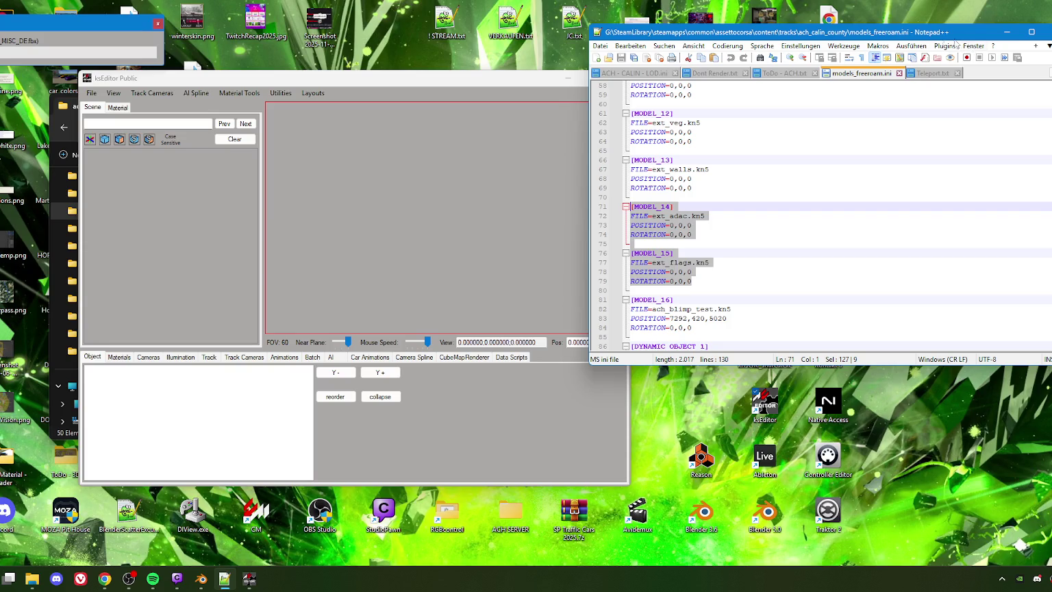
pyautogui.moveTo(903, 36); pyautogui.dragTo(949, 69)
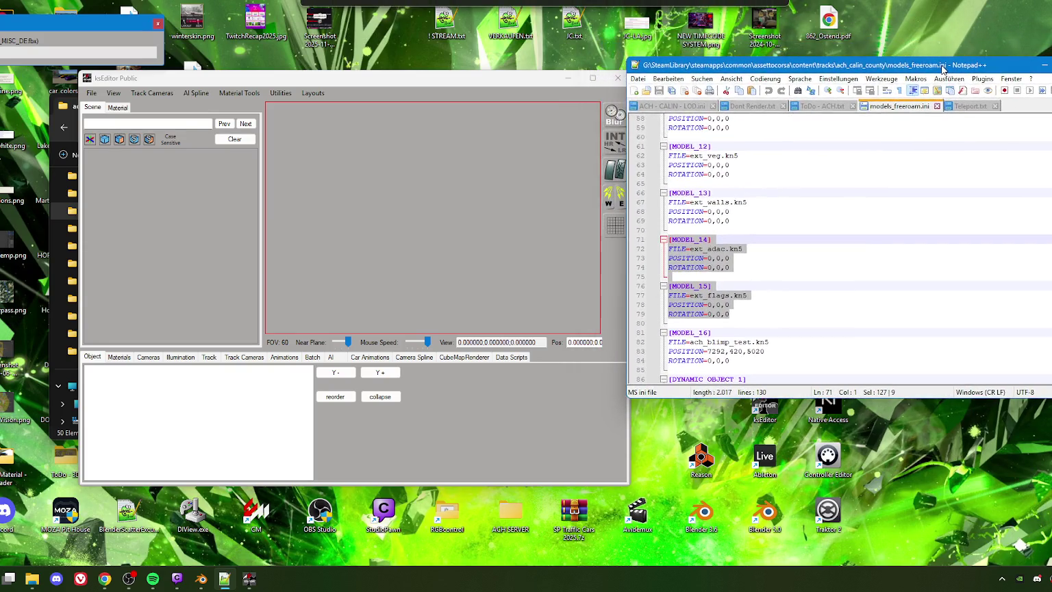
pyautogui.moveTo(874, 70); pyautogui.dragTo(544, 91)
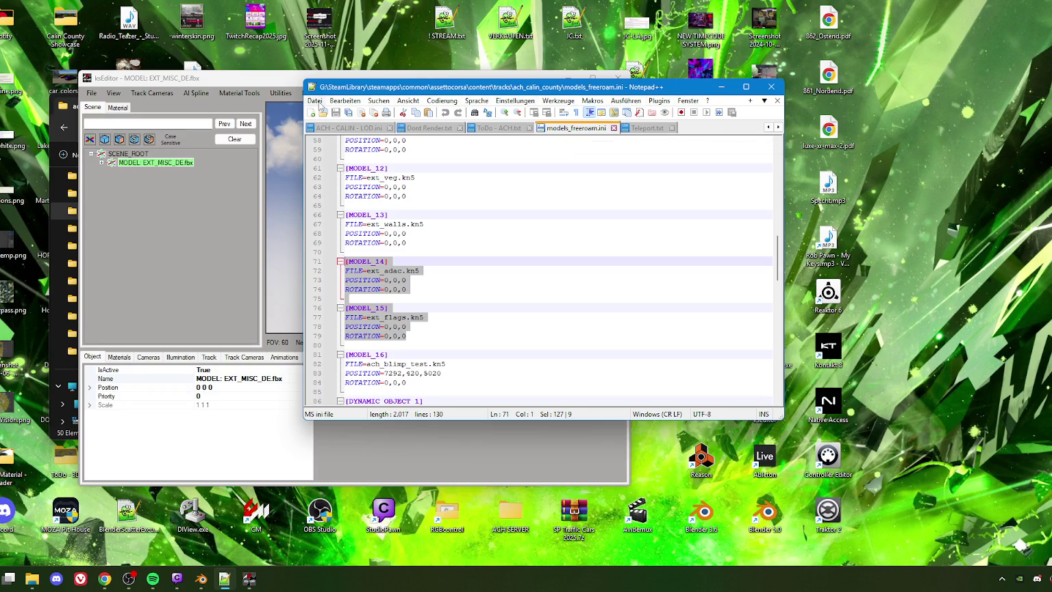
# Choose Info... from the Notepad++ ? menu to show the version details
pyautogui.click(345, 101)
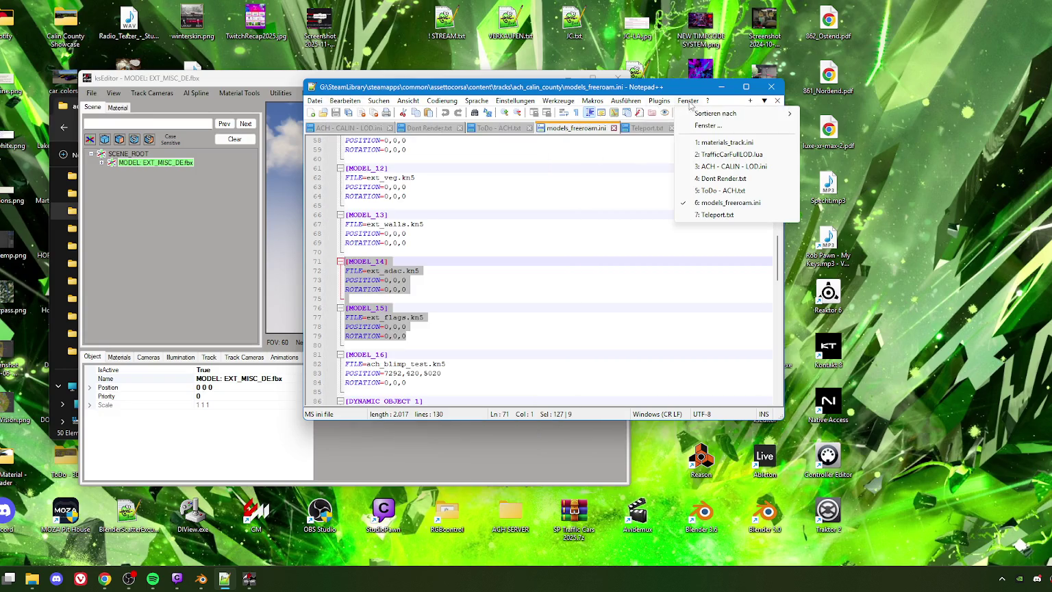
pyautogui.moveTo(707, 100)
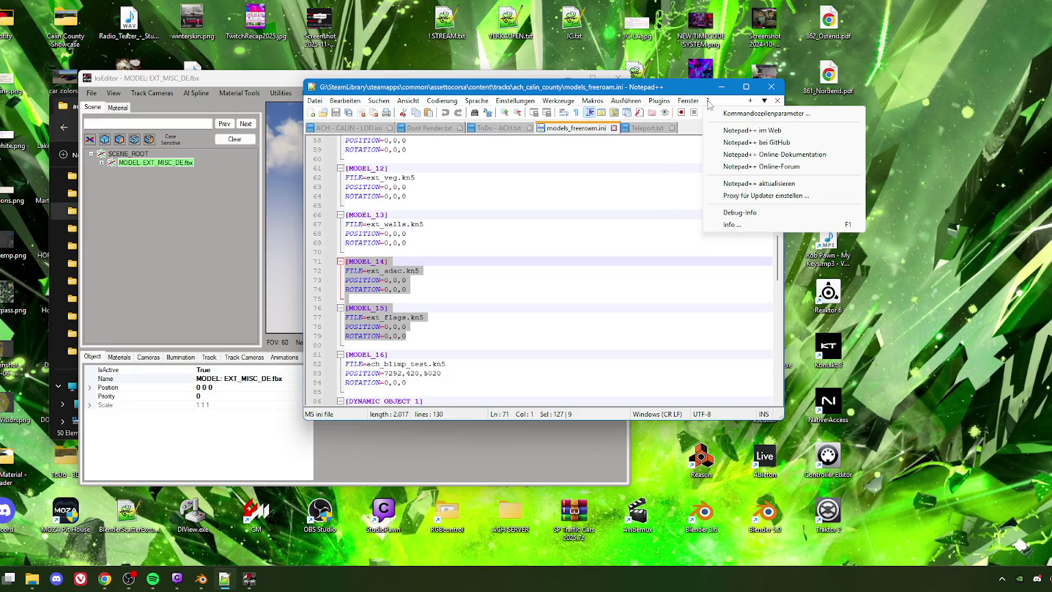
pyautogui.click(738, 224)
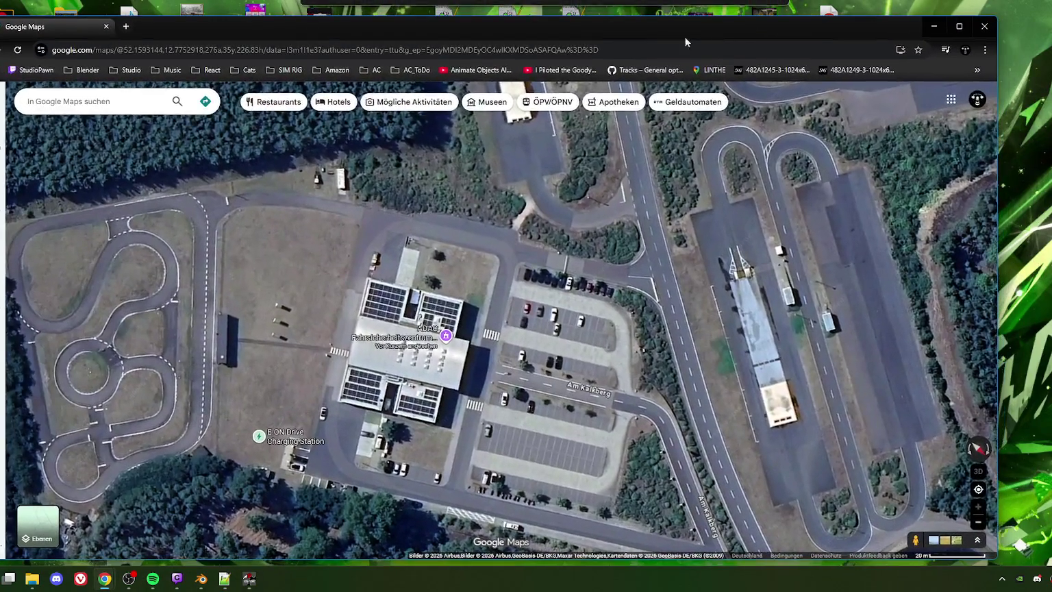
# Google 'notepad ++ compromised' and highlight the June 2025 date and safe version v8.8.9
pyautogui.click(129, 27)
pyautogui.write('n')
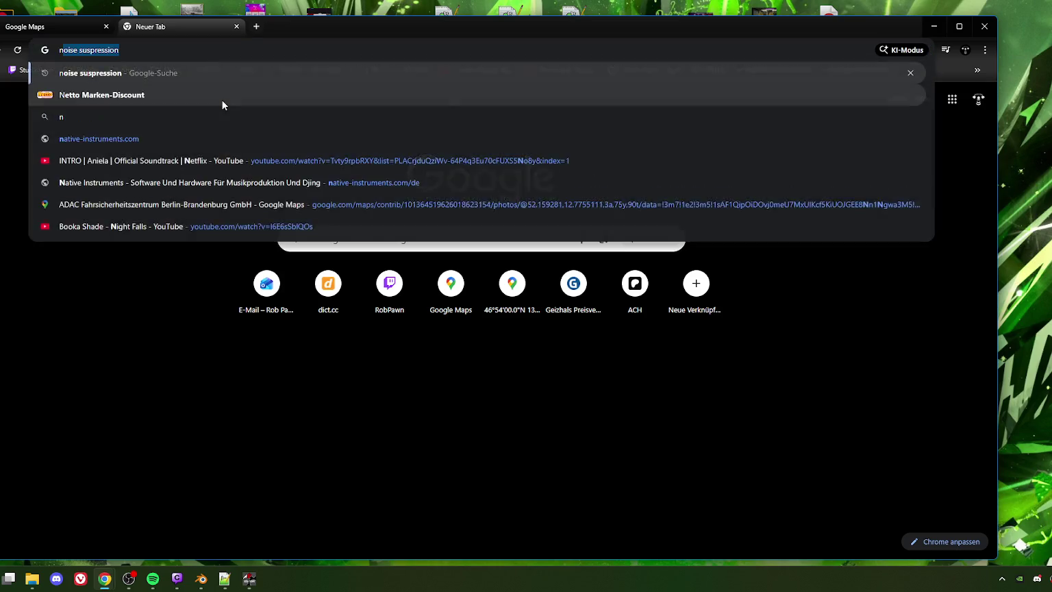
pyautogui.write('otepadd')
pyautogui.press('BackSpace')
pyautogui.press('Down')
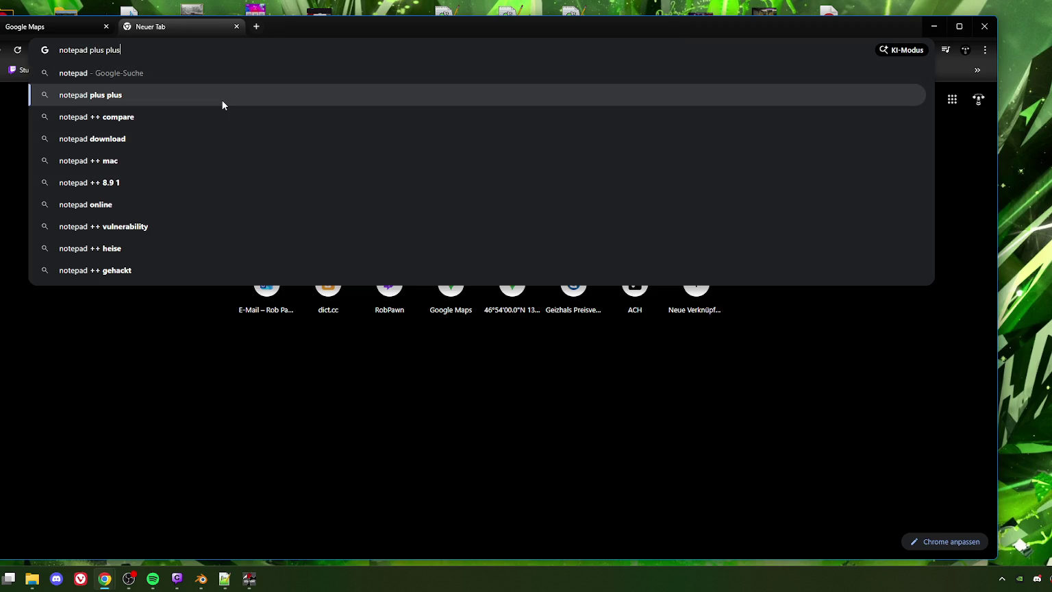
pyautogui.press('Down')
pyautogui.press('BackSpace')
pyautogui.press('BackSpace')
pyautogui.press('BackSpace')
pyautogui.write('romised')
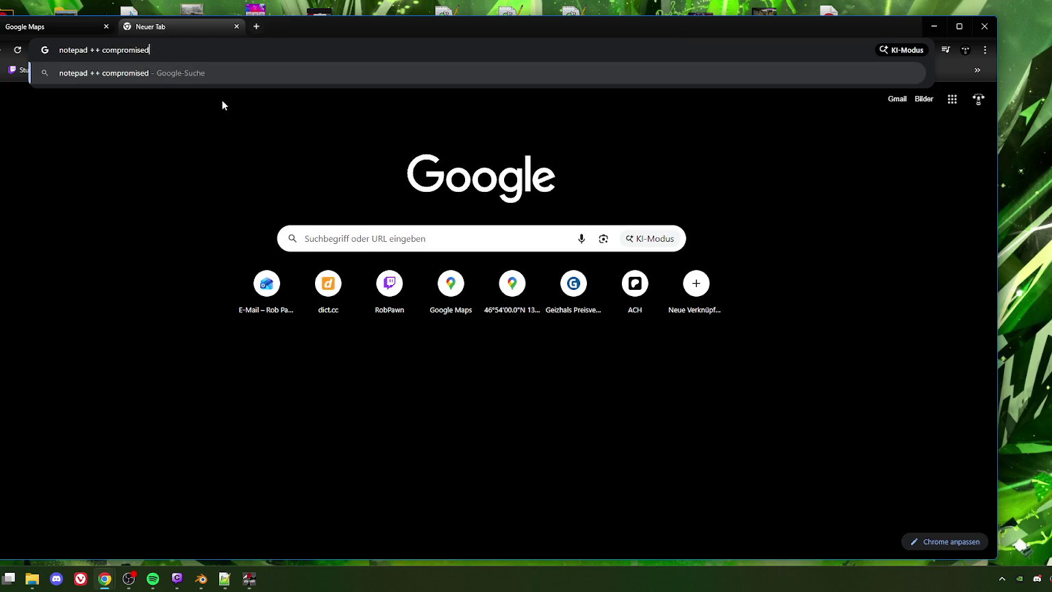
pyautogui.press('Return')
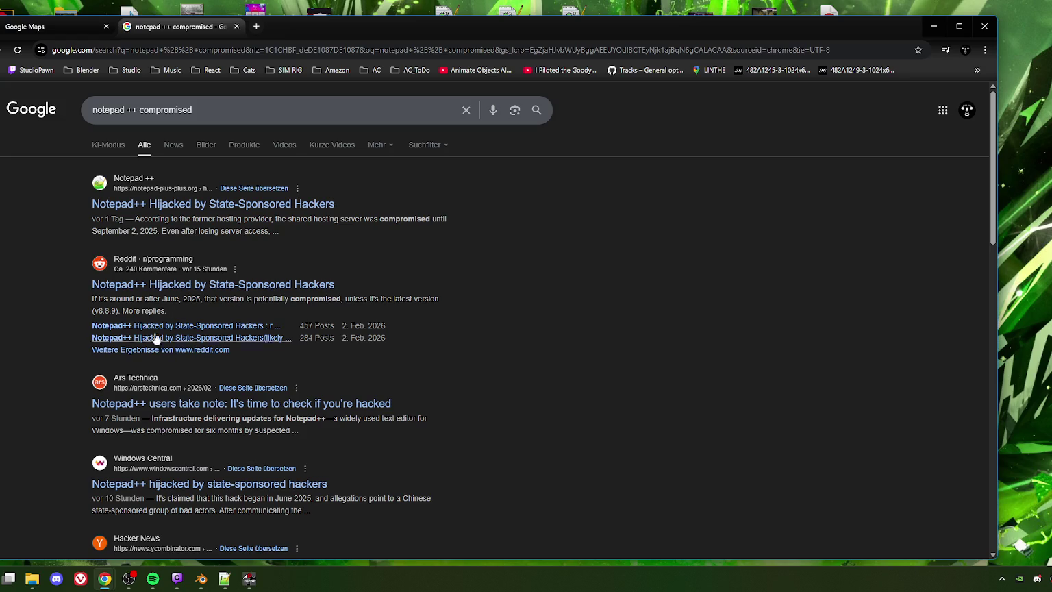
pyautogui.moveTo(164, 299); pyautogui.dragTo(205, 299)
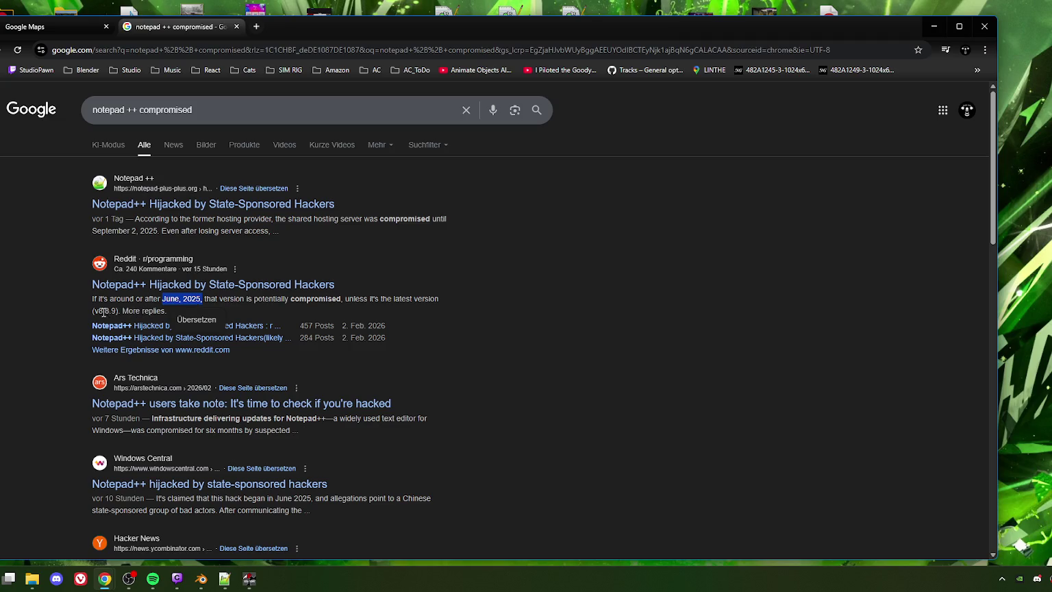
pyautogui.moveTo(95, 311); pyautogui.dragTo(117, 311)
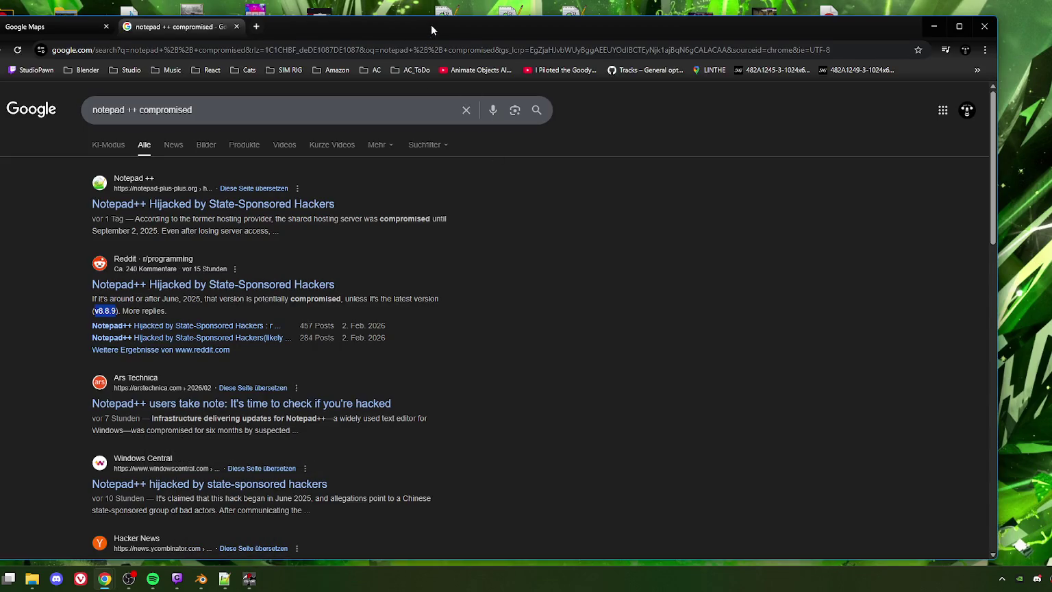
# Reposition Chrome, return to the Google Maps tab and minimise the browser
pyautogui.moveTo(431, 24); pyautogui.dragTo(446, 16)
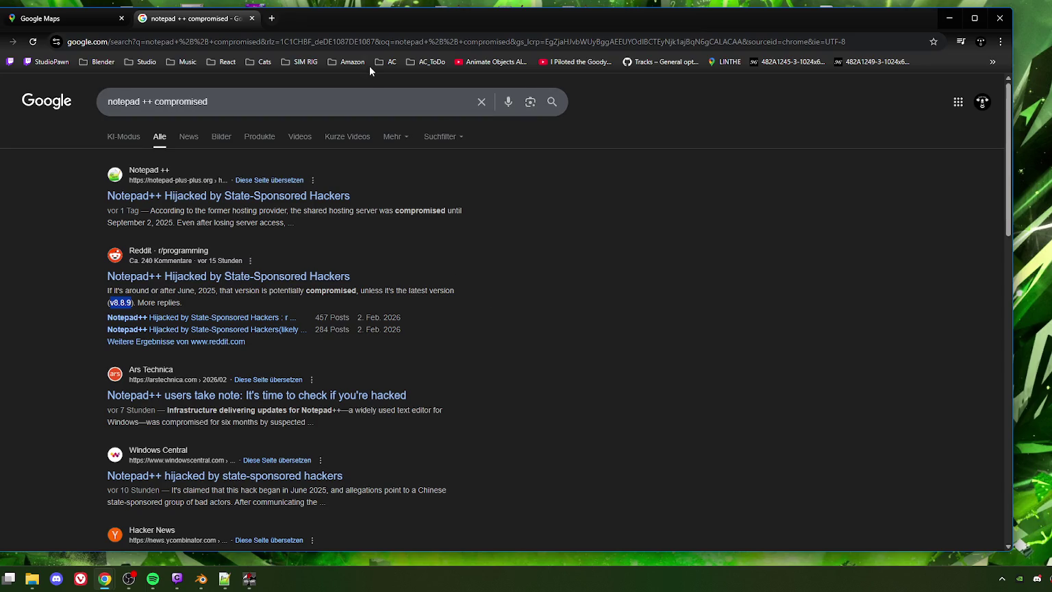
pyautogui.moveTo(430, 20); pyautogui.dragTo(515, 22)
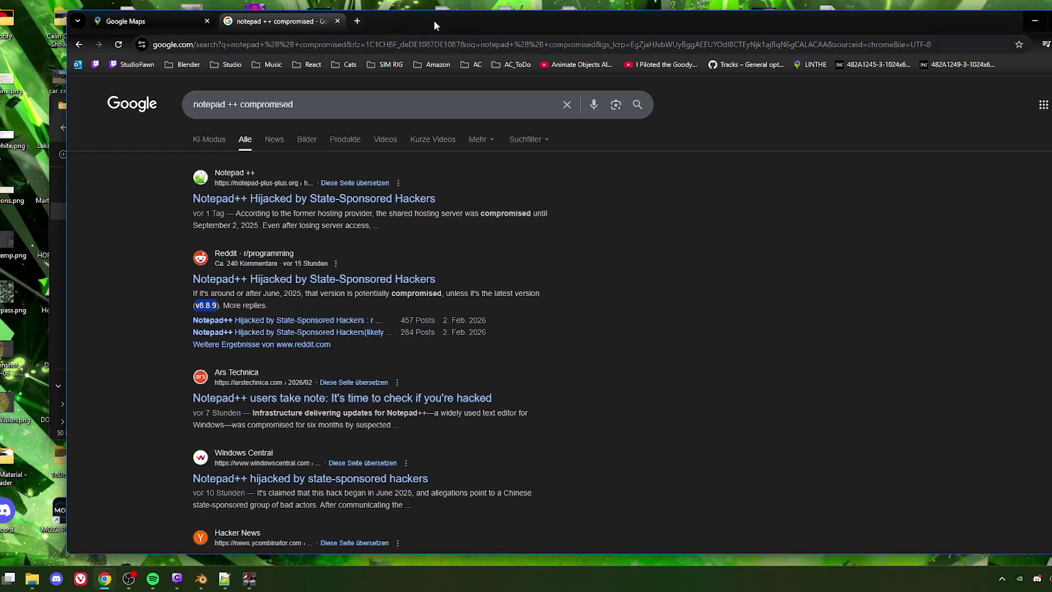
pyautogui.moveTo(435, 31); pyautogui.dragTo(428, 29)
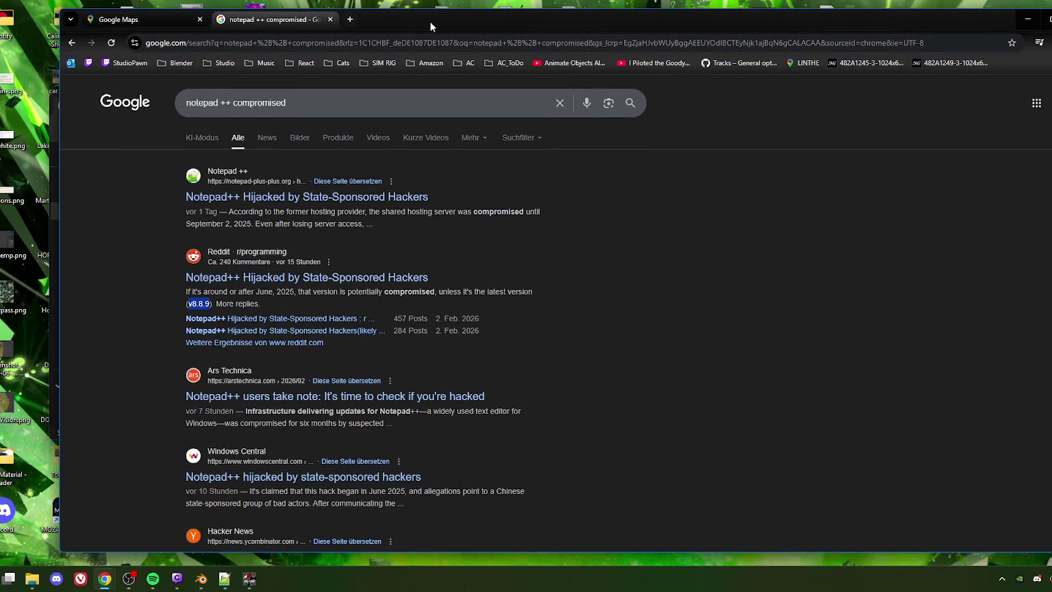
pyautogui.moveTo(788, 24)
pyautogui.mouseDown()
pyautogui.moveTo(793, 34)
pyautogui.moveTo(790, 23)
pyautogui.mouseUp()
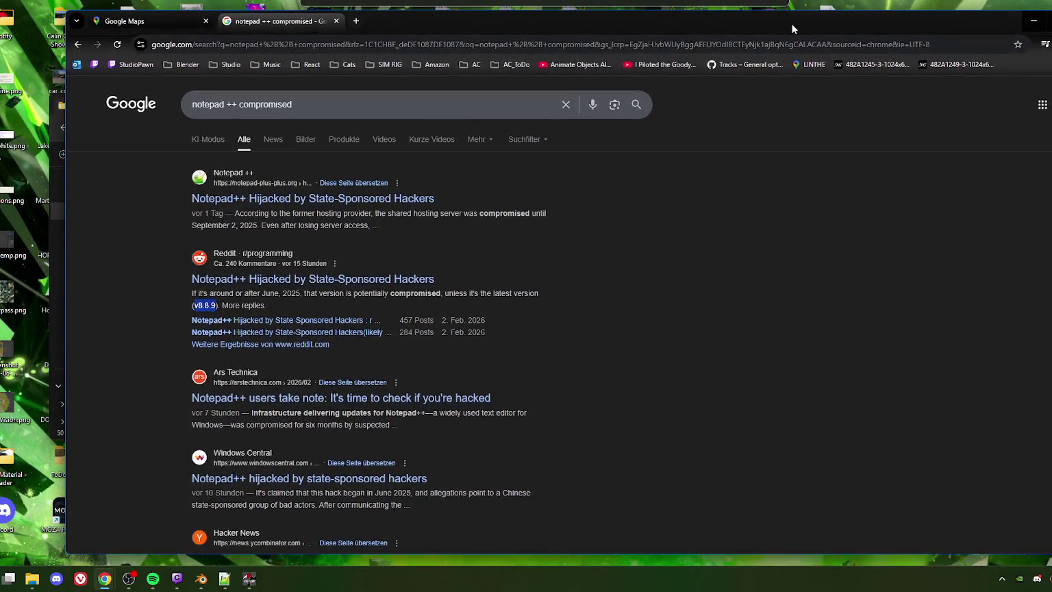
pyautogui.click(171, 26)
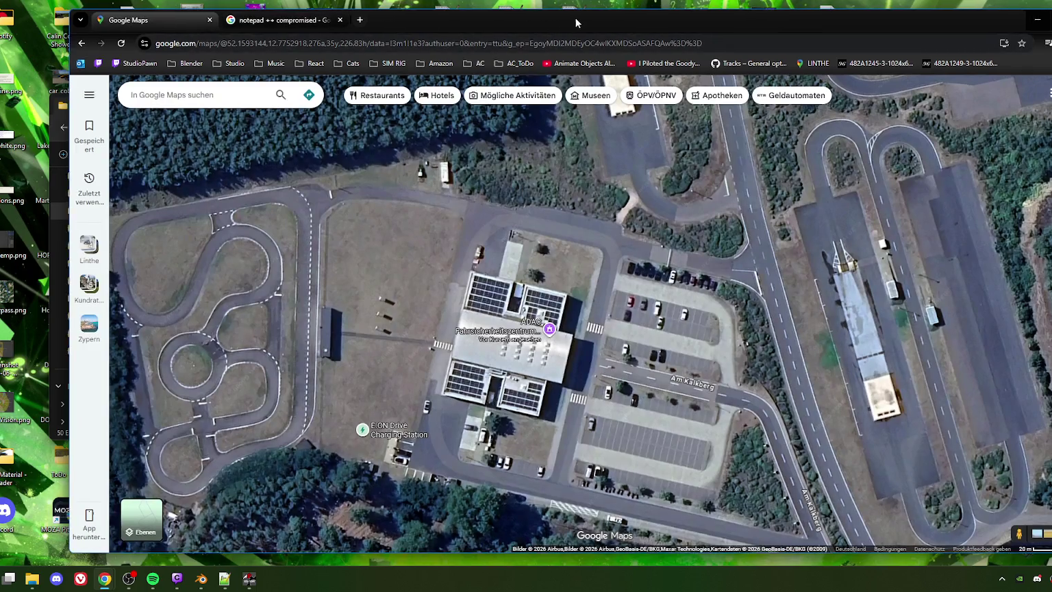
pyautogui.moveTo(575, 19); pyautogui.dragTo(272, 67)
pyautogui.press('super+Down')
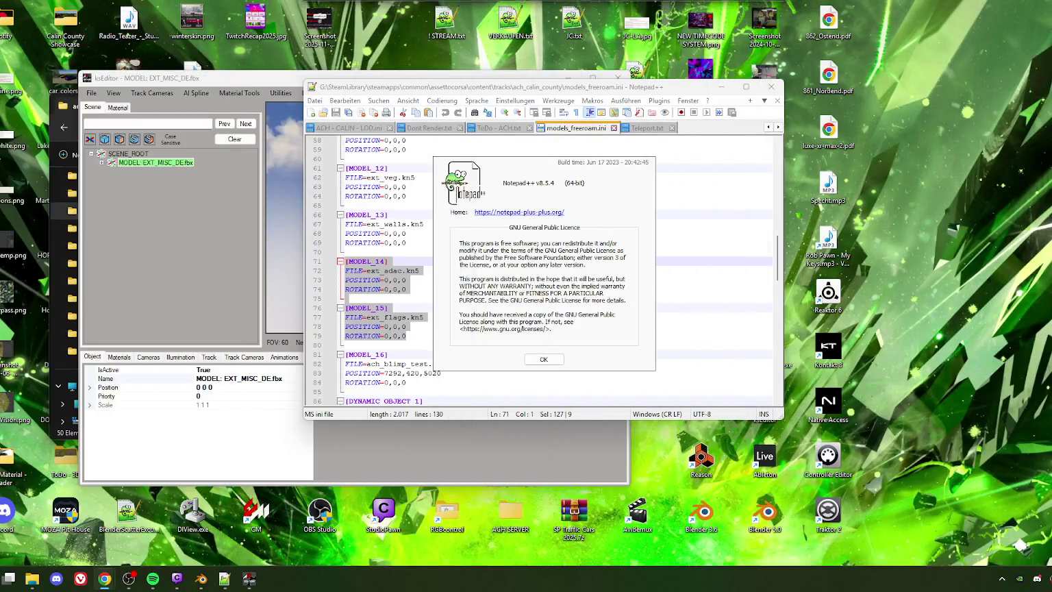
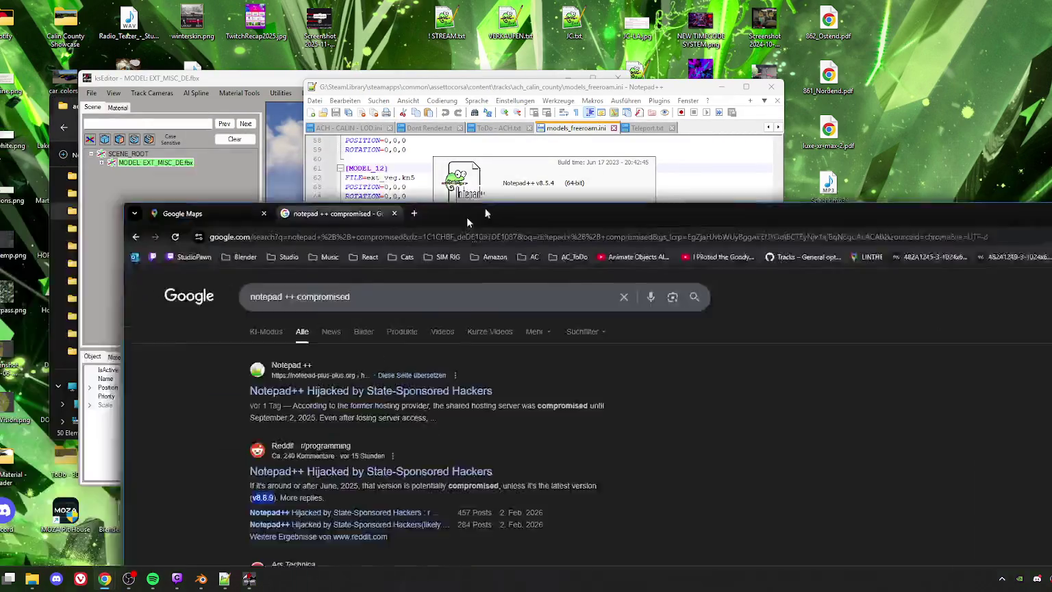
# In a new tab, search Google for 'notepad++ 8.5.4 date' after confirming the installed version in Notepad++
pyautogui.moveTo(467, 217); pyautogui.dragTo(322, 59)
pyautogui.click(271, 55)
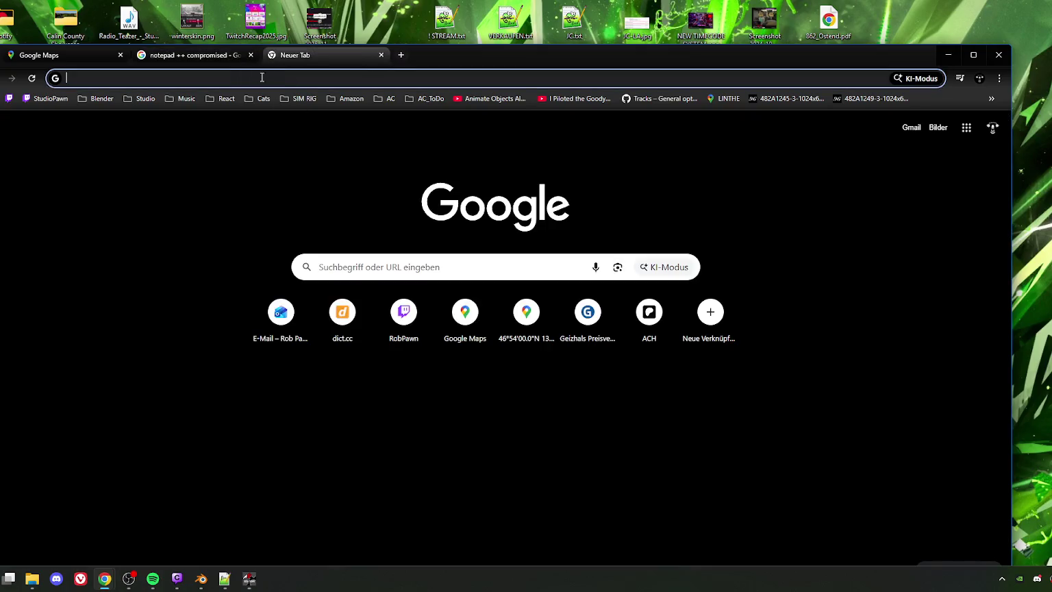
pyautogui.click(258, 77)
pyautogui.write('notepad')
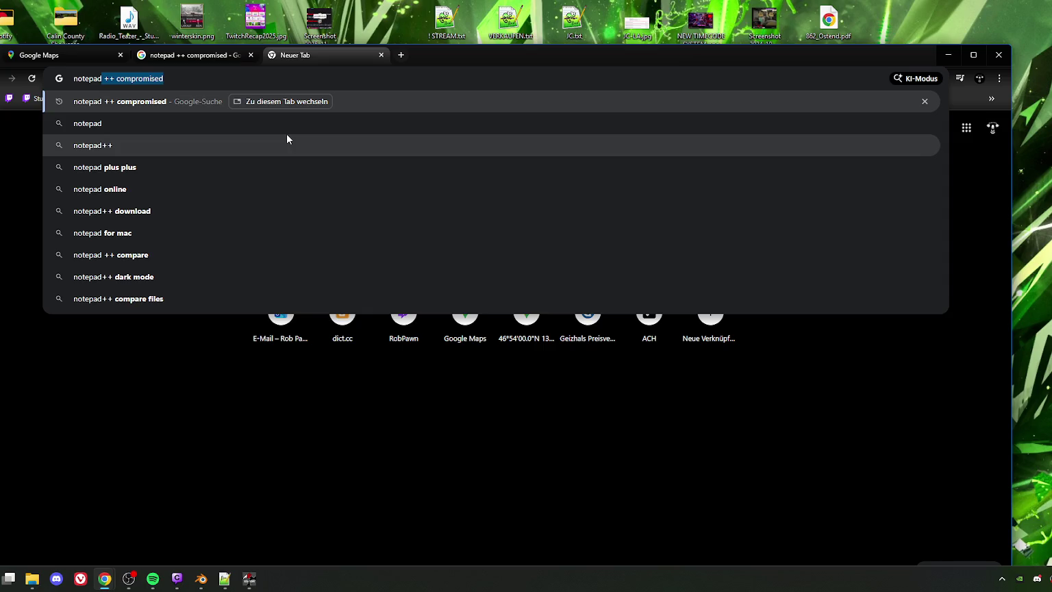
pyautogui.write('++')
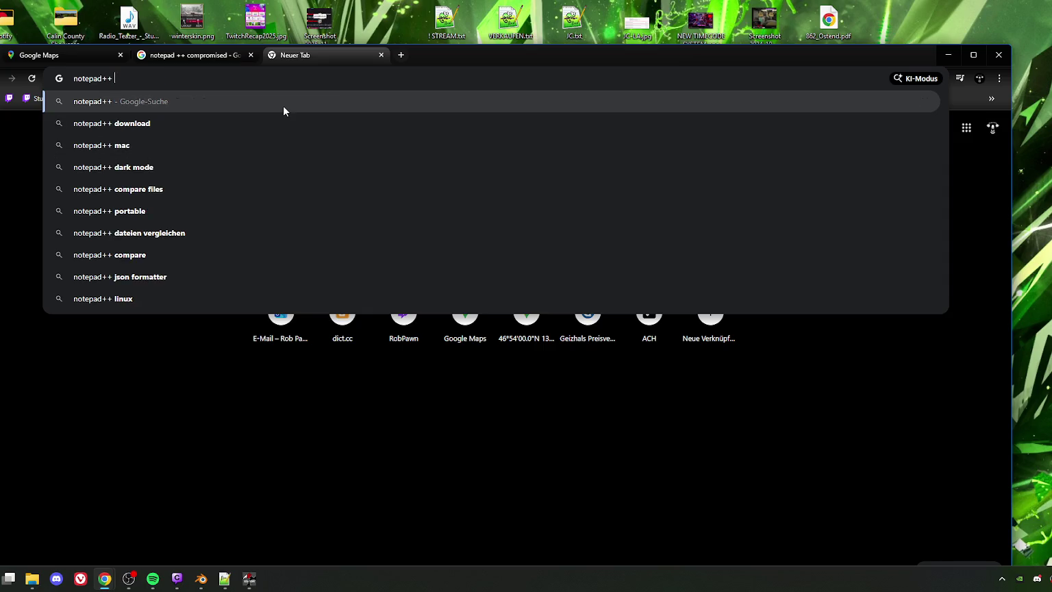
pyautogui.write(' 8')
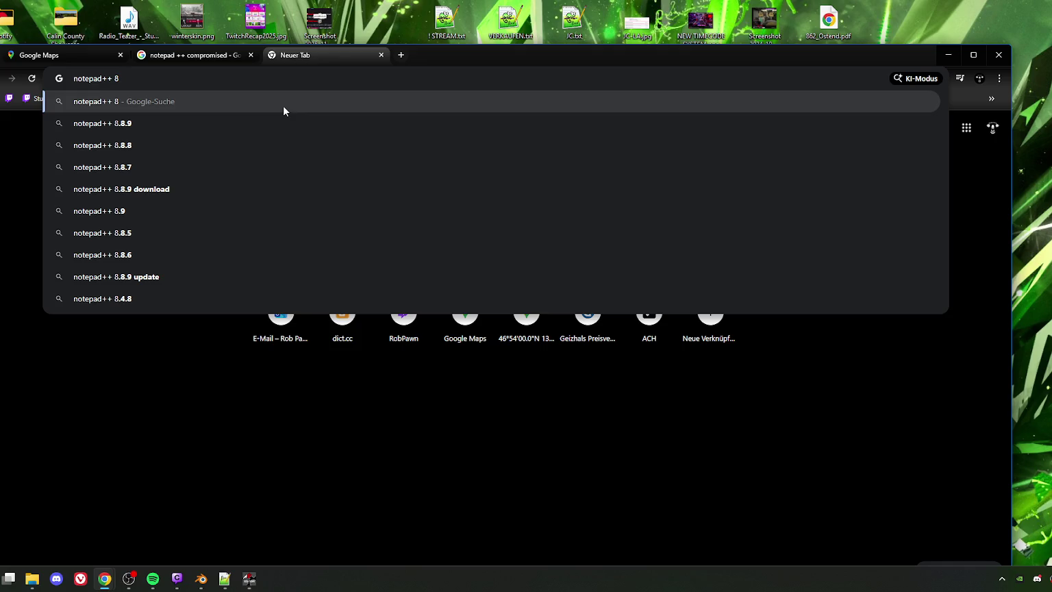
pyautogui.click(225, 580)
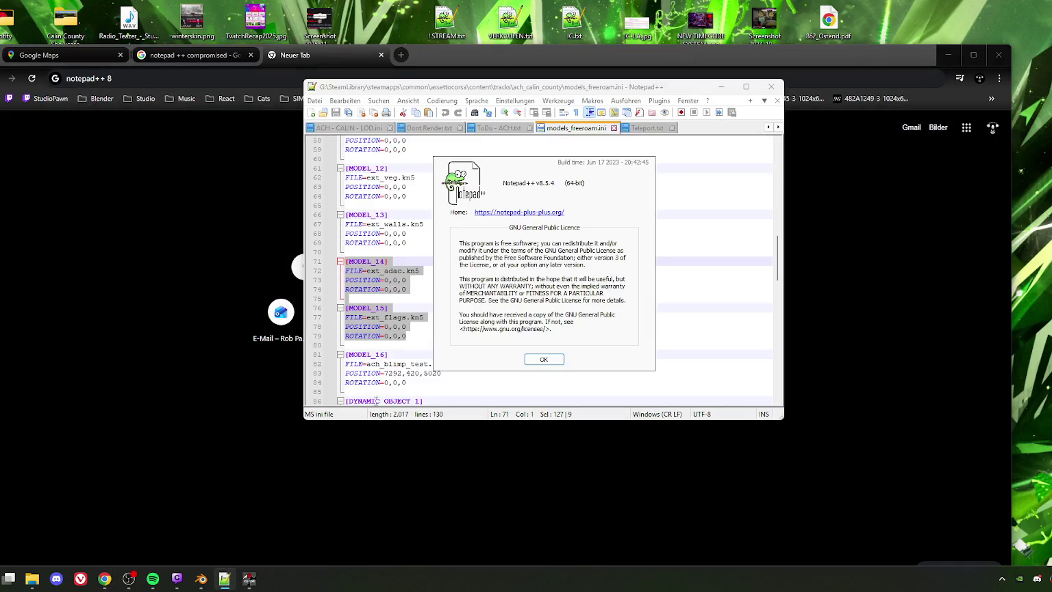
pyautogui.click(130, 77)
pyautogui.write('.5.')
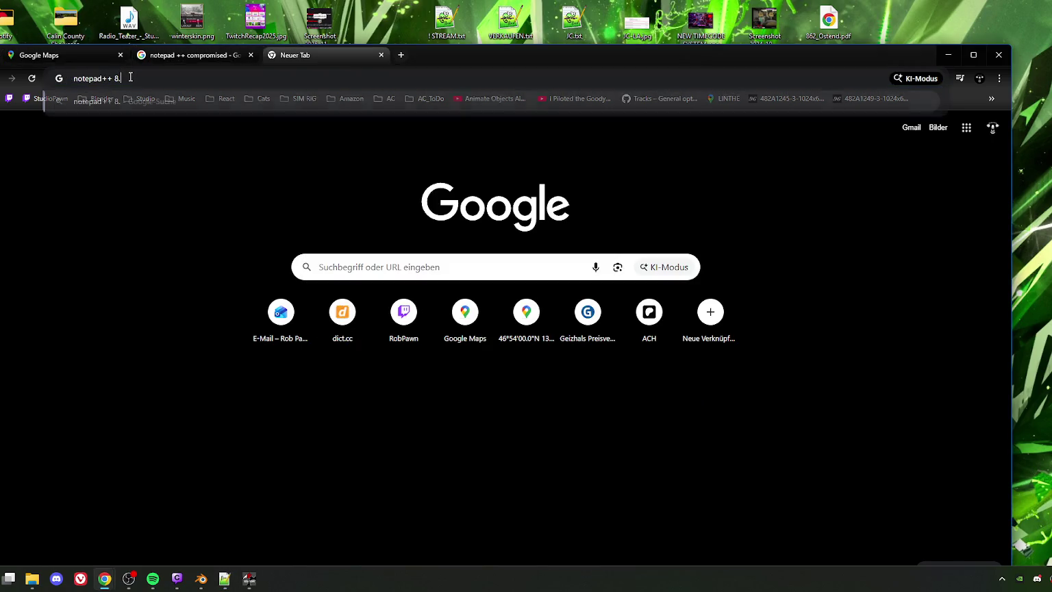
pyautogui.write('4')
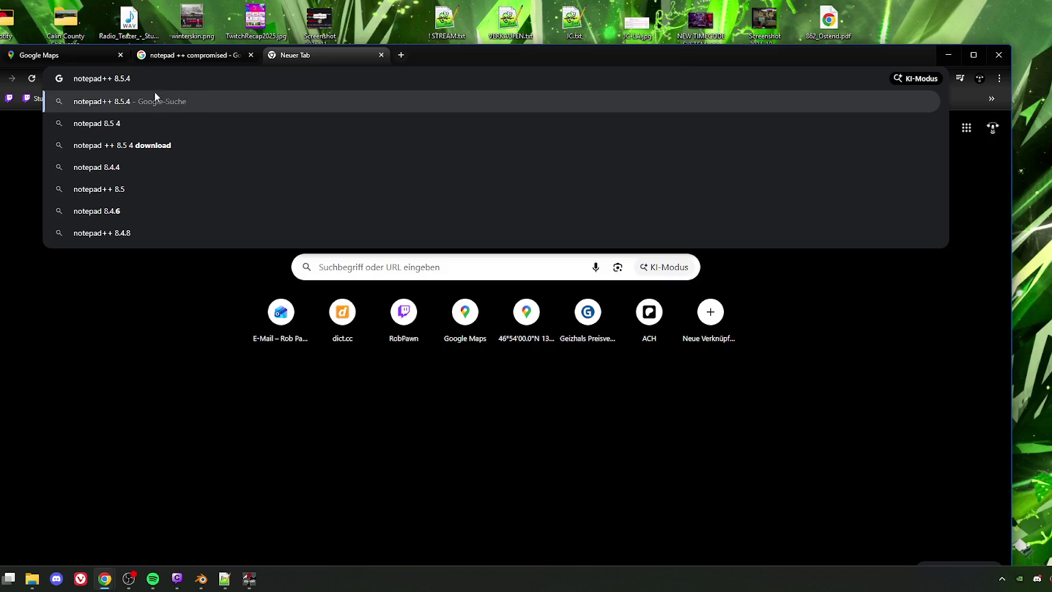
pyautogui.write(' date')
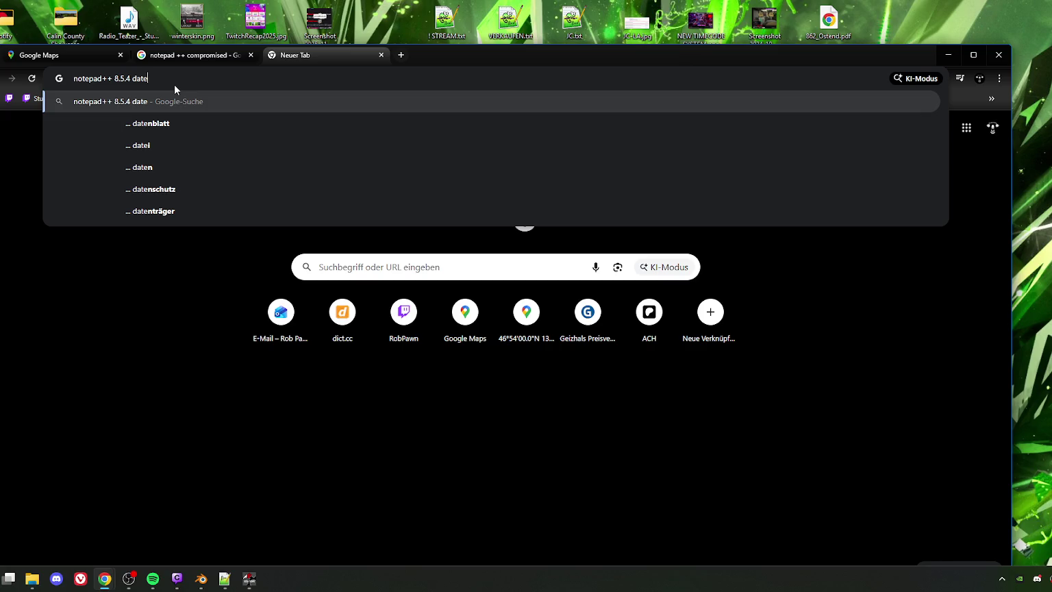
pyautogui.press('Return')
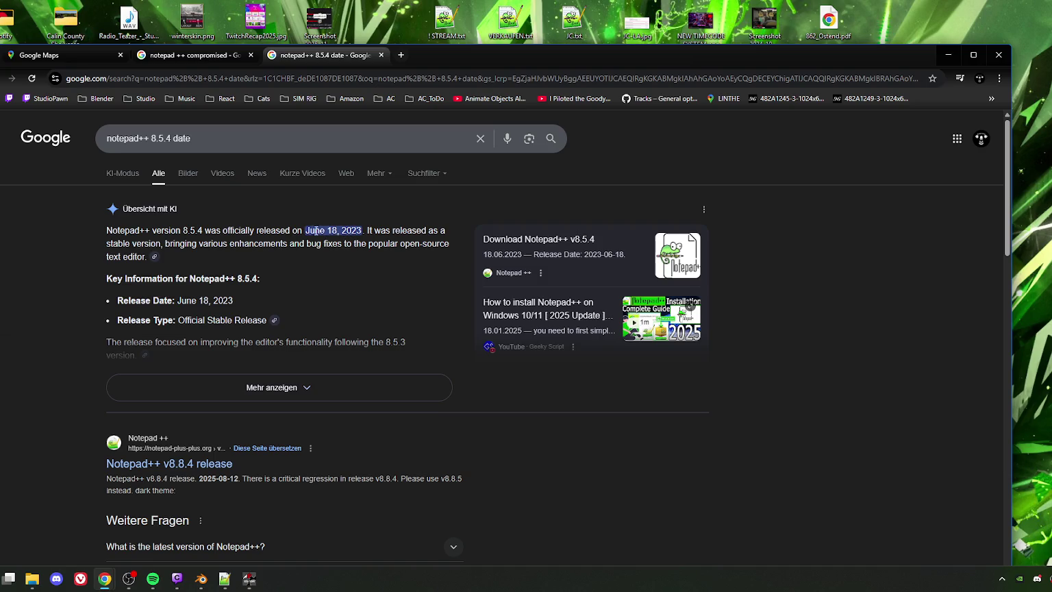
# Highlight the June 18, 2023 release date in the AI overview, then close that tab
pyautogui.moveTo(306, 230); pyautogui.dragTo(363, 229)
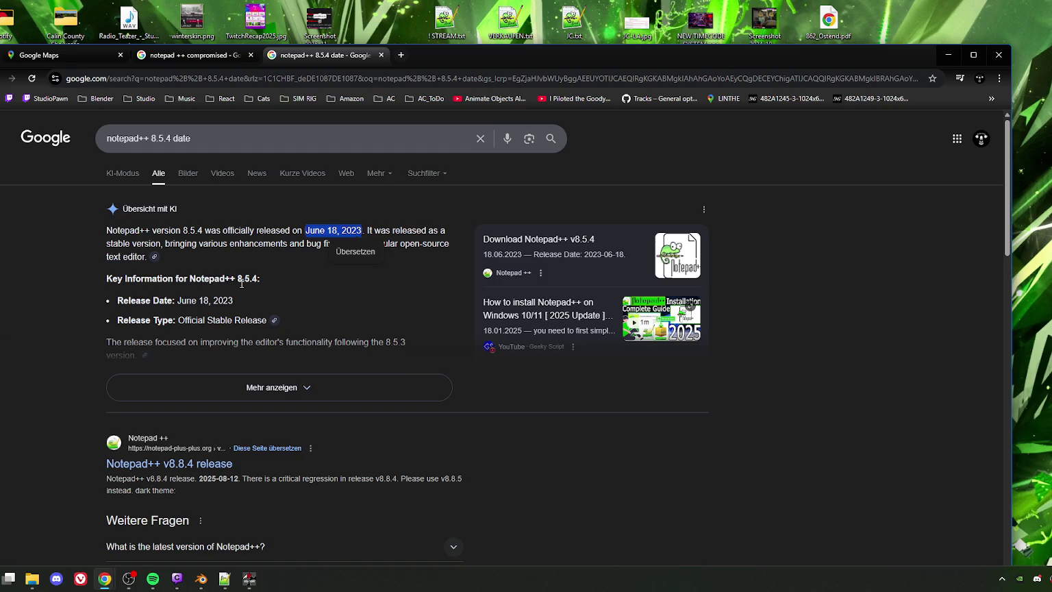
pyautogui.moveTo(256, 230); pyautogui.dragTo(299, 228)
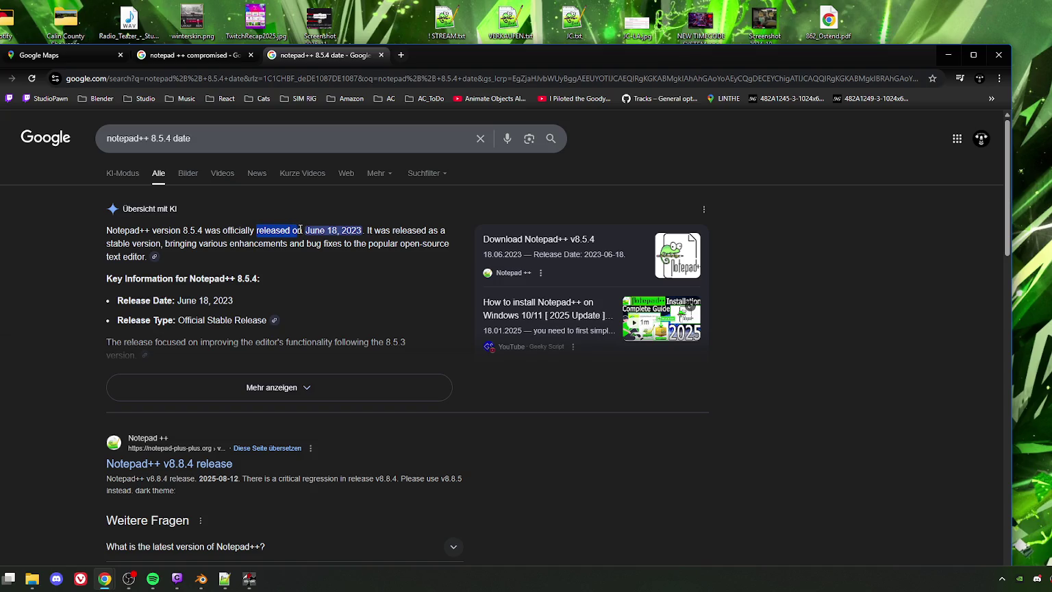
pyautogui.moveTo(304, 231); pyautogui.dragTo(256, 231)
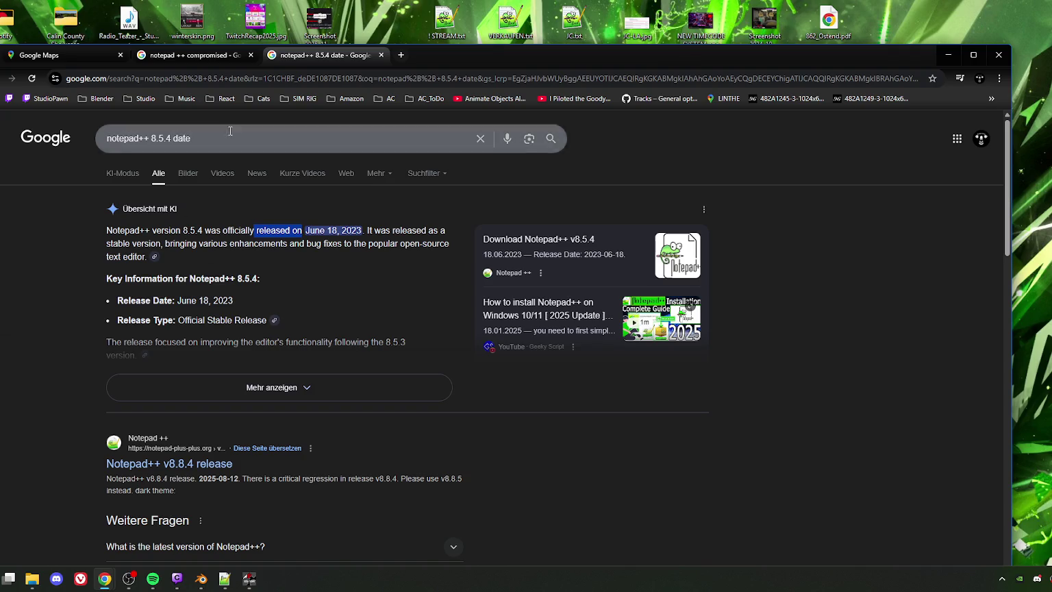
pyautogui.click(380, 56)
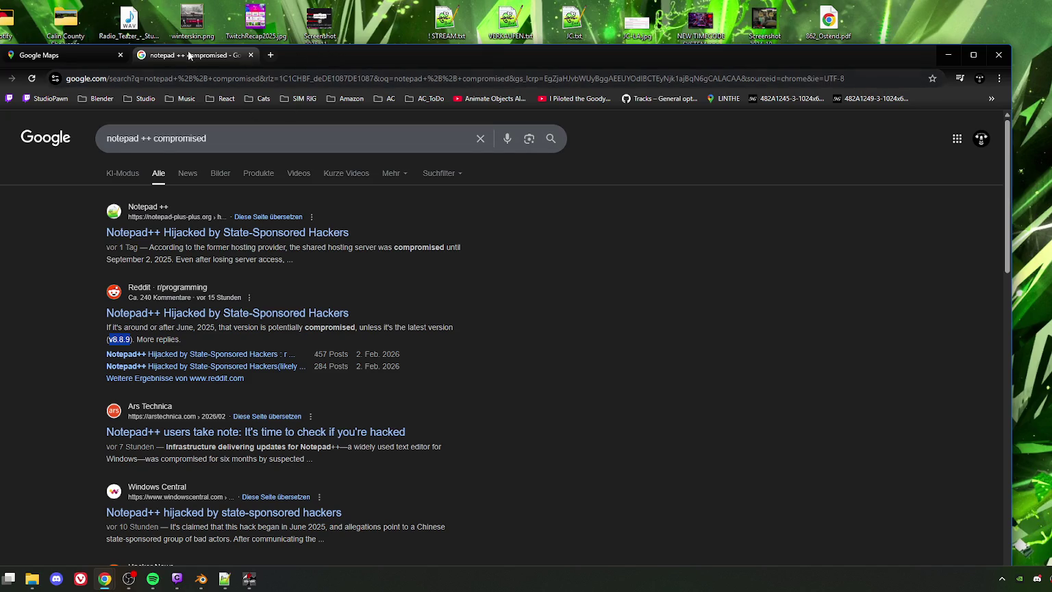
# Open the Notepad++ hijacking article from the compromised results and add it to the bookmarks bar
pyautogui.hotkey('ctrl', 'shift', 'Tab')
pyautogui.click(219, 58)
pyautogui.click(186, 234)
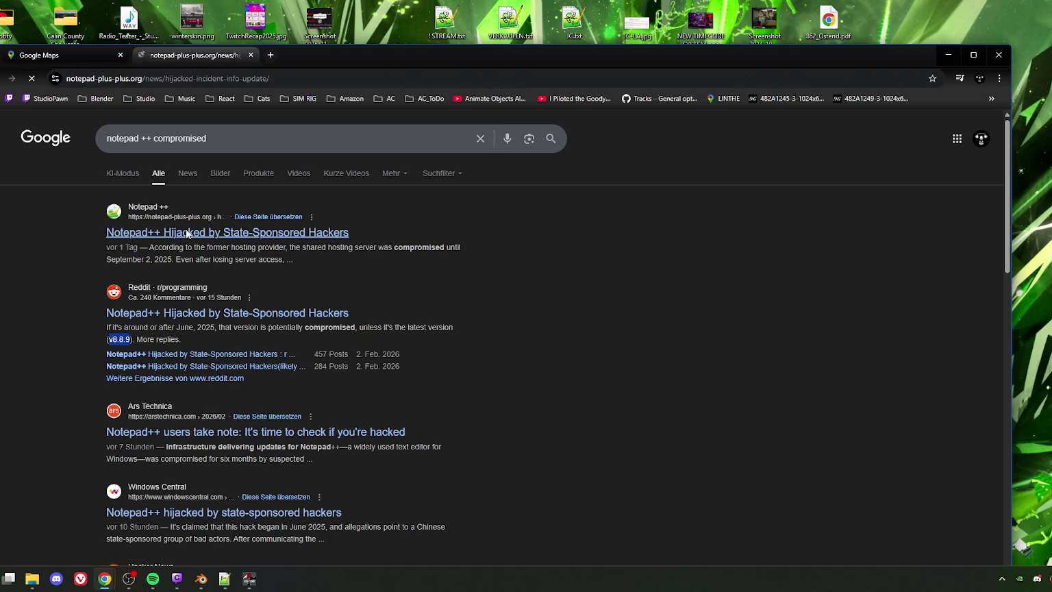
pyautogui.click(144, 78)
pyautogui.moveTo(144, 78)
pyautogui.mouseDown()
pyautogui.moveTo(329, 134)
pyautogui.moveTo(408, 104)
pyautogui.mouseUp()
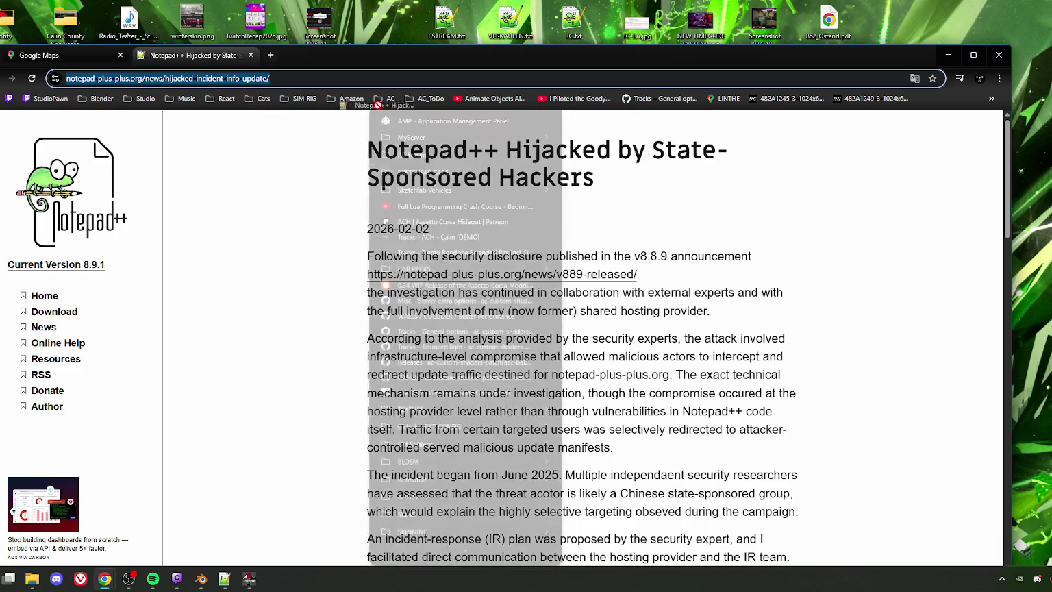
pyautogui.moveTo(408, 104); pyautogui.dragTo(441, 100)
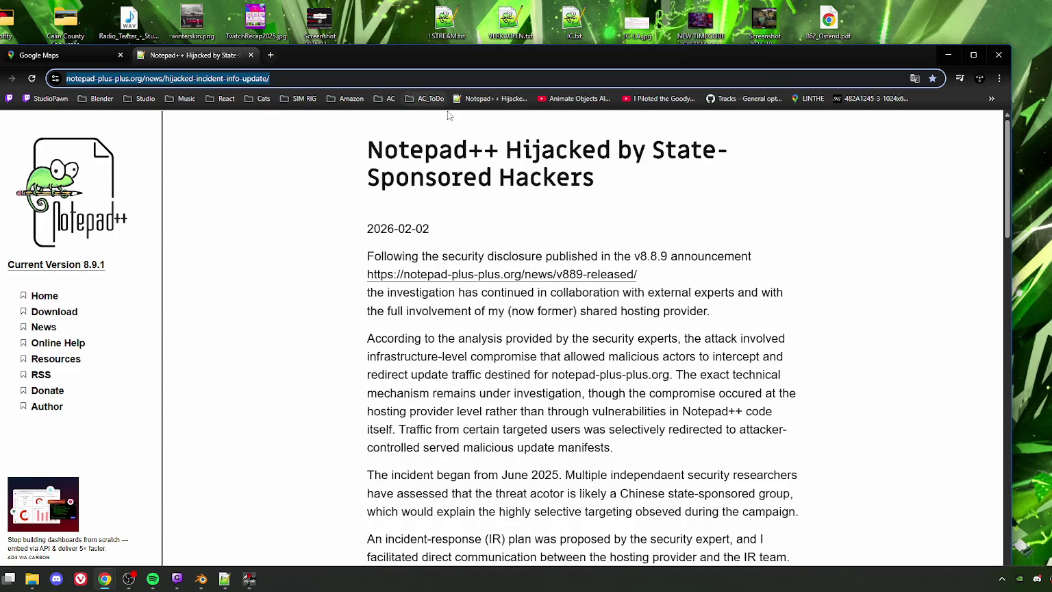
# Restore the Chrome window to a smaller size, move it aside and minimise it
pyautogui.click(68, 55)
pyautogui.moveTo(346, 48)
pyautogui.mouseDown()
pyautogui.moveTo(247, 115)
pyautogui.moveTo(288, 137)
pyautogui.mouseUp()
pyautogui.click(661, 146)
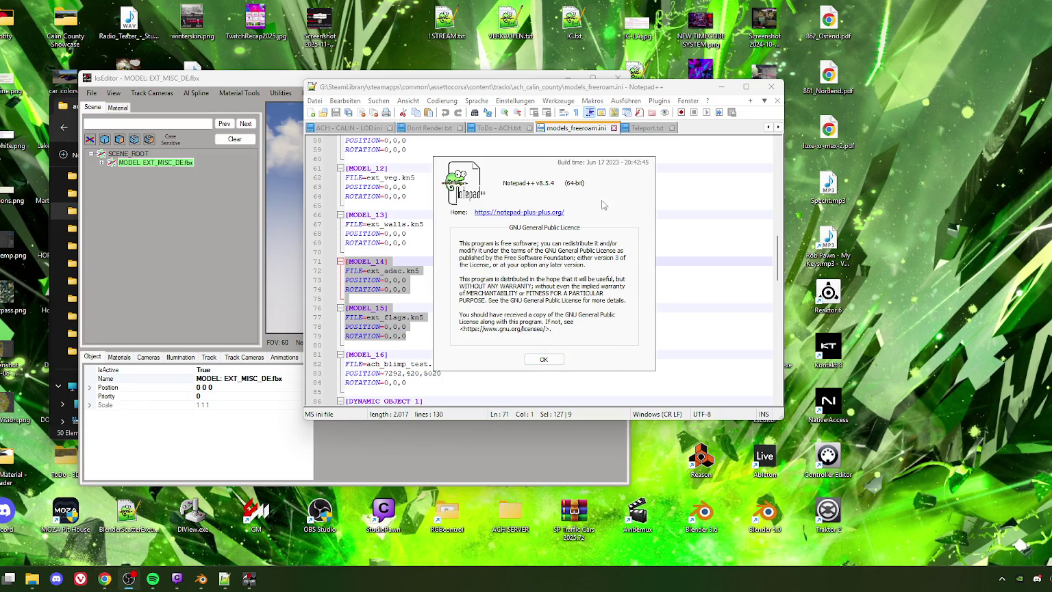
# Dismiss the Notepad++ About dialog and locate ADAC_Track_GR_Entry in EXT_MISC_DE.fbx via an 'adac' search
pyautogui.click(543, 359)
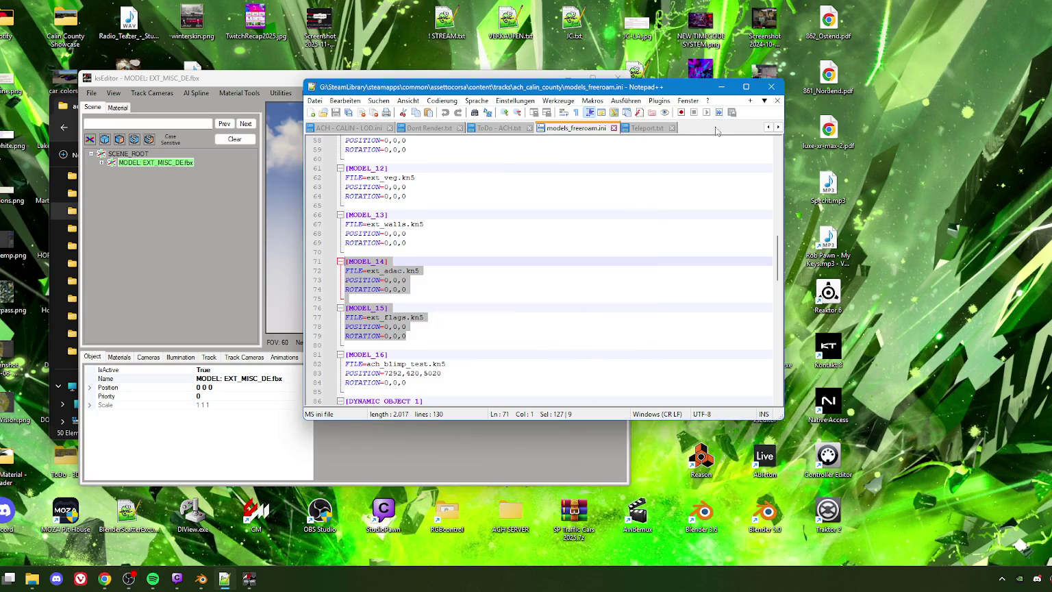
pyautogui.moveTo(484, 87); pyautogui.dragTo(832, 74)
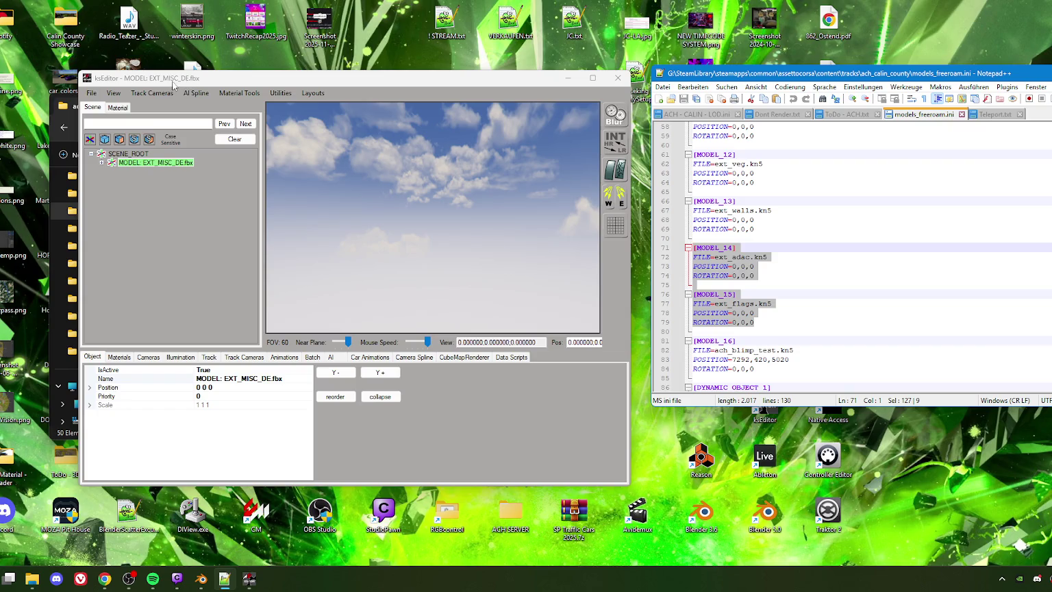
pyautogui.doubleClick(107, 163)
pyautogui.write('adac')
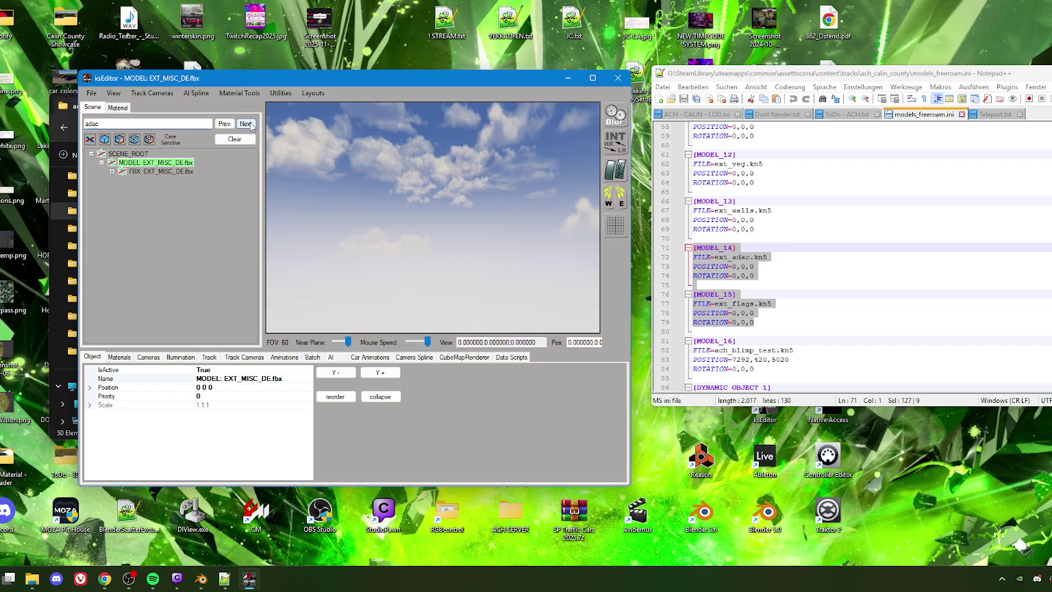
pyautogui.click(245, 123)
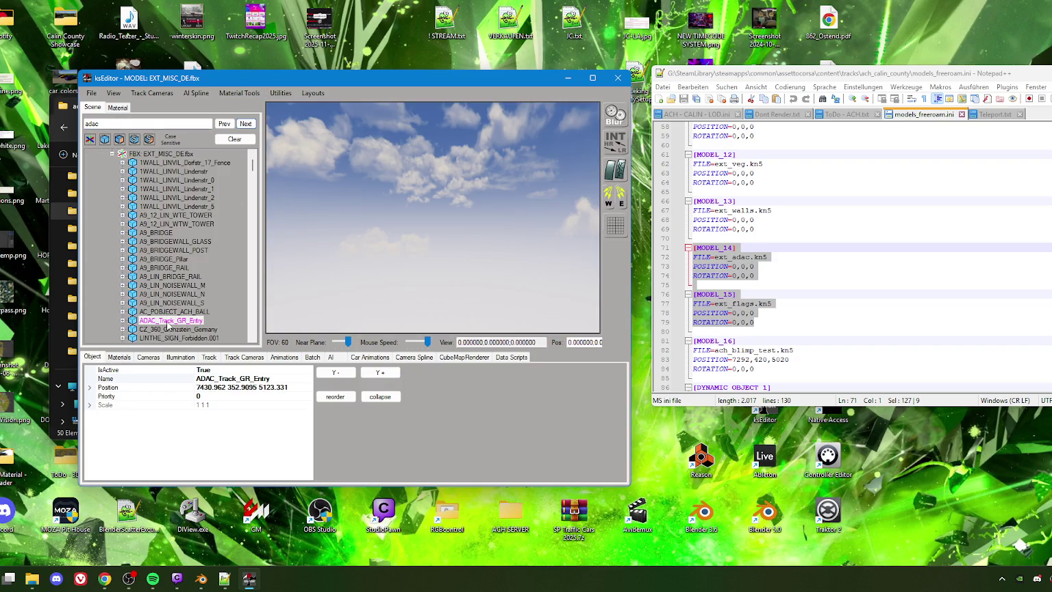
pyautogui.doubleClick(168, 320)
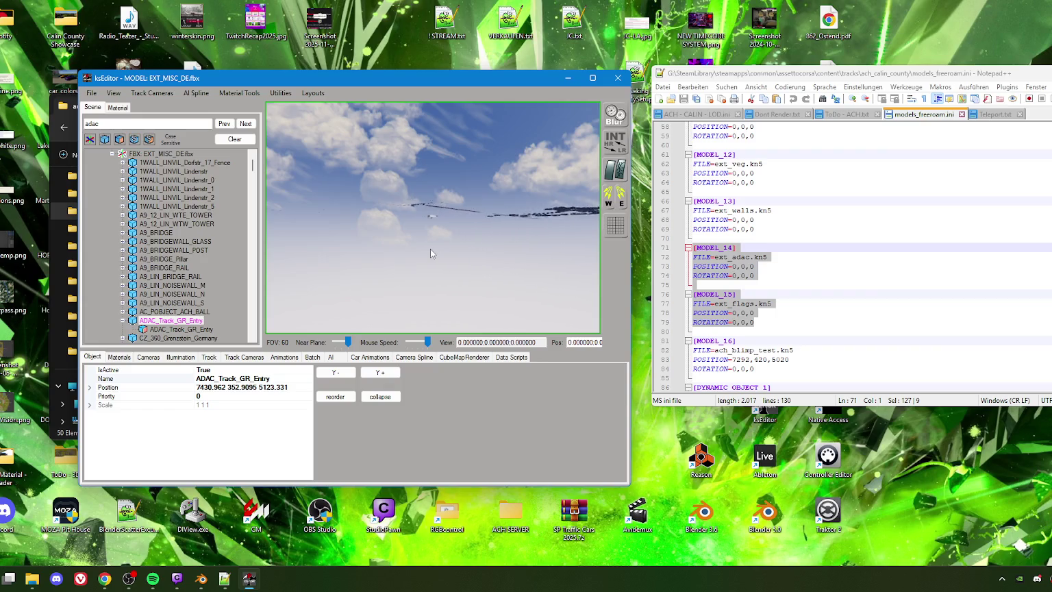
# Zoom and turn the viewport to bring the ADAC banner wall and nearby buildings into view
pyautogui.scroll(3, 415, 243)
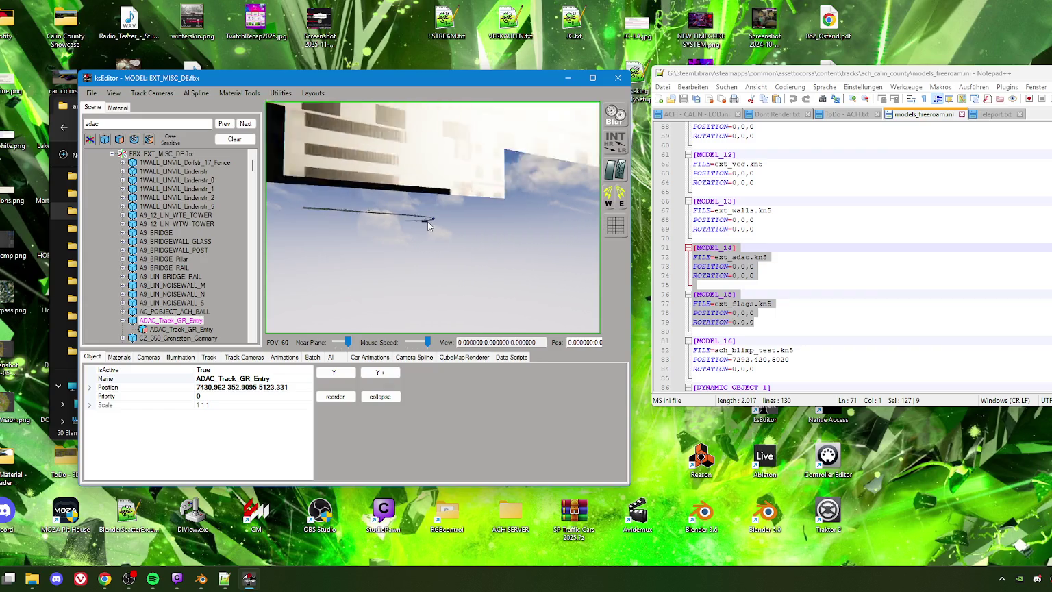
pyautogui.scroll(5, 458, 215)
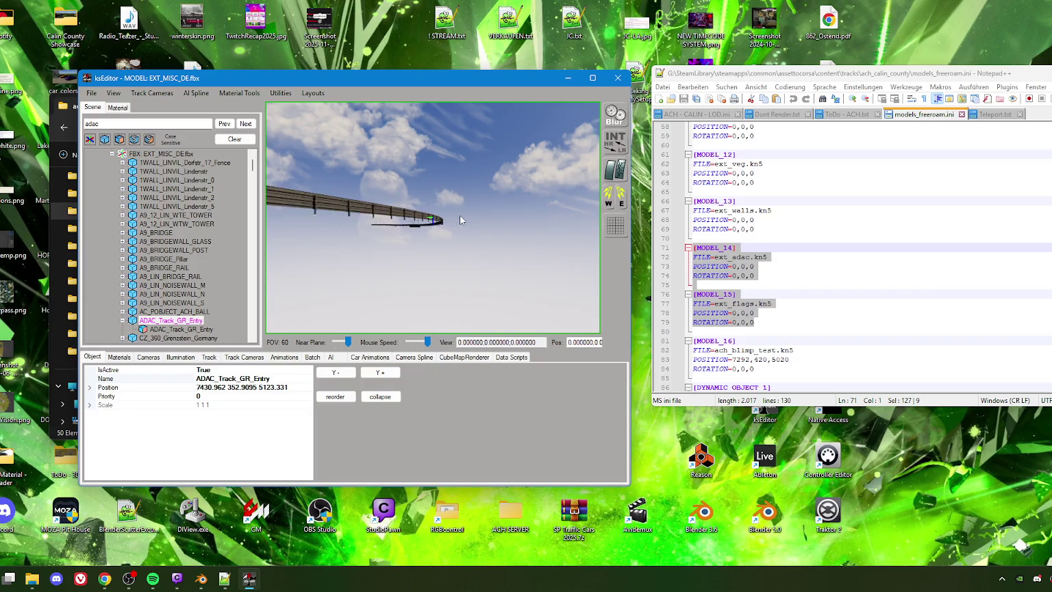
pyautogui.scroll(2, 472, 220)
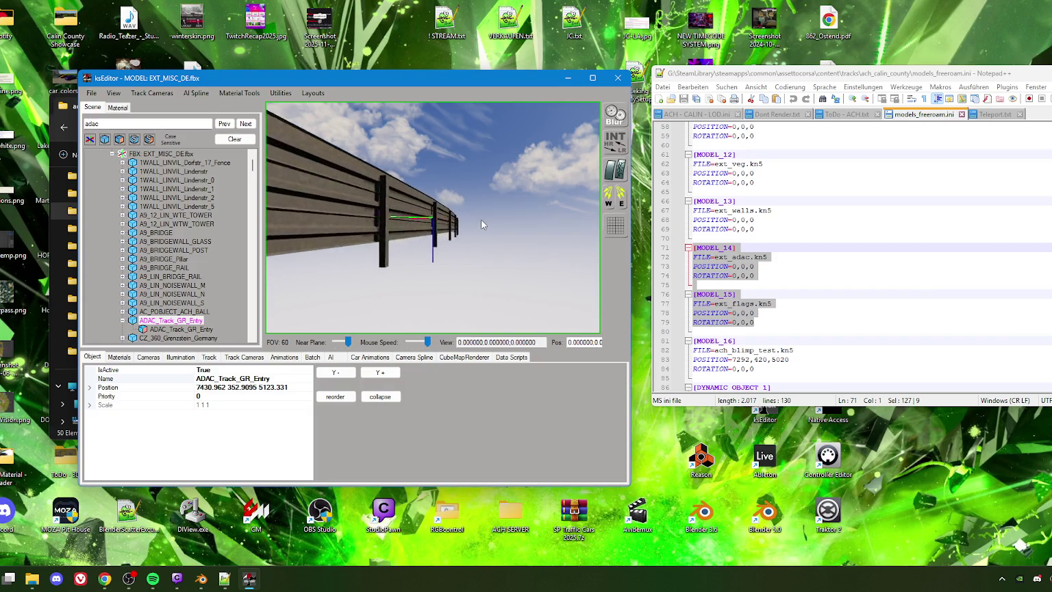
pyautogui.scroll(2, 479, 219)
pyautogui.scroll(2, 476, 221)
pyautogui.scroll(2, 479, 224)
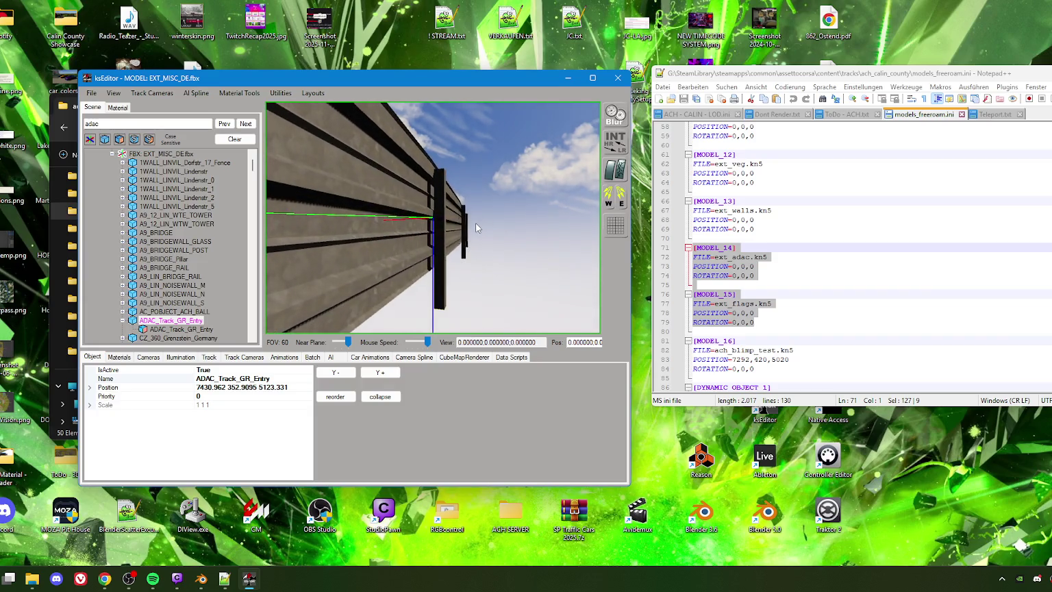
pyautogui.scroll(-5, 479, 247)
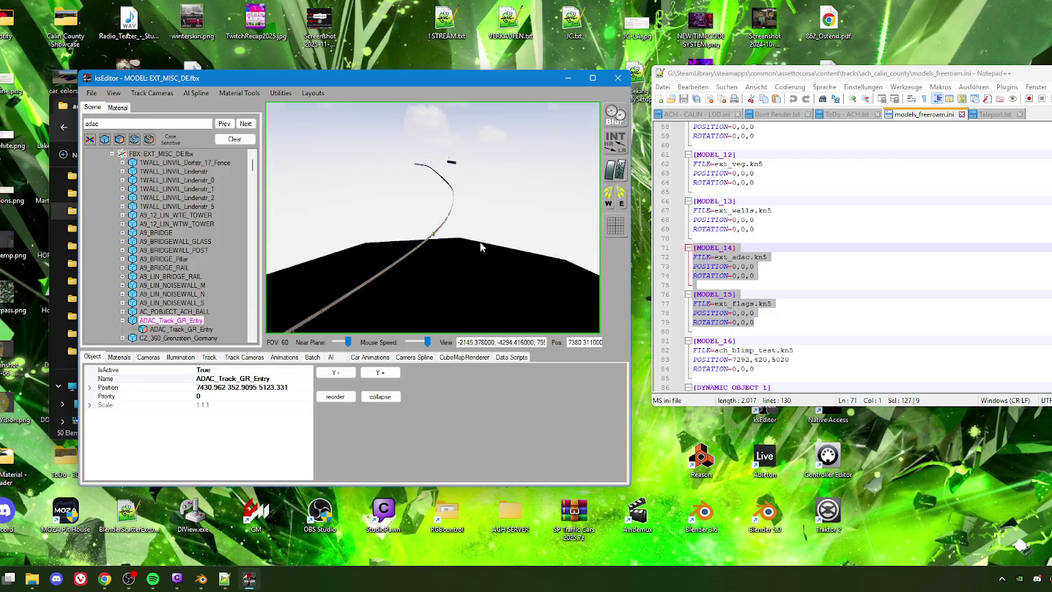
pyautogui.scroll(3, 479, 248)
pyautogui.scroll(2, 482, 233)
pyautogui.scroll(2, 482, 233)
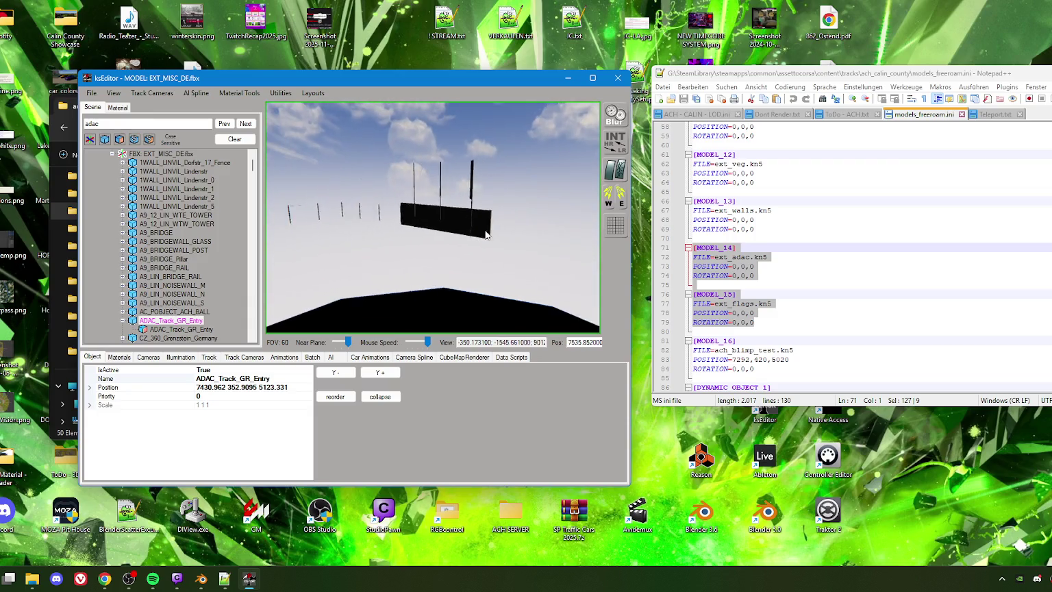
pyautogui.scroll(2, 425, 235)
pyautogui.scroll(2, 427, 221)
pyautogui.scroll(-3, 413, 230)
pyautogui.scroll(-2, 342, 237)
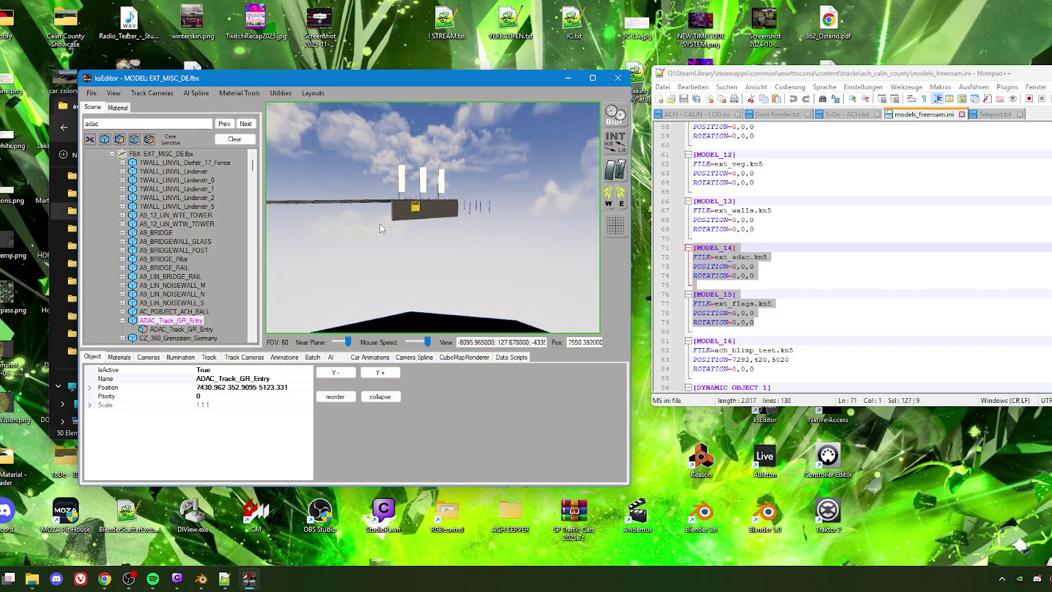
pyautogui.scroll(2, 381, 230)
pyautogui.scroll(2, 374, 222)
pyautogui.scroll(2, 371, 214)
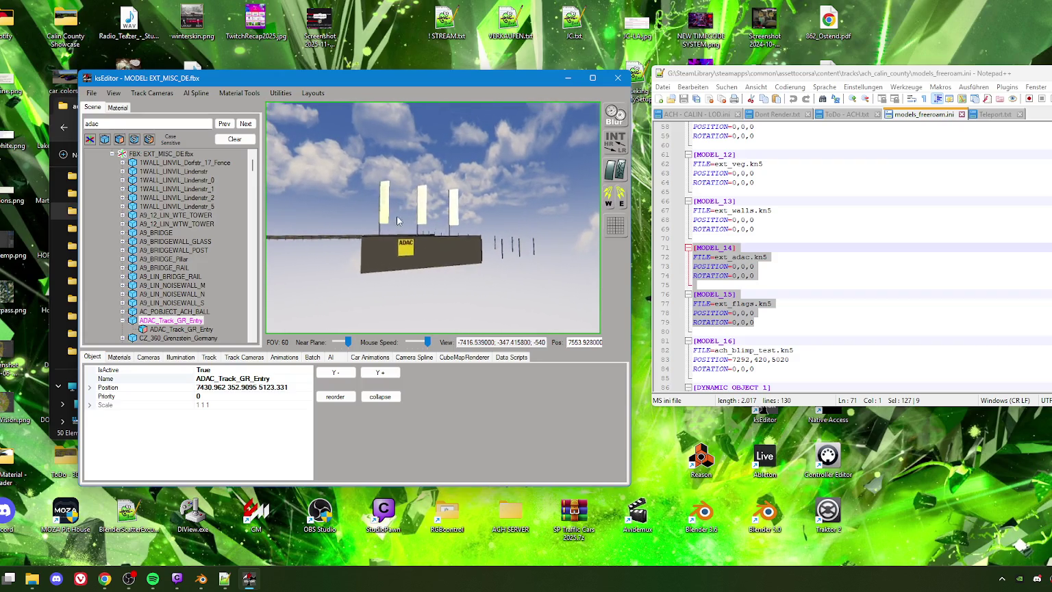
pyautogui.scroll(2, 383, 226)
pyautogui.scroll(2, 397, 240)
pyautogui.scroll(3, 419, 269)
pyautogui.moveTo(419, 269)
pyautogui.mouseDown()
pyautogui.moveTo(406, 256)
pyautogui.moveTo(428, 264)
pyautogui.moveTo(413, 280)
pyautogui.moveTo(486, 281)
pyautogui.moveTo(480, 234)
pyautogui.moveTo(347, 258)
pyautogui.moveTo(414, 246)
pyautogui.mouseUp()
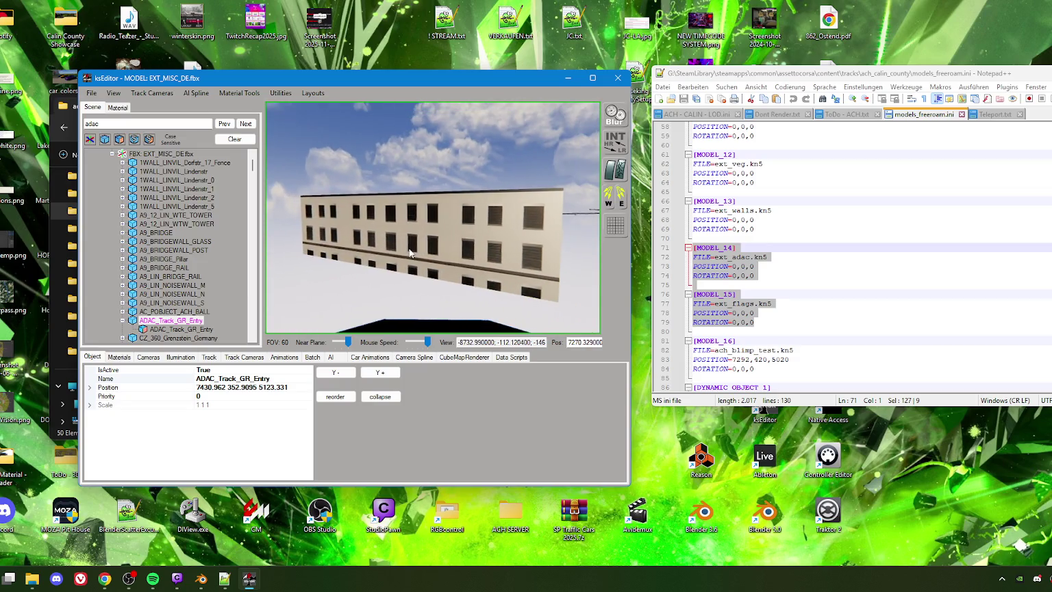
# Pan and orbit along the façade to inspect the container tribune LIN_ADAC_DRIFT_Tribune_SUB1 up close
pyautogui.moveTo(477, 253)
pyautogui.mouseDown()
pyautogui.moveTo(419, 231)
pyautogui.moveTo(489, 241)
pyautogui.moveTo(353, 239)
pyautogui.mouseUp()
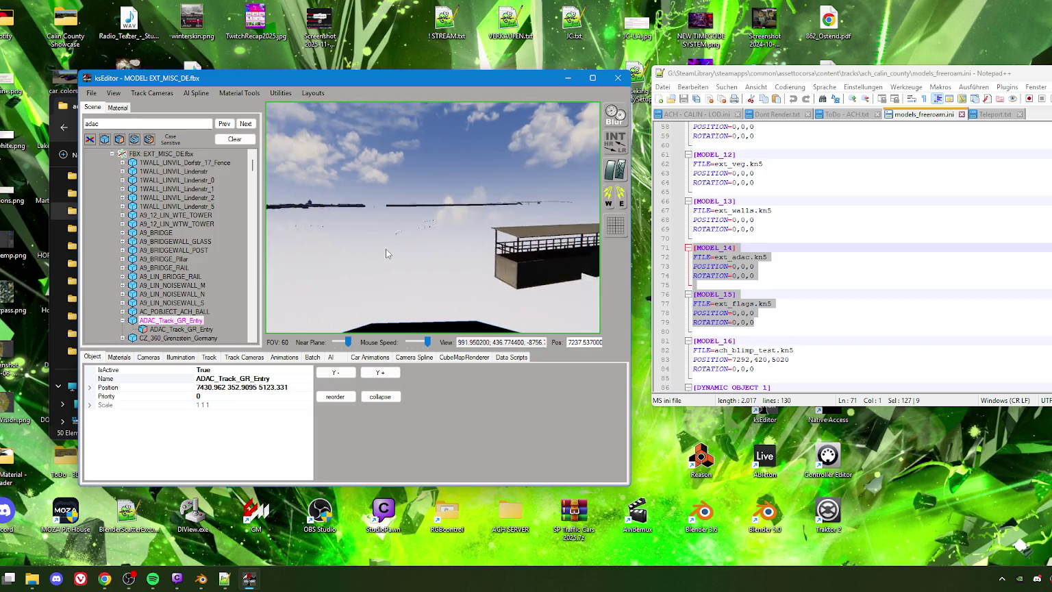
pyautogui.moveTo(354, 238); pyautogui.dragTo(531, 255)
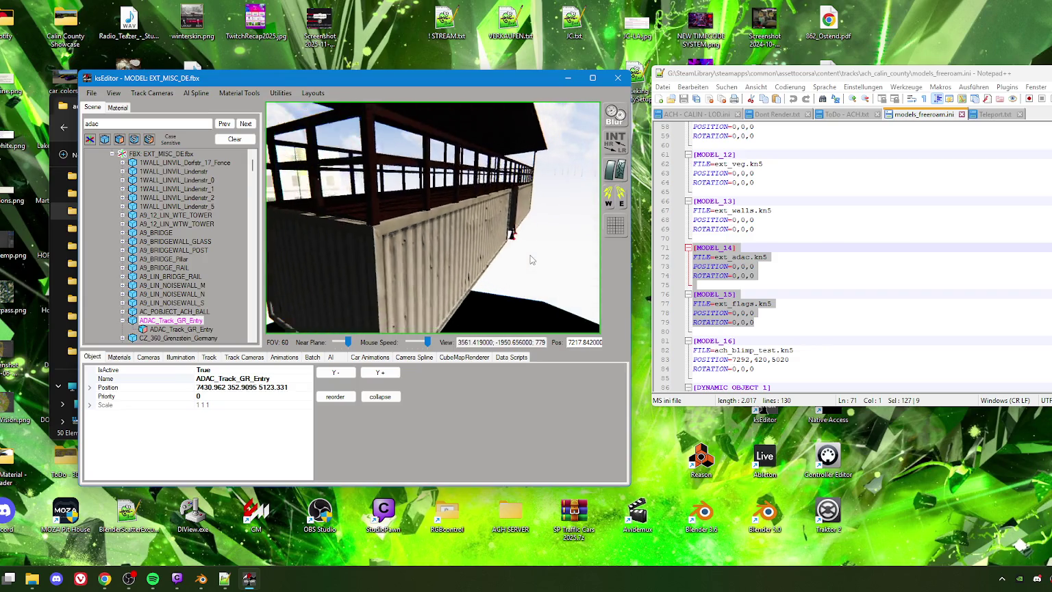
pyautogui.moveTo(530, 259)
pyautogui.mouseDown()
pyautogui.moveTo(510, 248)
pyautogui.moveTo(352, 251)
pyautogui.moveTo(475, 270)
pyautogui.moveTo(457, 257)
pyautogui.moveTo(466, 273)
pyautogui.moveTo(516, 283)
pyautogui.moveTo(463, 263)
pyautogui.moveTo(517, 260)
pyautogui.moveTo(434, 232)
pyautogui.mouseUp()
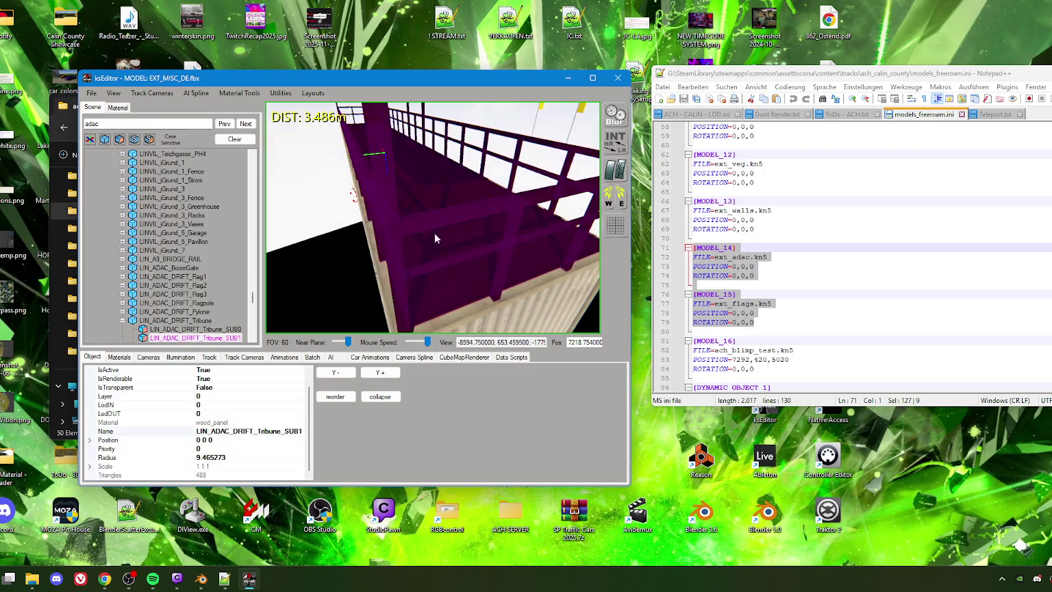
# Select the tribune and review its wood_panel material values from a closer angle
pyautogui.click(116, 107)
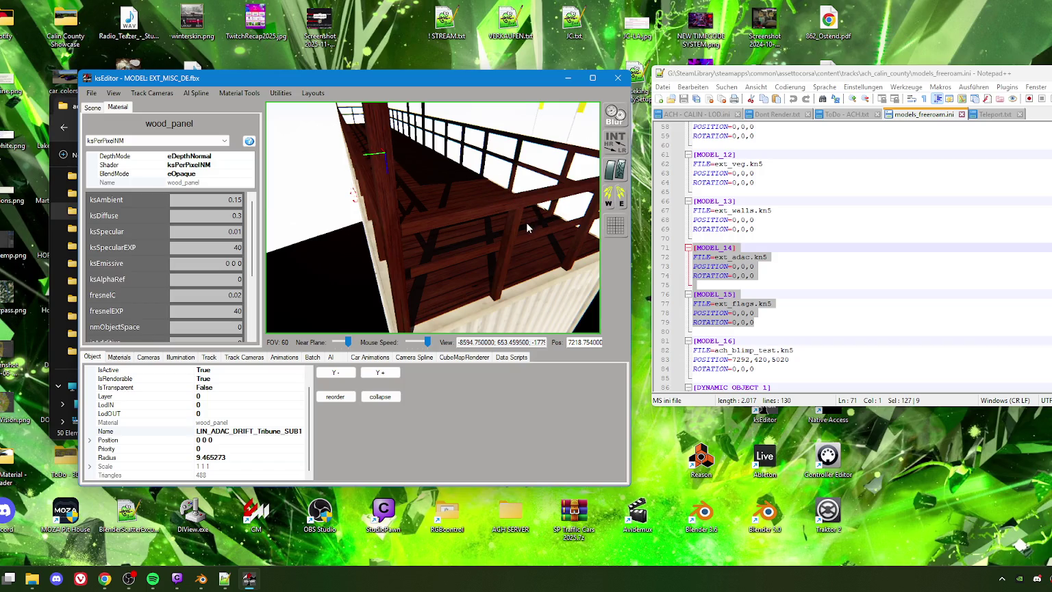
pyautogui.moveTo(525, 222); pyautogui.dragTo(447, 209)
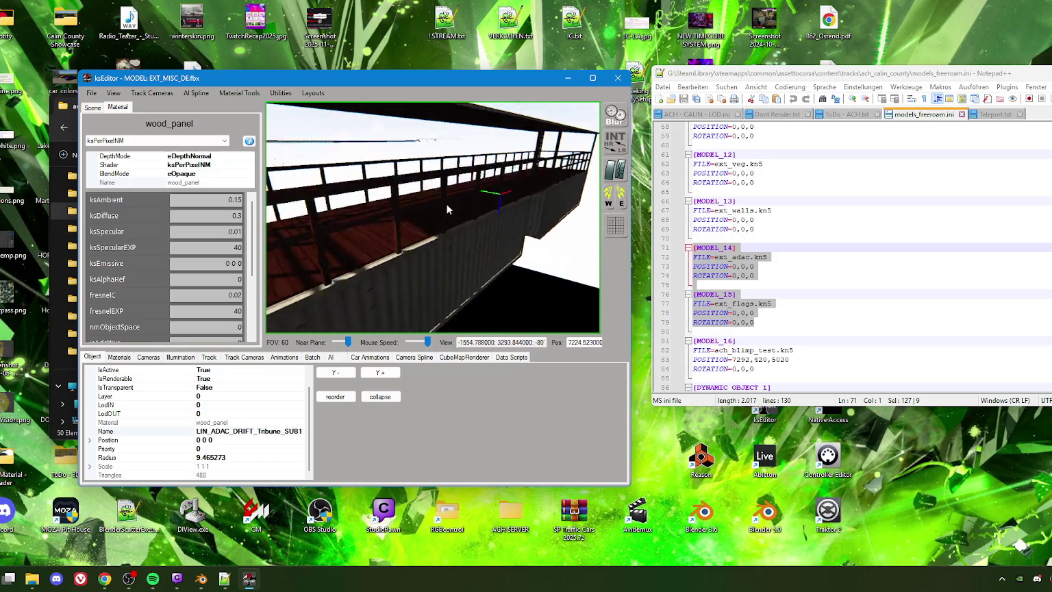
pyautogui.moveTo(446, 209); pyautogui.dragTo(437, 212)
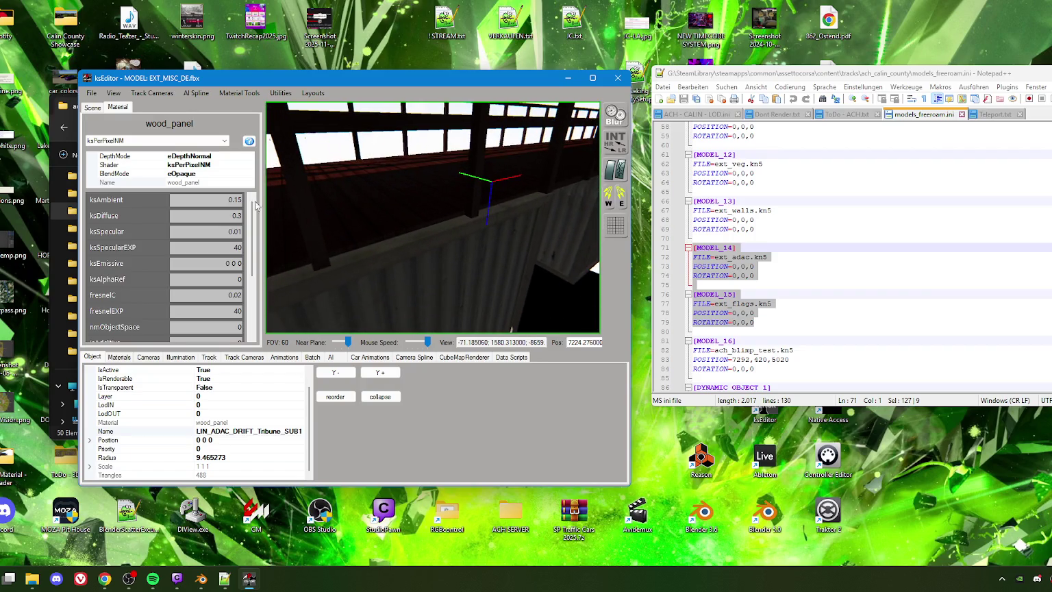
pyautogui.write('2')
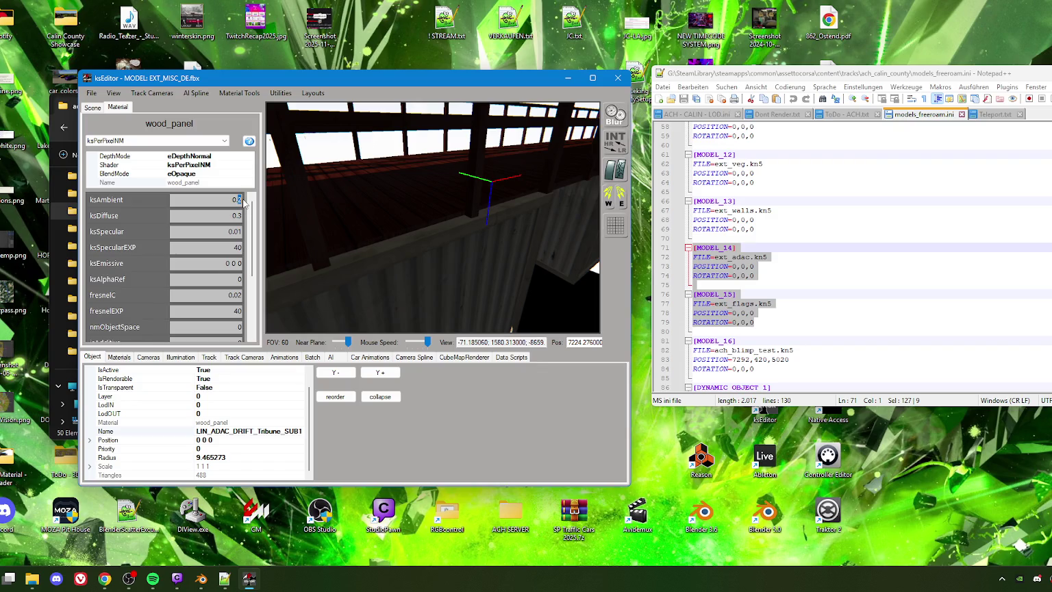
# Zoom toward the ADAC flags and select LIN_ADAC_DRIFT_Flag3 to load its flag_c material
pyautogui.scroll(-3, 388, 212)
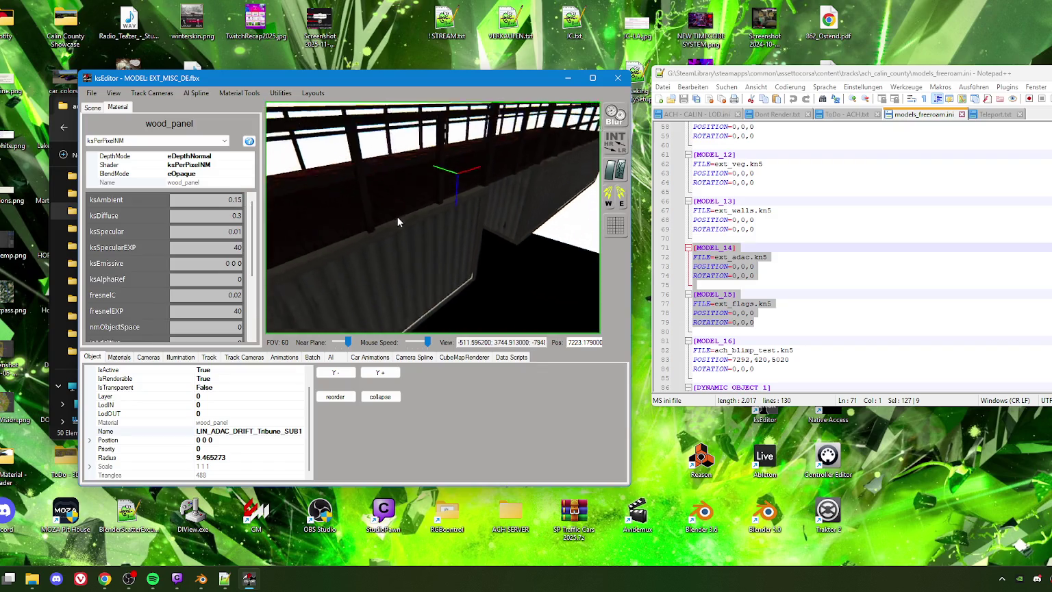
pyautogui.scroll(-3, 398, 216)
pyautogui.scroll(-3, 402, 218)
pyautogui.moveTo(402, 219); pyautogui.dragTo(442, 204)
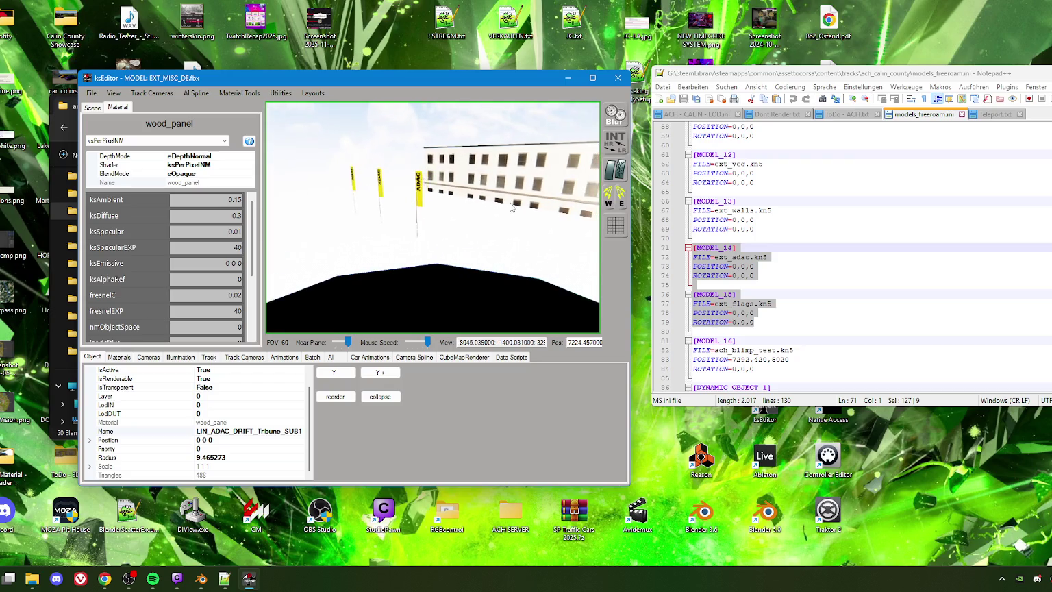
pyautogui.scroll(3, 443, 202)
pyautogui.scroll(3, 452, 198)
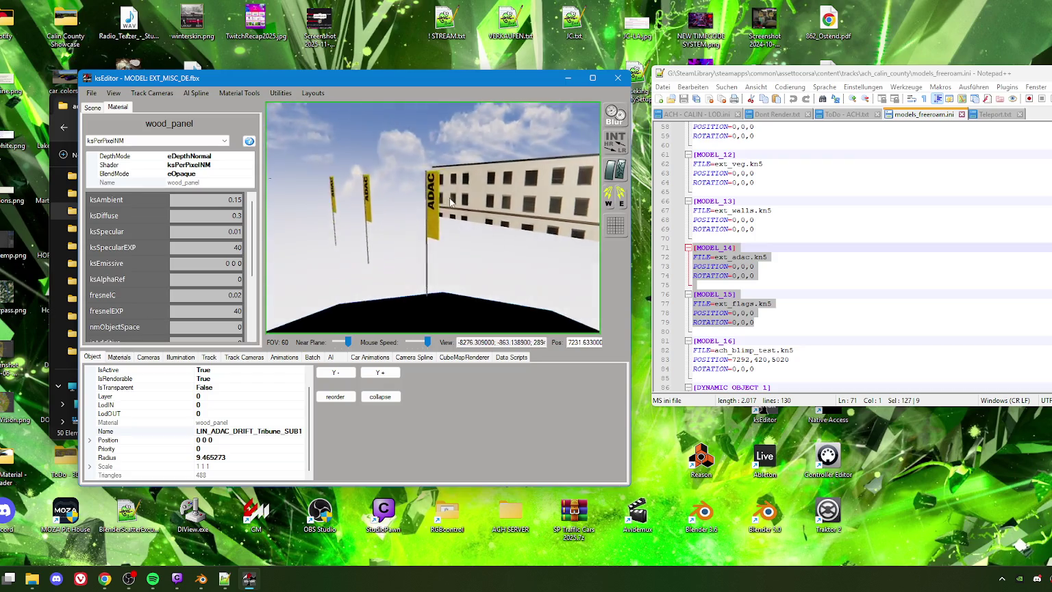
pyautogui.scroll(3, 458, 193)
pyautogui.scroll(2, 459, 194)
pyautogui.scroll(1, 459, 194)
pyautogui.scroll(1, 465, 200)
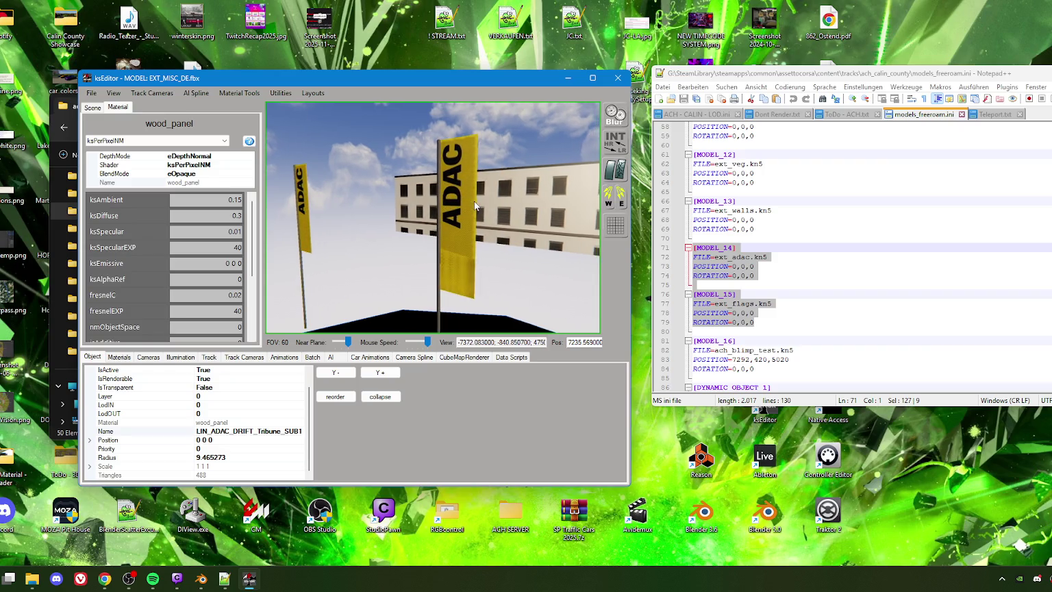
pyautogui.click(460, 209)
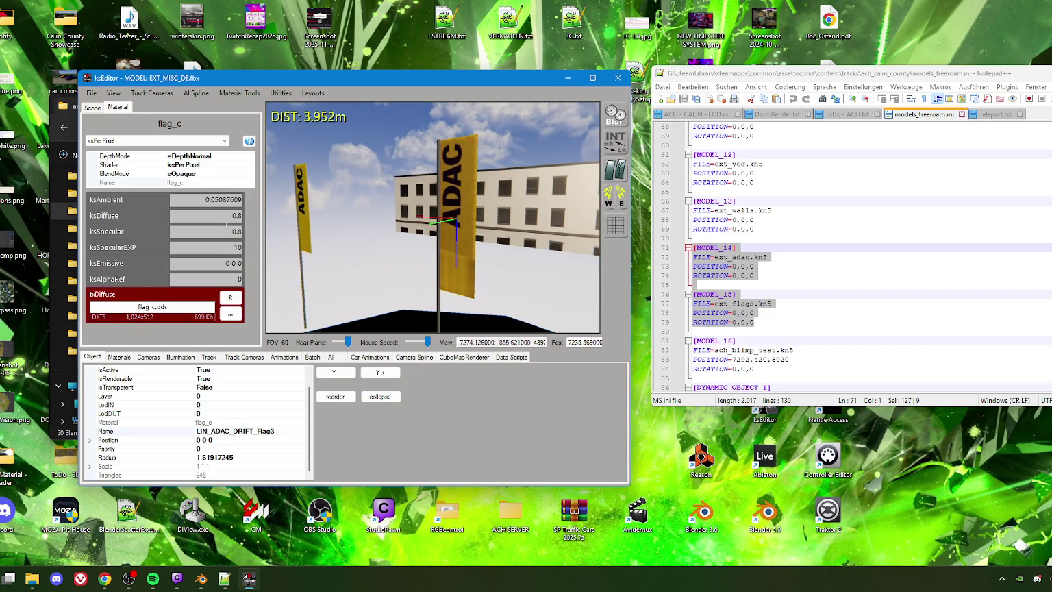
# Set the flag_c material's shader to ksFlags, then bring the ach_calin_county folder window forward
pyautogui.click(130, 140)
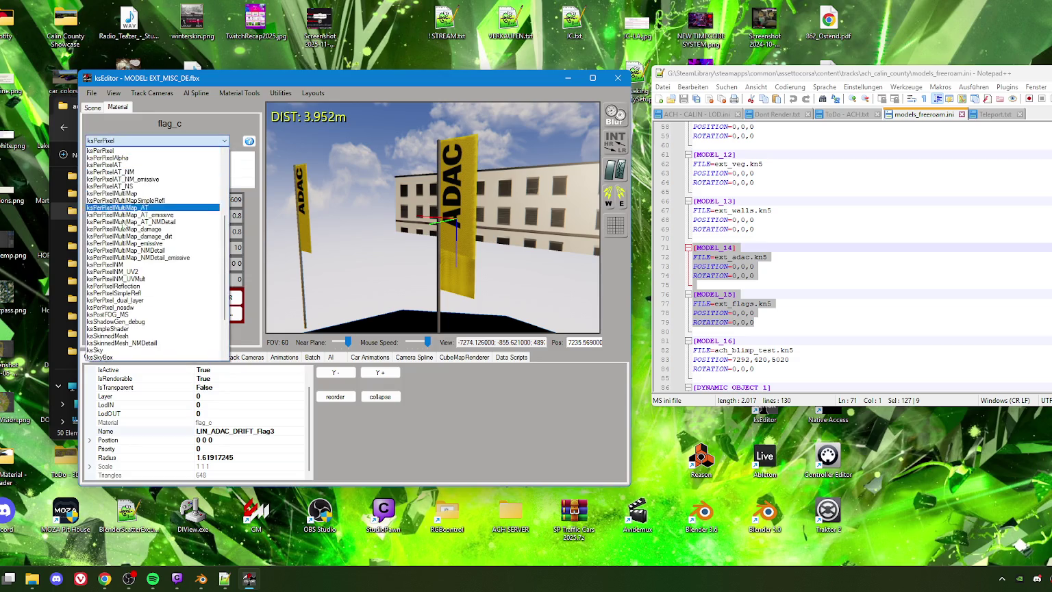
pyautogui.scroll(-2, 115, 337)
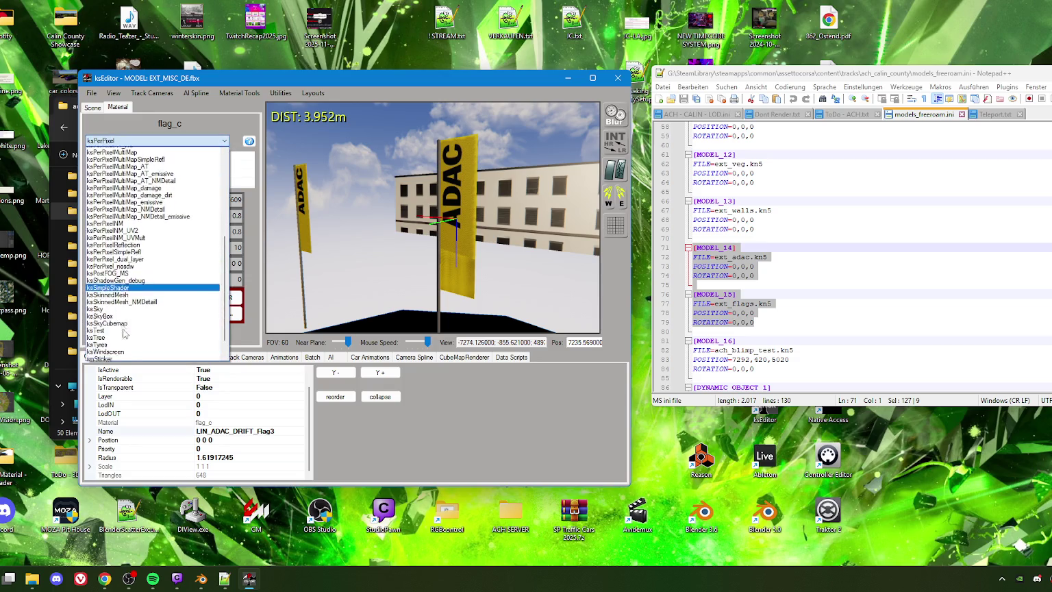
pyautogui.scroll(-1, 115, 337)
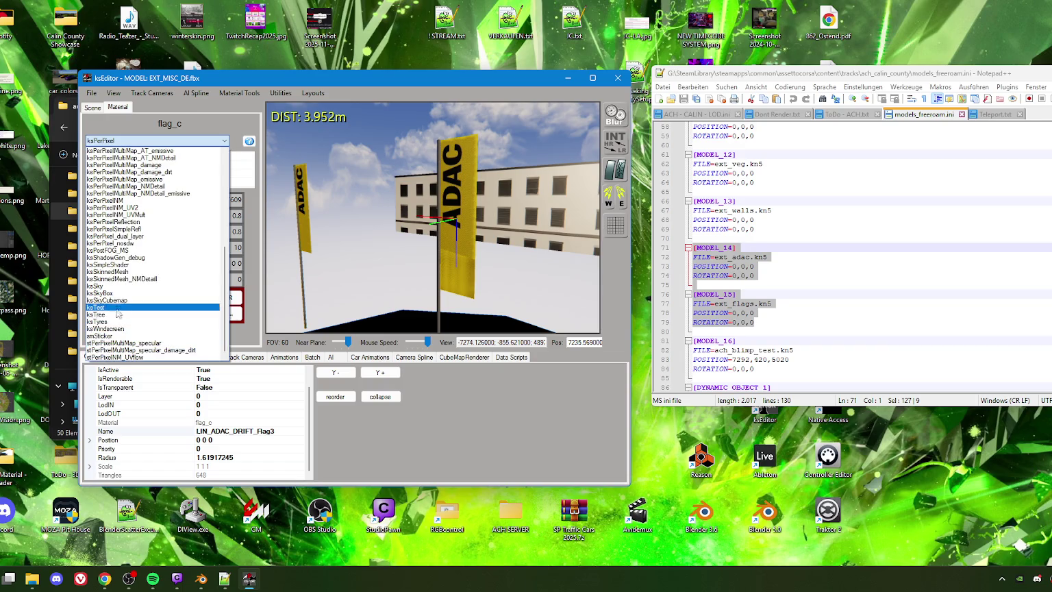
pyautogui.scroll(2, 115, 263)
pyautogui.scroll(4, 115, 226)
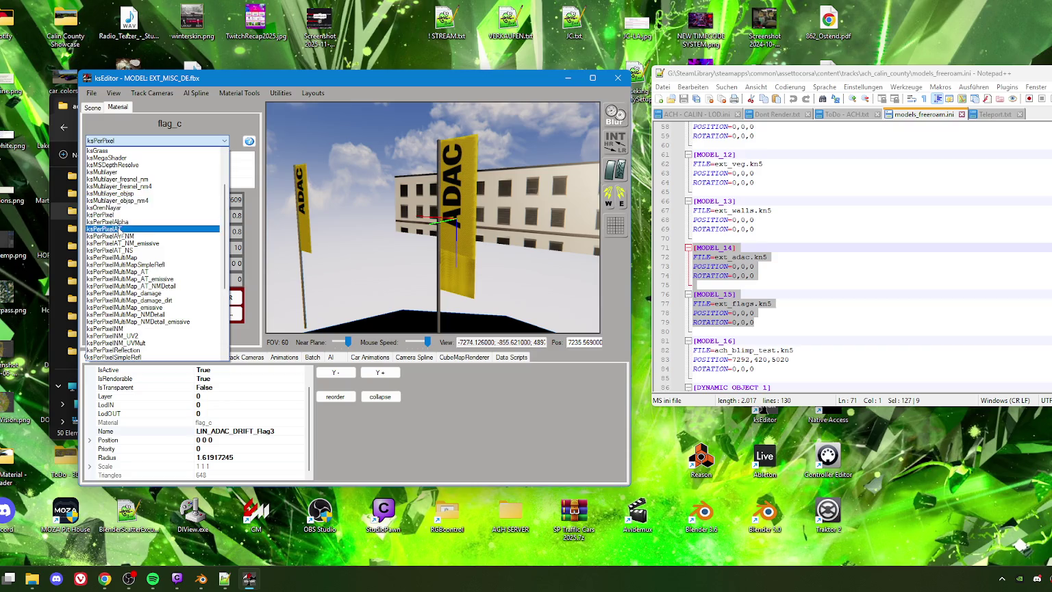
pyautogui.scroll(2, 113, 197)
pyautogui.click(107, 186)
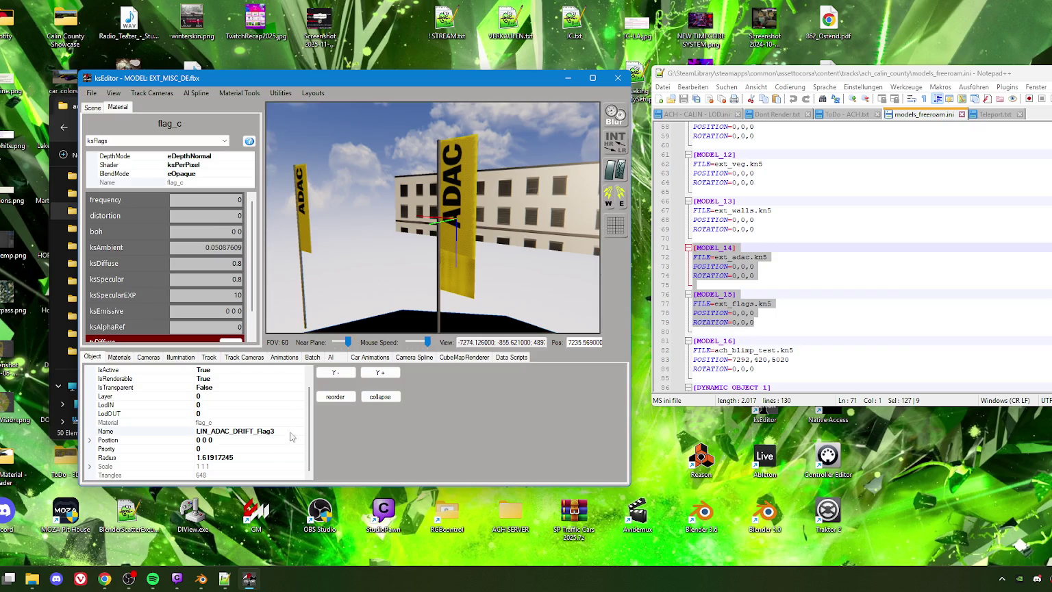
pyautogui.click(32, 579)
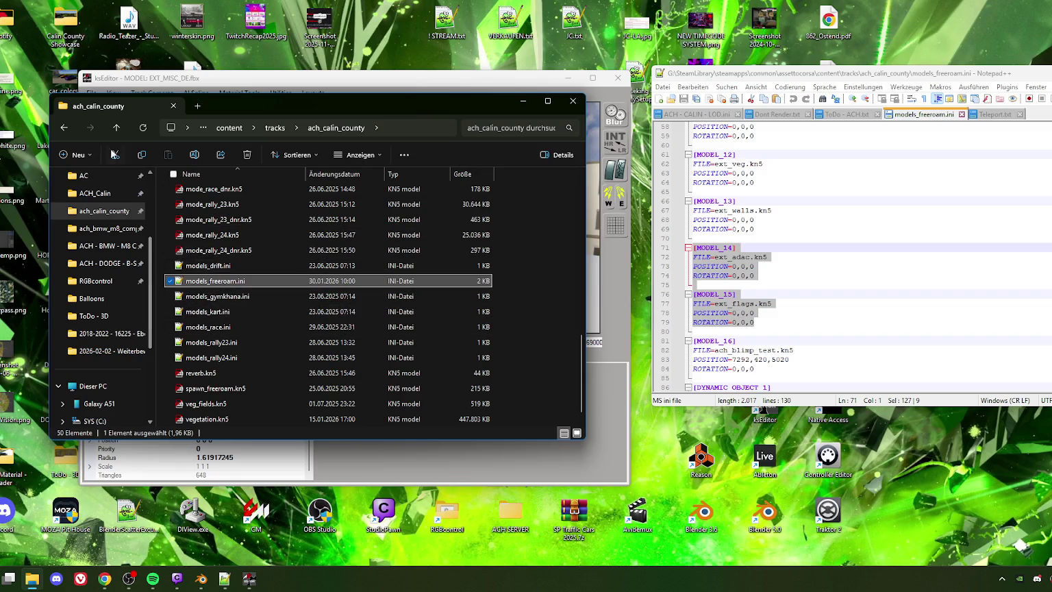
# Open the ACH_Calin project folder in a new Explorer tab and scroll the navigation pane to the drives
pyautogui.click(198, 105)
pyautogui.click(102, 193)
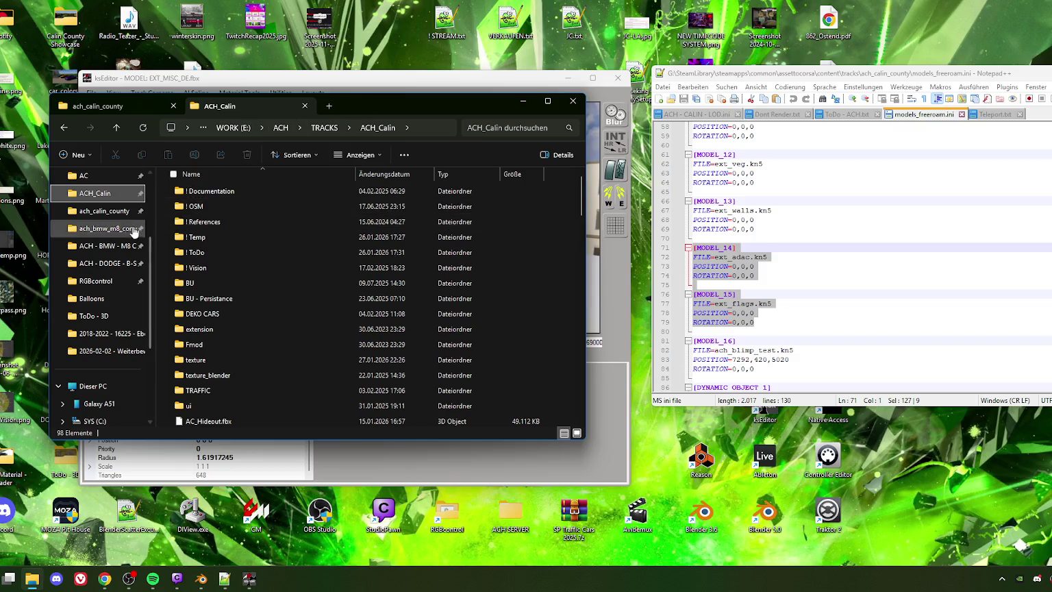
pyautogui.scroll(2, 108, 233)
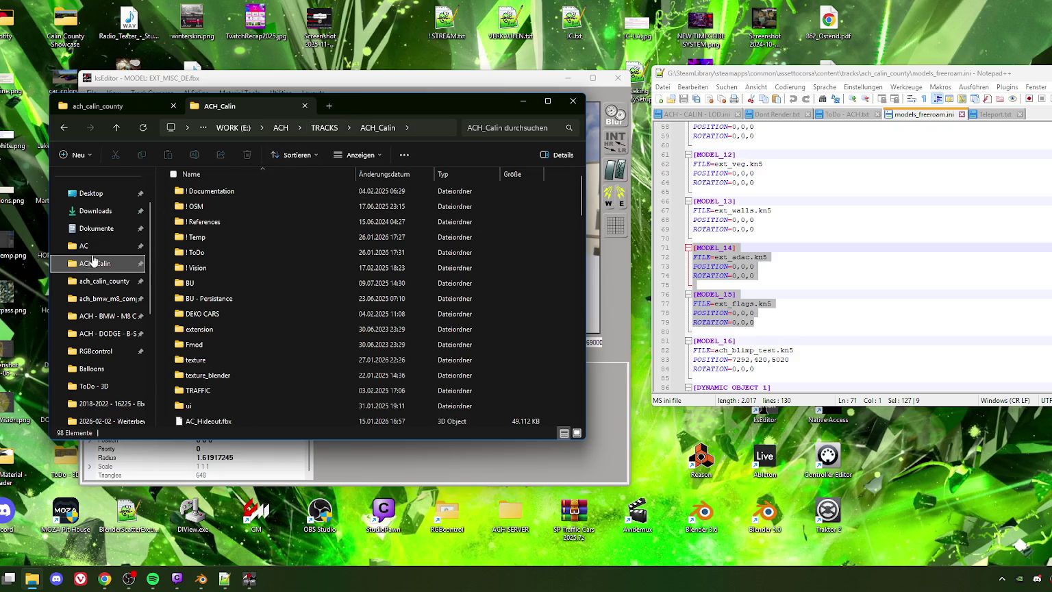
pyautogui.moveTo(369, 100); pyautogui.dragTo(406, 110)
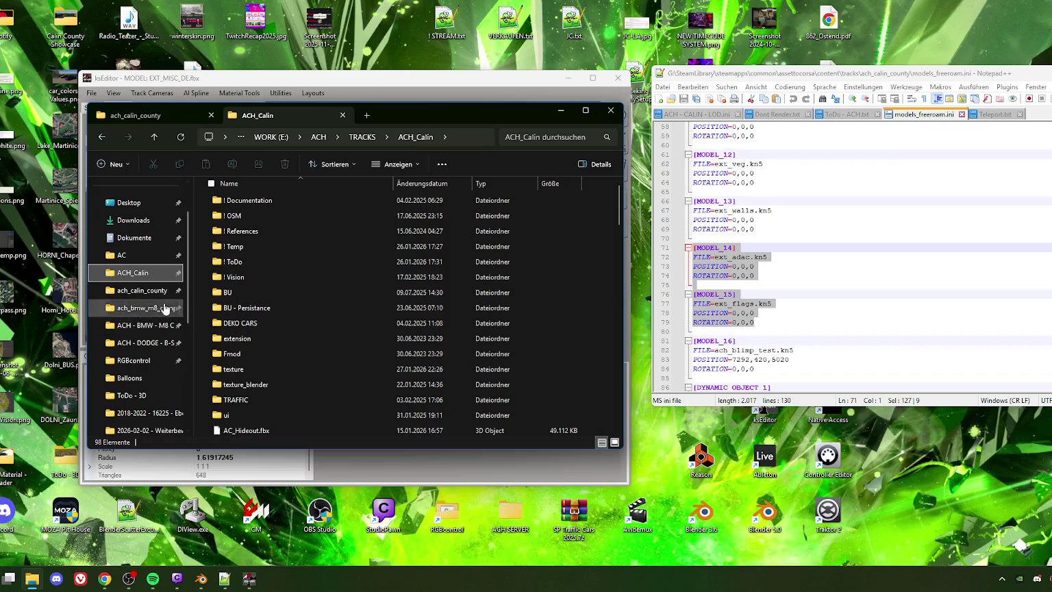
pyautogui.moveTo(189, 258); pyautogui.dragTo(187, 352)
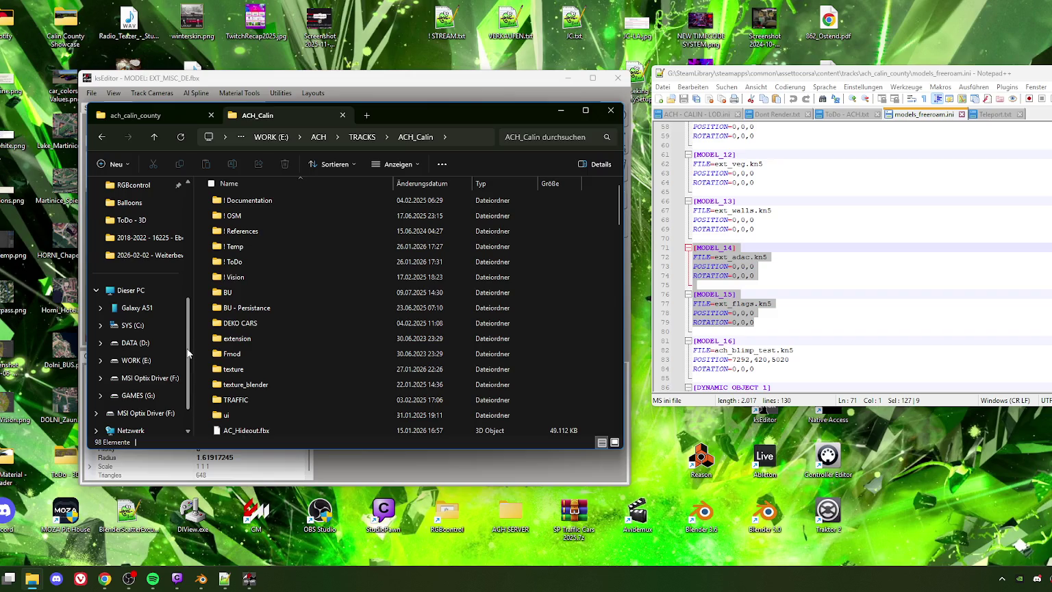
pyautogui.moveTo(190, 345); pyautogui.dragTo(189, 353)
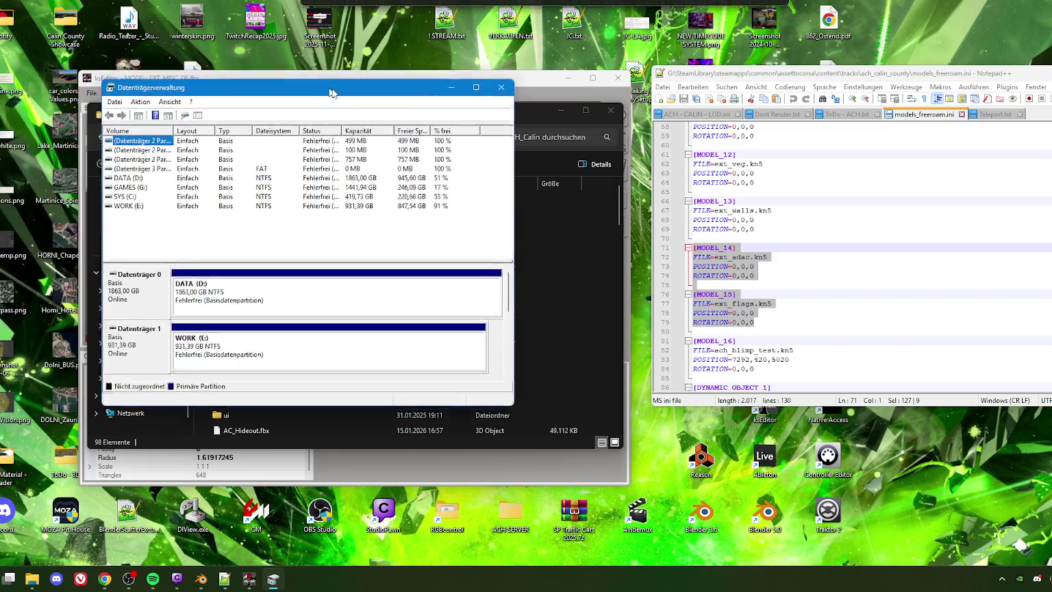
# Review DATA (D:) and the write-protected removable drive F: on Datenträger 3, then close Disk Management
pyautogui.moveTo(238, 141); pyautogui.dragTo(280, 141)
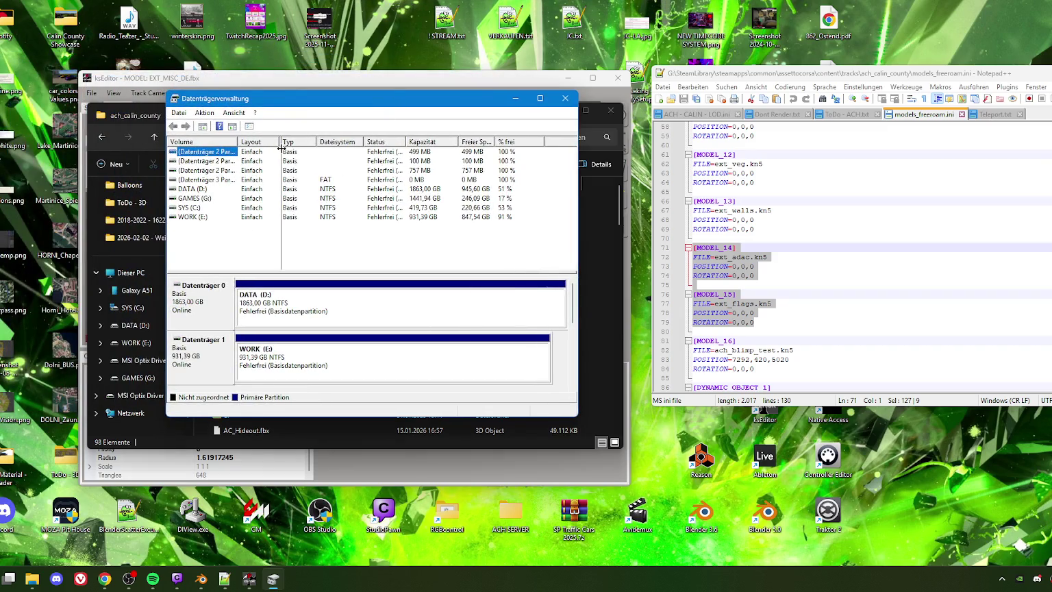
pyautogui.click(200, 189)
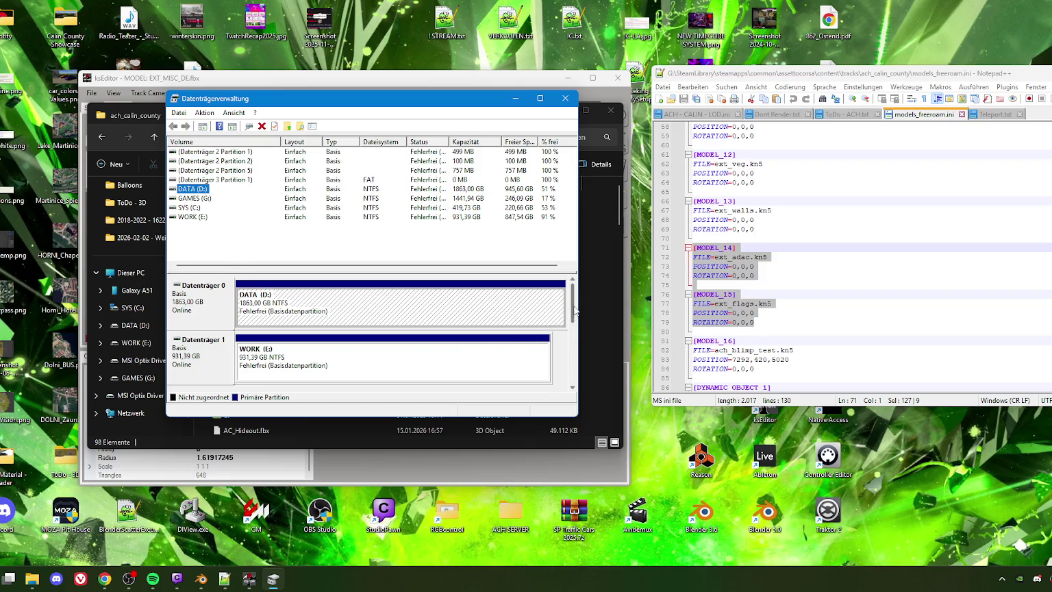
pyautogui.scroll(-1, 574, 330)
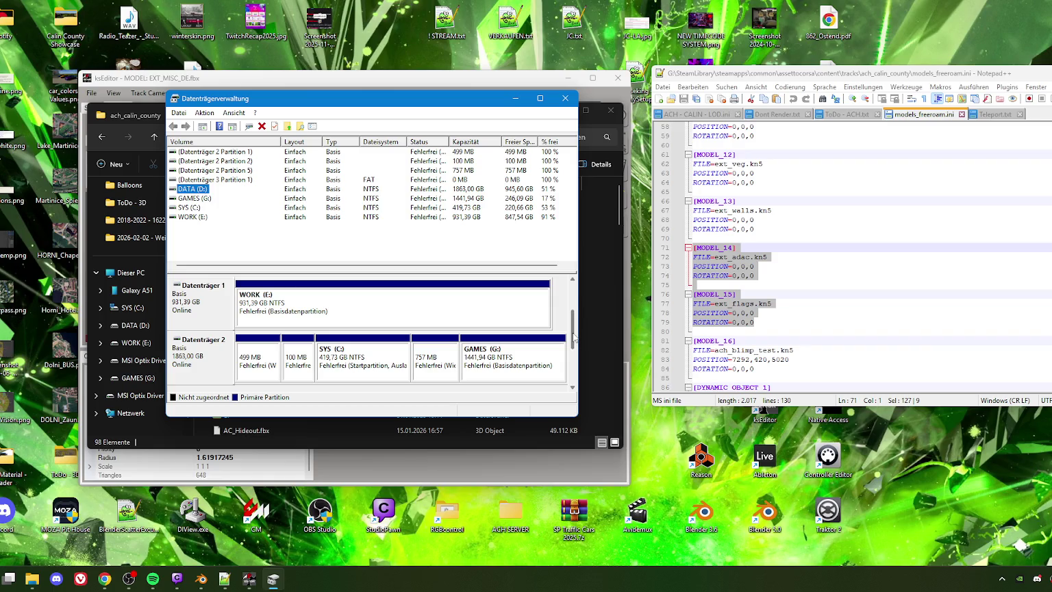
pyautogui.moveTo(574, 337); pyautogui.dragTo(567, 367)
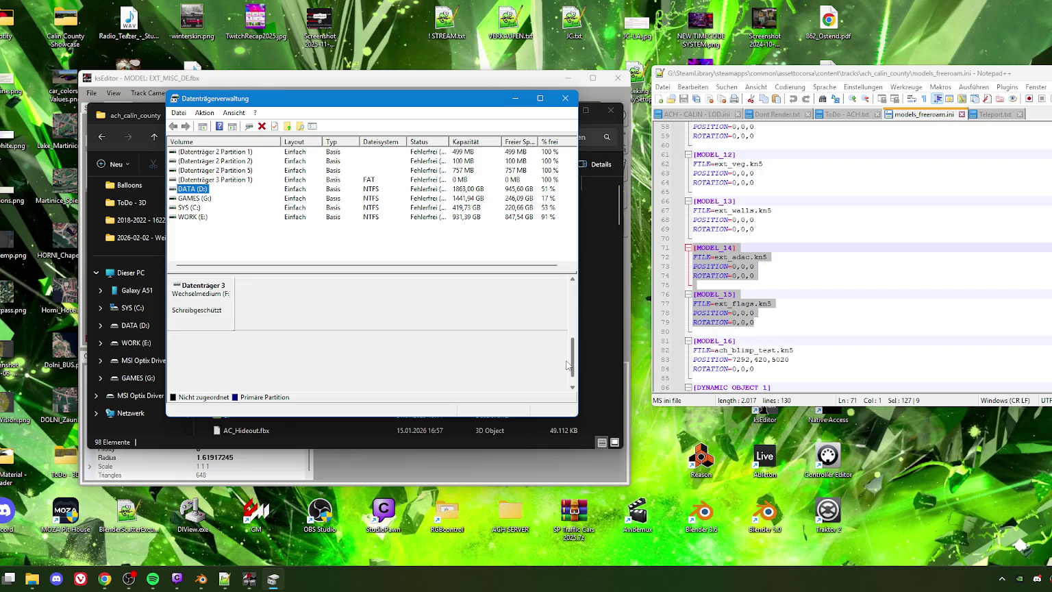
pyautogui.click(199, 299)
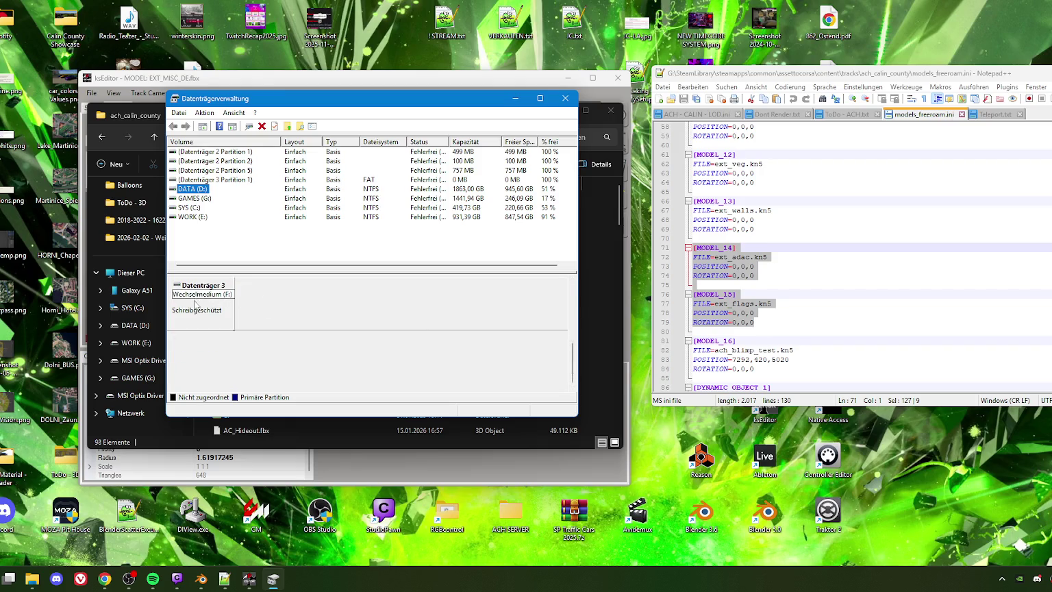
pyautogui.click(205, 267)
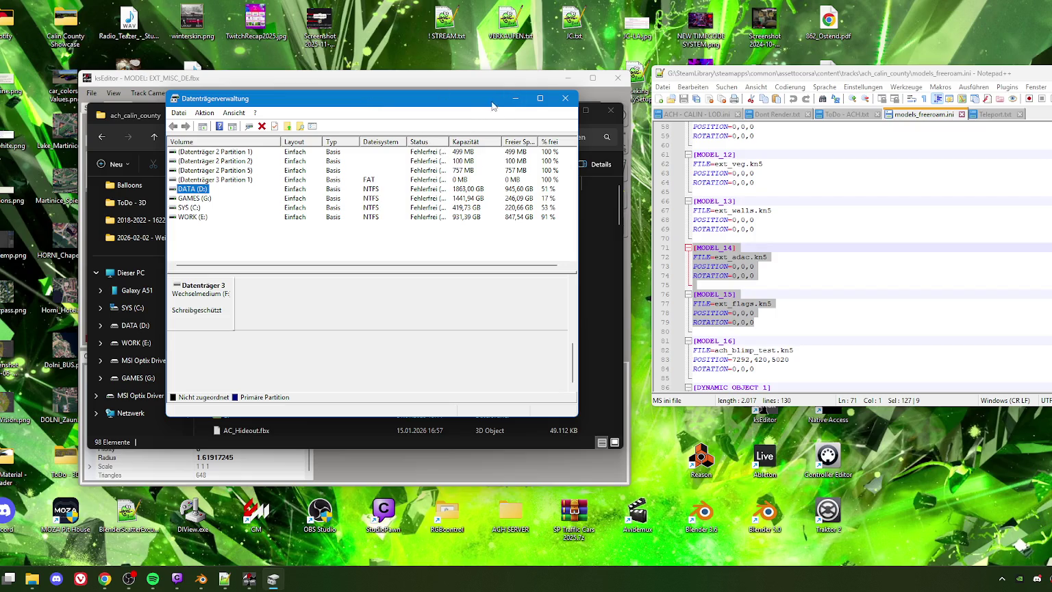
pyautogui.click(566, 103)
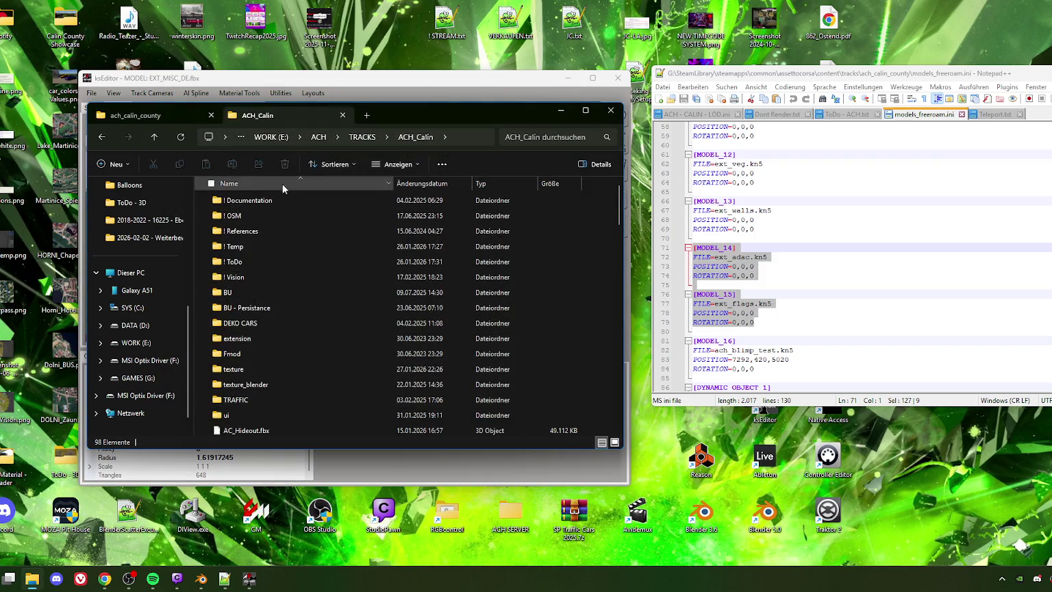
# Reposition, minimise and restore the File Explorer window over ksEditor
pyautogui.moveTo(420, 108); pyautogui.dragTo(552, 116)
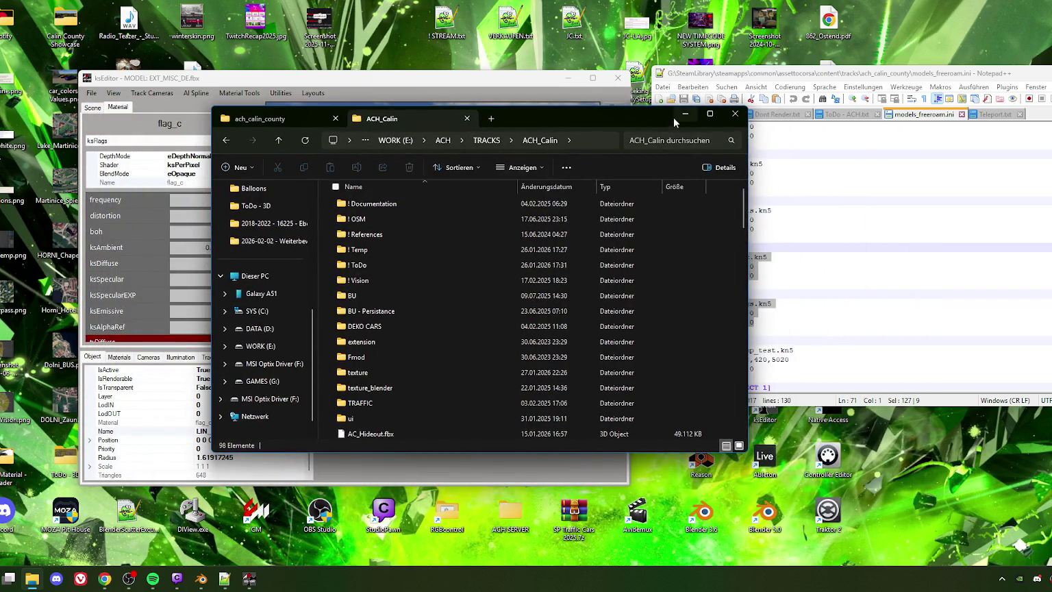
pyautogui.click(692, 118)
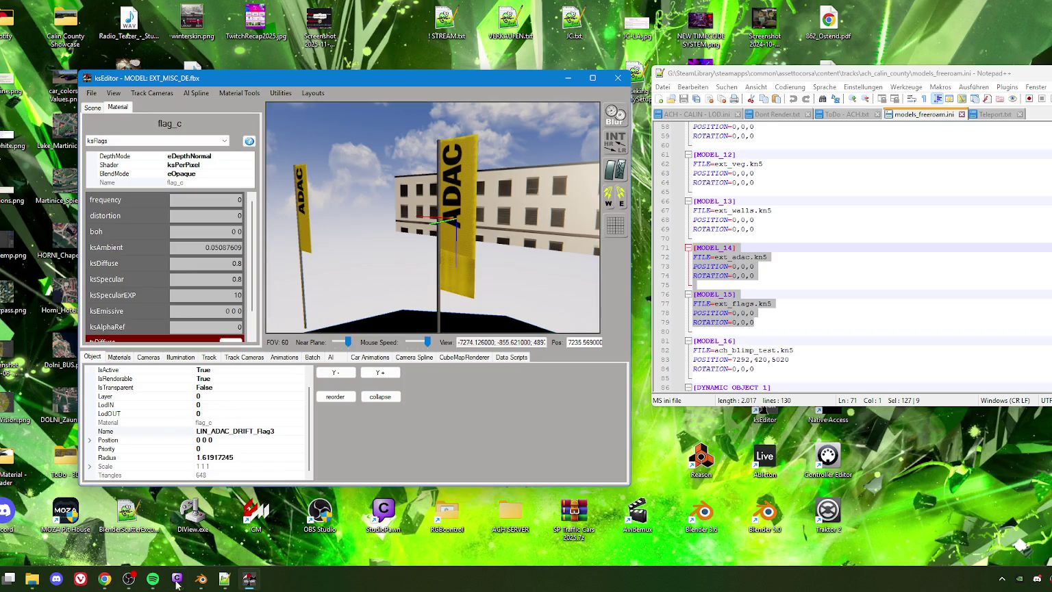
pyautogui.click(32, 577)
pyautogui.moveTo(521, 121); pyautogui.dragTo(568, 105)
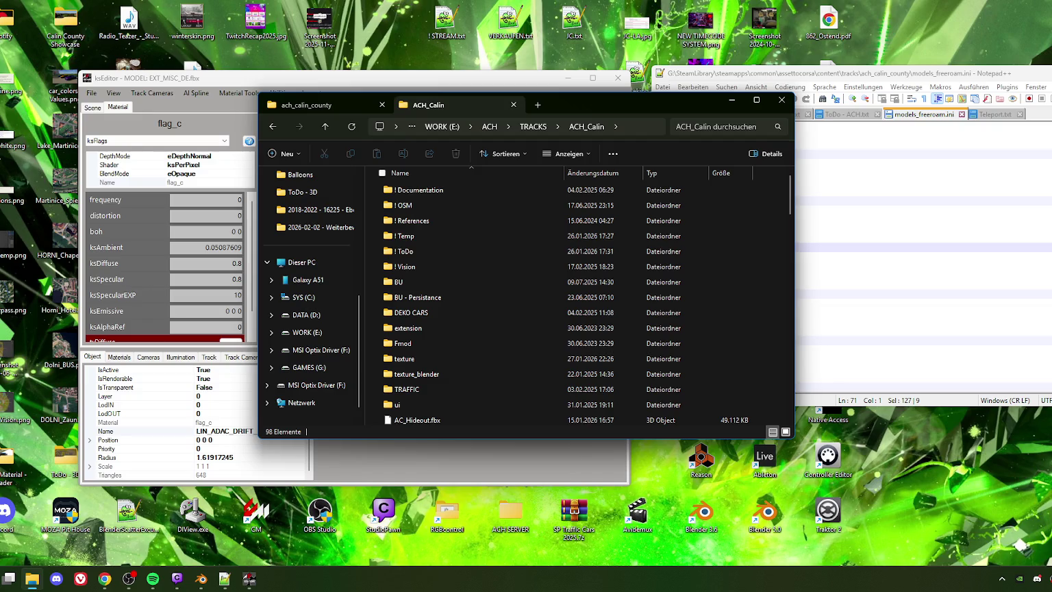
pyautogui.click(1001, 578)
pyautogui.click(1001, 578)
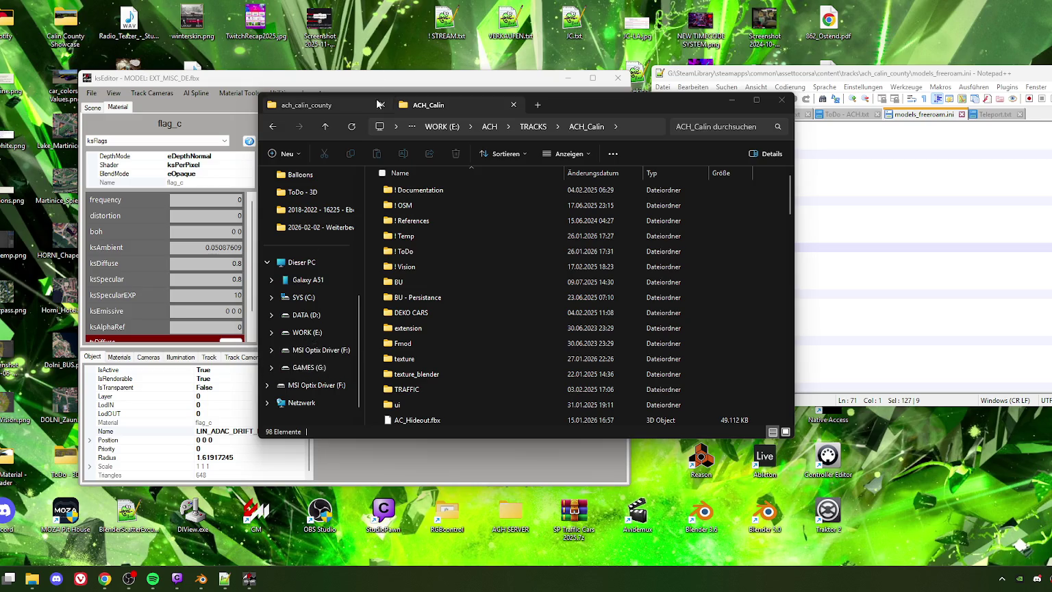
# In the ACH_Calin tab, open EXT_FLAG.fbx.ini in Notepad++ and move its window aside
pyautogui.click(343, 105)
pyautogui.click(413, 108)
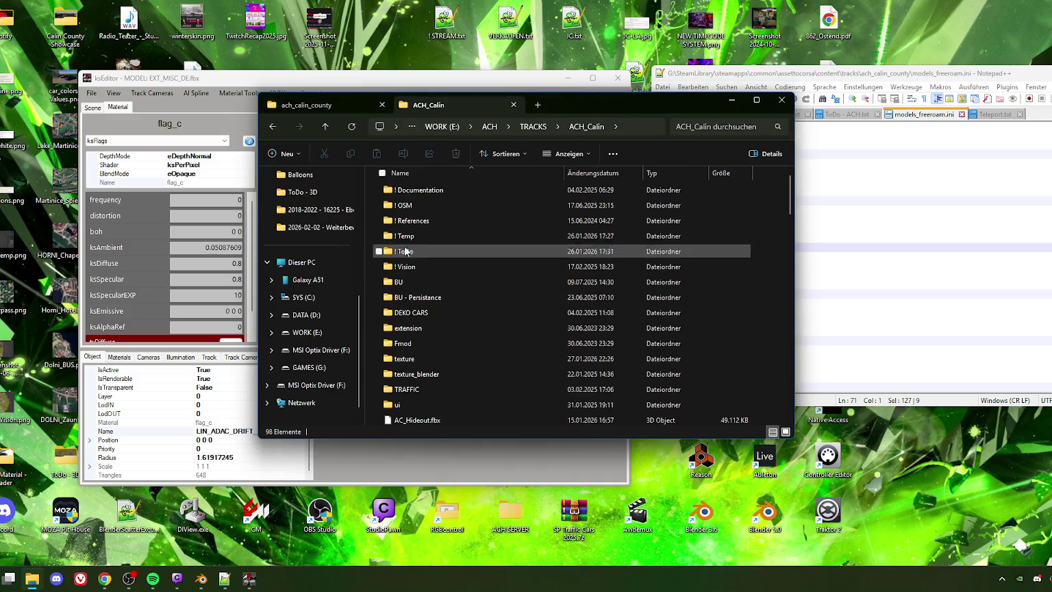
pyautogui.scroll(-8, 420, 315)
pyautogui.scroll(-3, 420, 316)
pyautogui.scroll(-1, 419, 301)
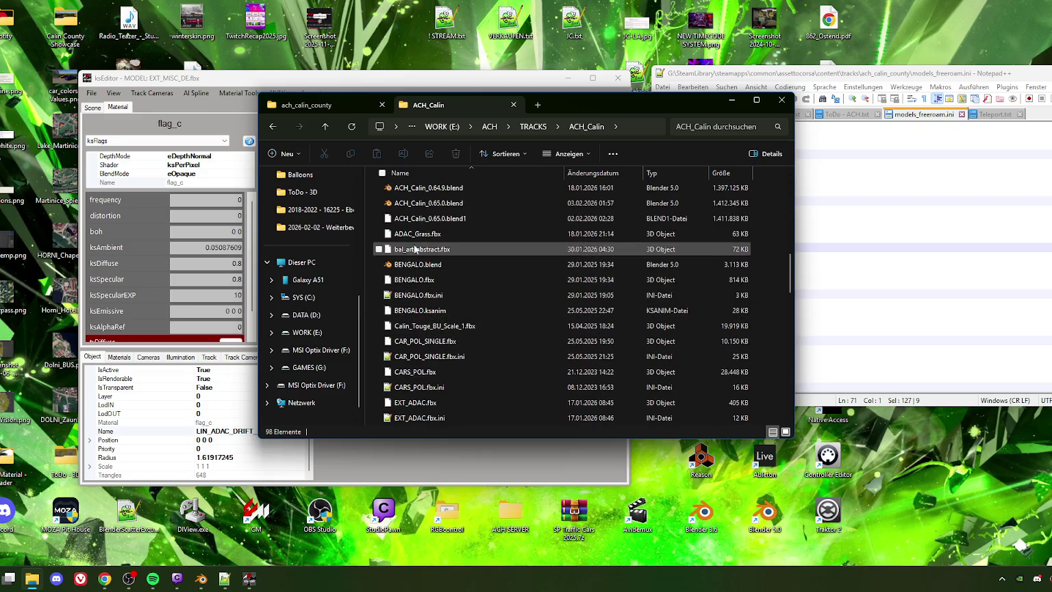
pyautogui.scroll(-1, 414, 226)
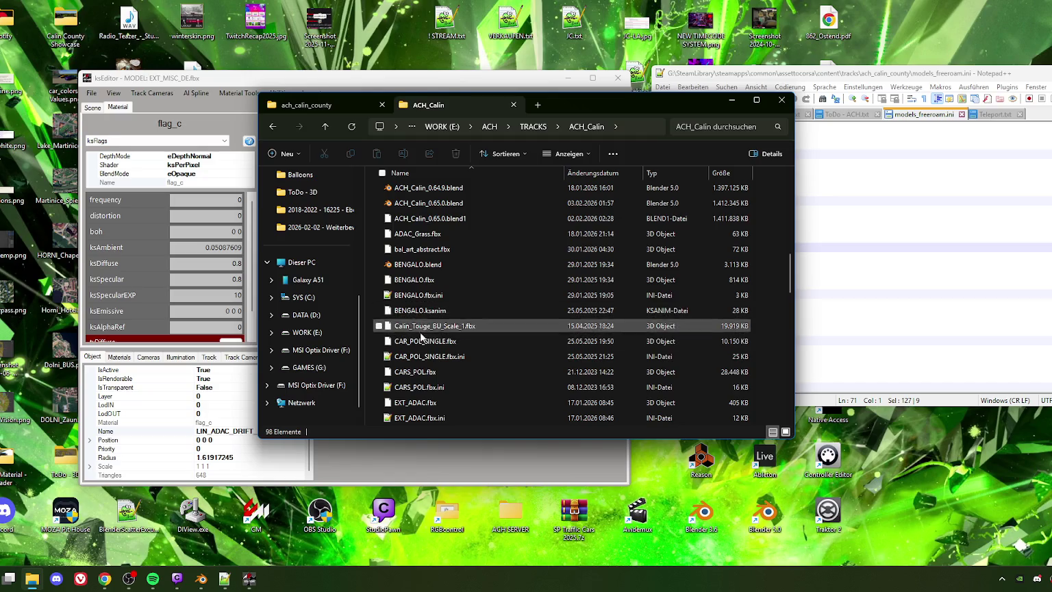
pyautogui.scroll(-1, 426, 376)
pyautogui.scroll(-1, 425, 375)
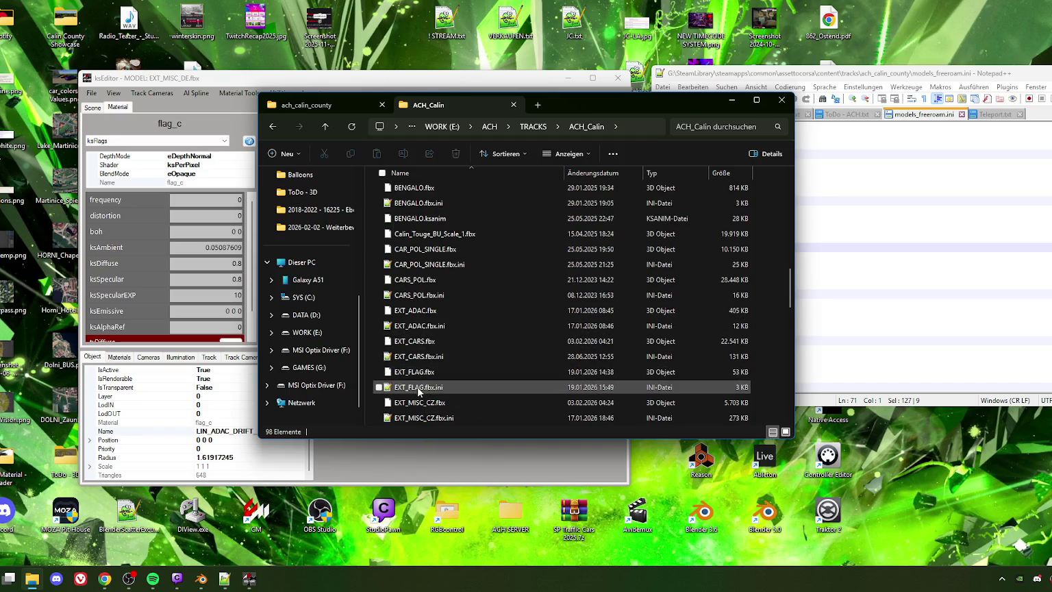
pyautogui.doubleClick(417, 386)
pyautogui.moveTo(786, 76); pyautogui.dragTo(166, 112)
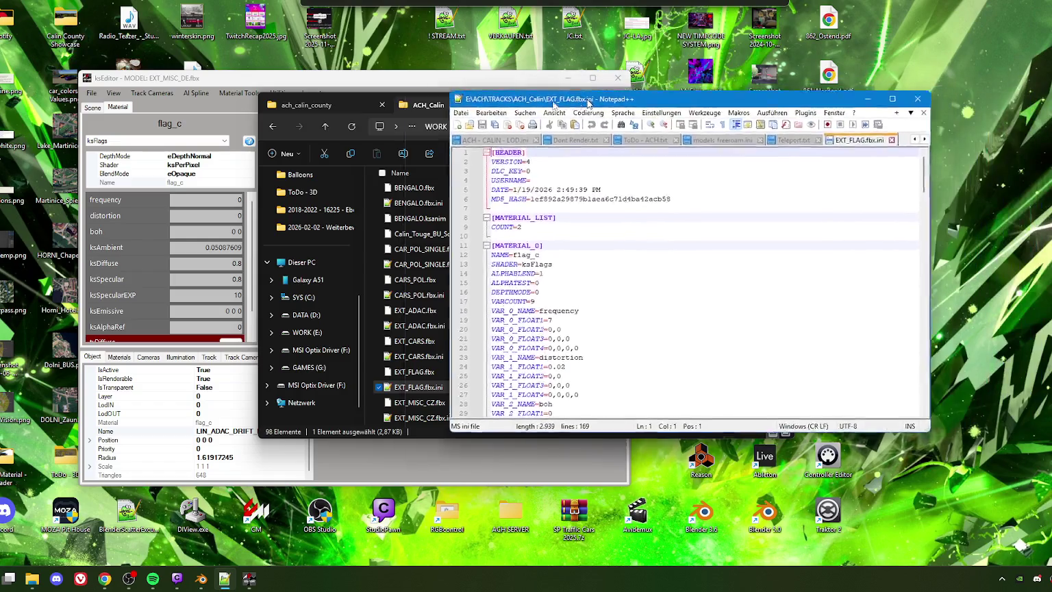
# Set the flag_c material's frequency to 1 and its blend mode to eAlphaBlend
pyautogui.moveTo(274, 82); pyautogui.dragTo(475, 78)
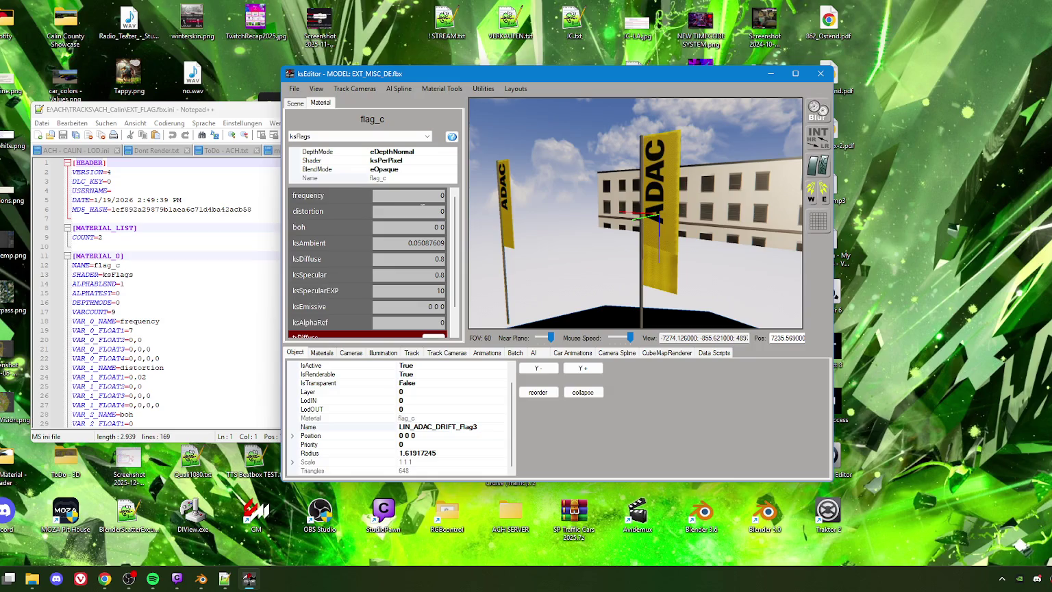
pyautogui.doubleClick(441, 195)
pyautogui.write('1')
pyautogui.click(406, 170)
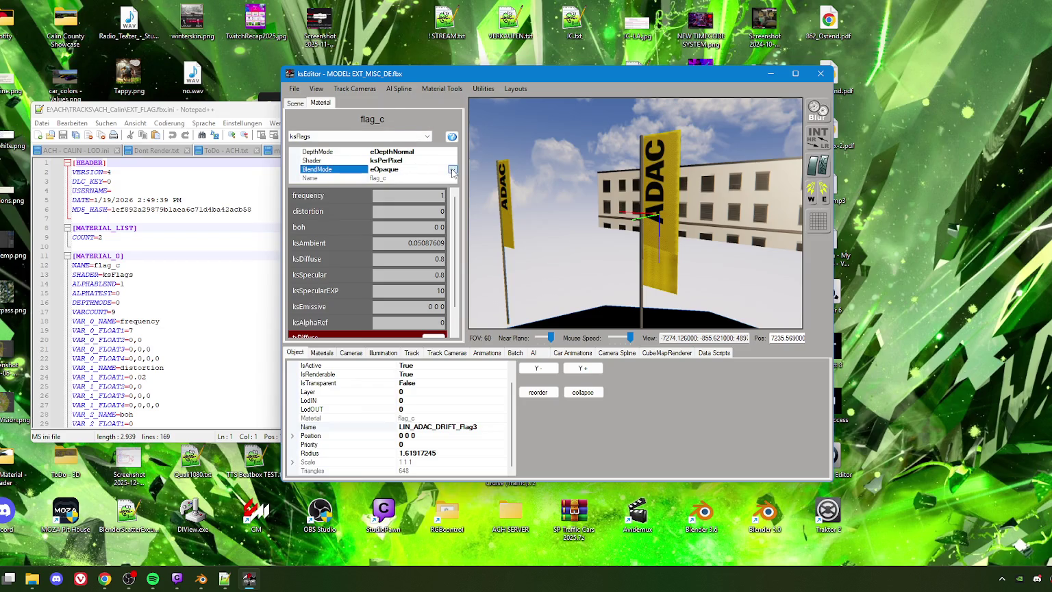
pyautogui.click(410, 169)
pyautogui.click(398, 187)
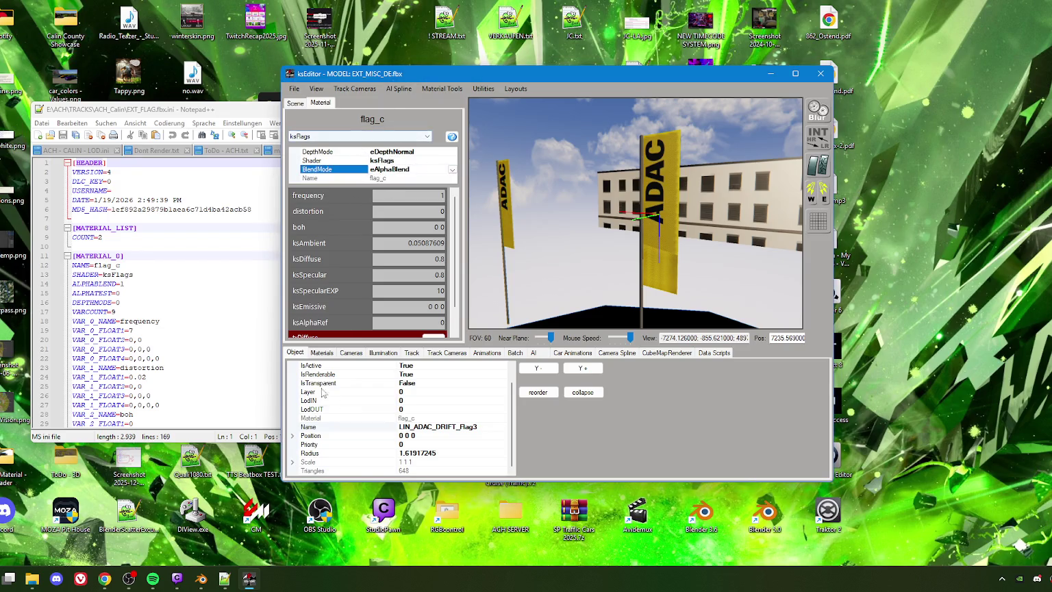
pyautogui.click(307, 355)
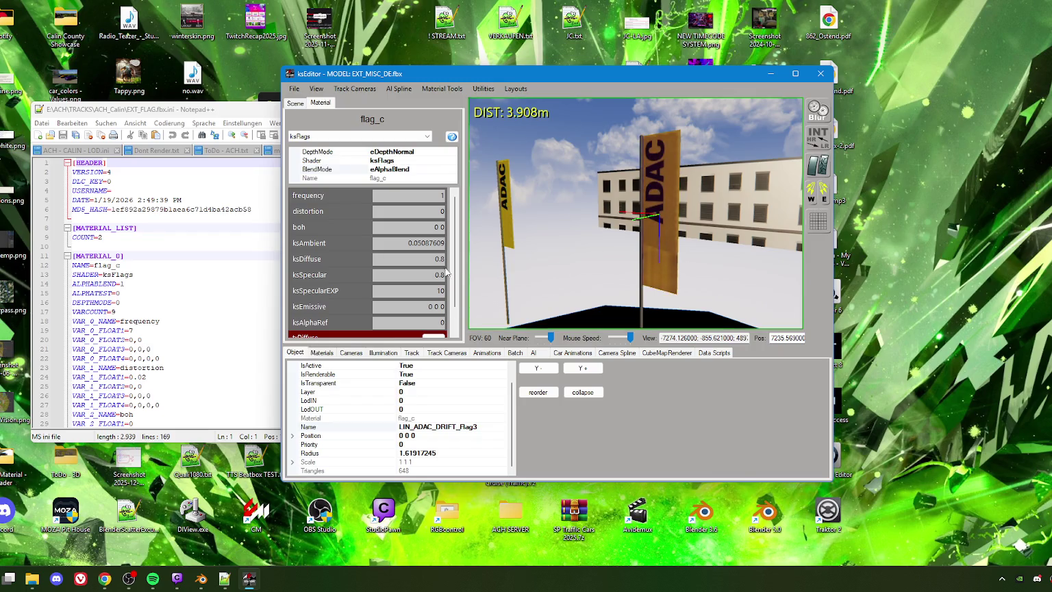
# Set IsTransparent to True on LIN_ADAC_DRIFT_Flag3
pyautogui.doubleClick(410, 385)
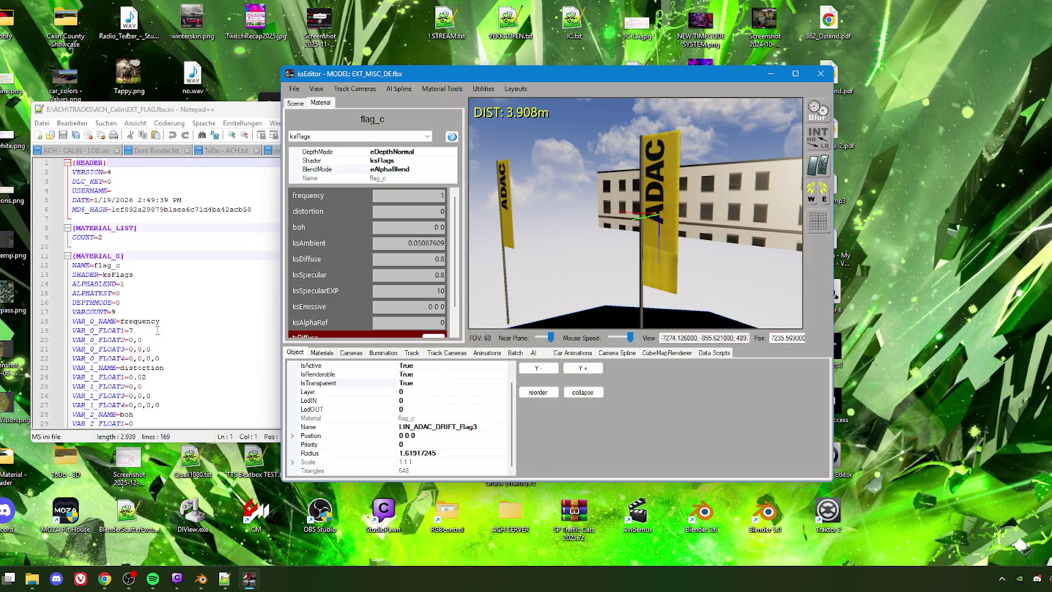
pyautogui.scroll(-3, 153, 336)
pyautogui.scroll(-4, 153, 337)
pyautogui.scroll(-4, 152, 338)
pyautogui.scroll(-3, 150, 342)
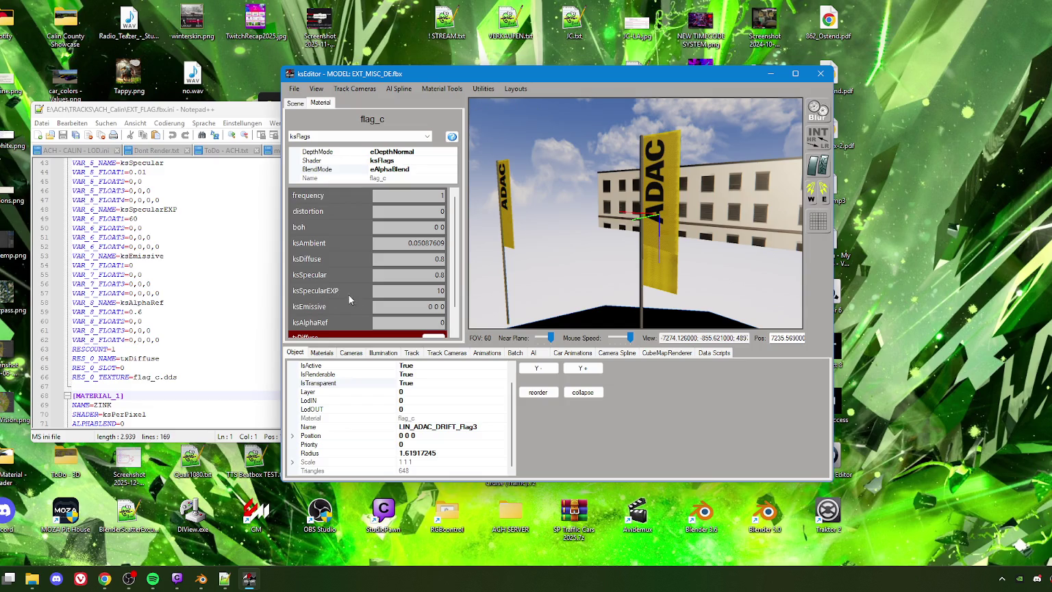
# Enter flag_c's ksAlphaRef, ksSpecularEXP 40 and ksSpecular 0.01 values
pyautogui.doubleClick(442, 321)
pyautogui.press('Return')
pyautogui.write('40')
pyautogui.write('.6')
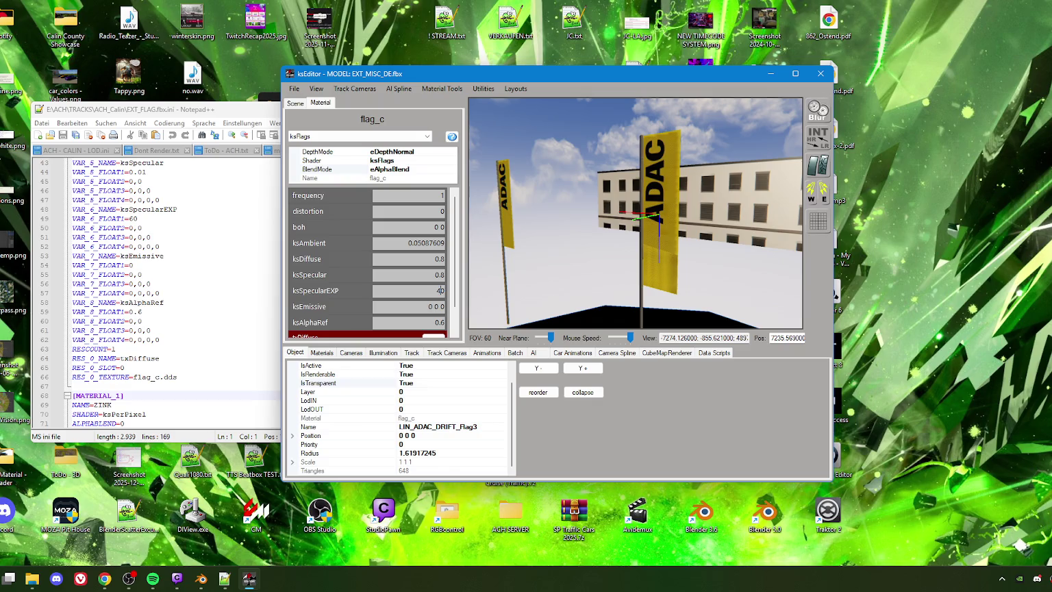
pyautogui.scroll(3, 196, 252)
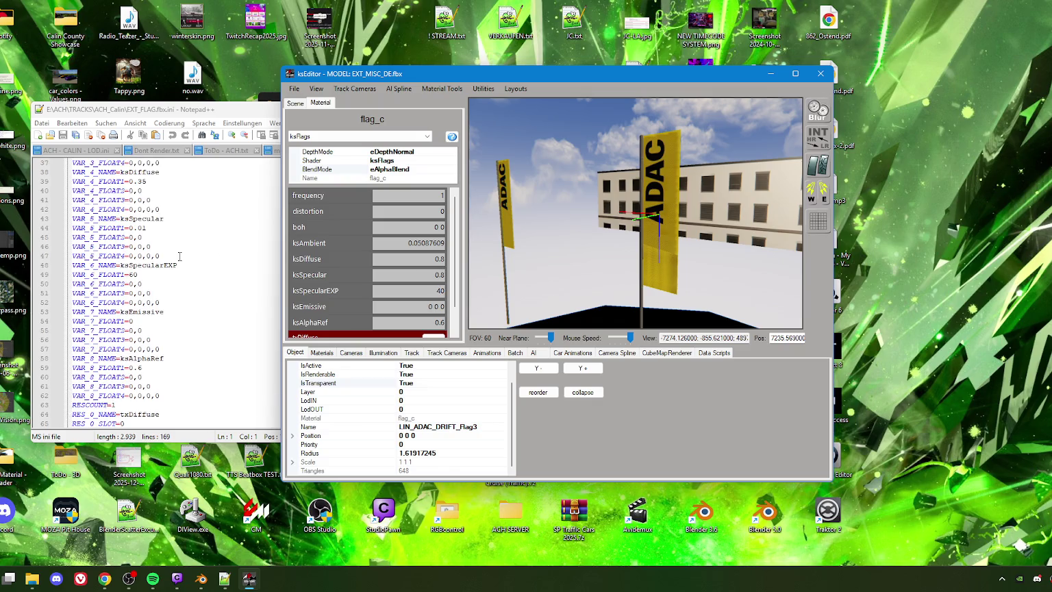
pyautogui.doubleClick(440, 274)
pyautogui.write('0.01')
# Set flag_c's ksDiffuse to 0.35 and ksAmbient to 0.2
pyautogui.doubleClick(441, 259)
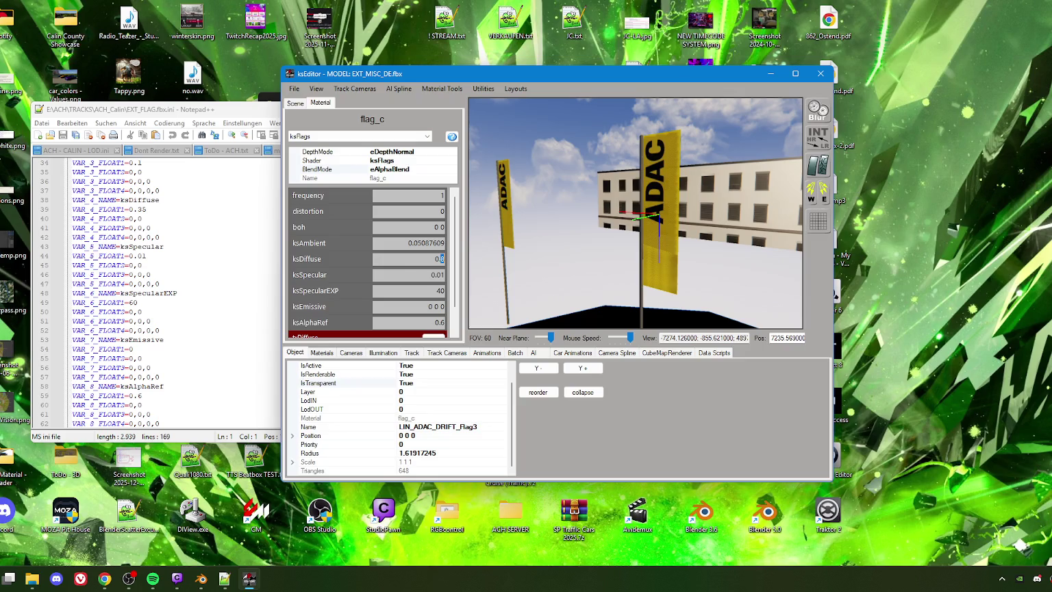
pyautogui.write('35')
pyautogui.press('Return')
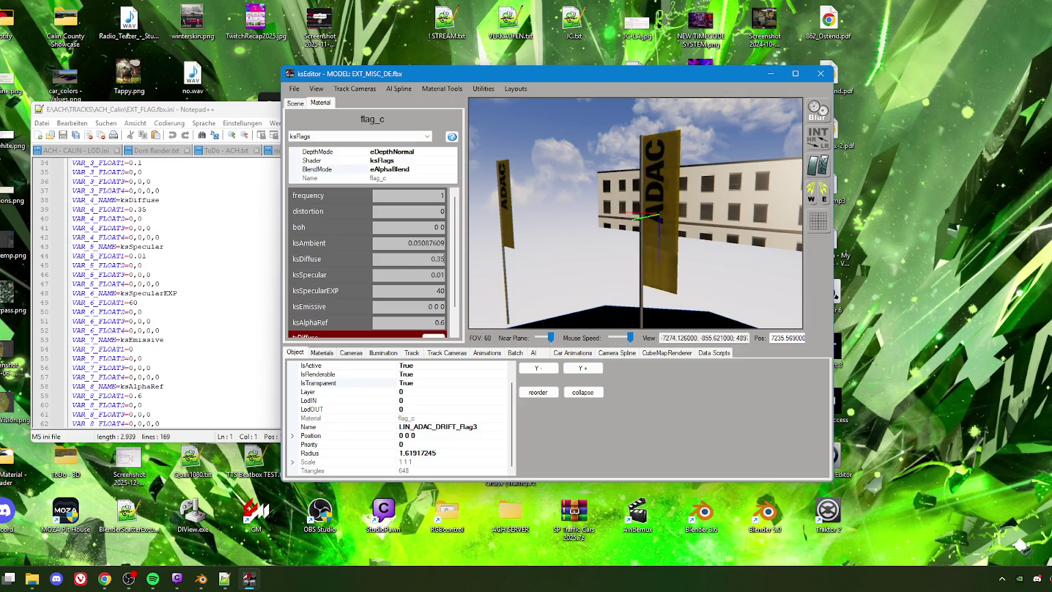
pyautogui.doubleClick(426, 243)
pyautogui.write('0.2')
pyautogui.press('Return')
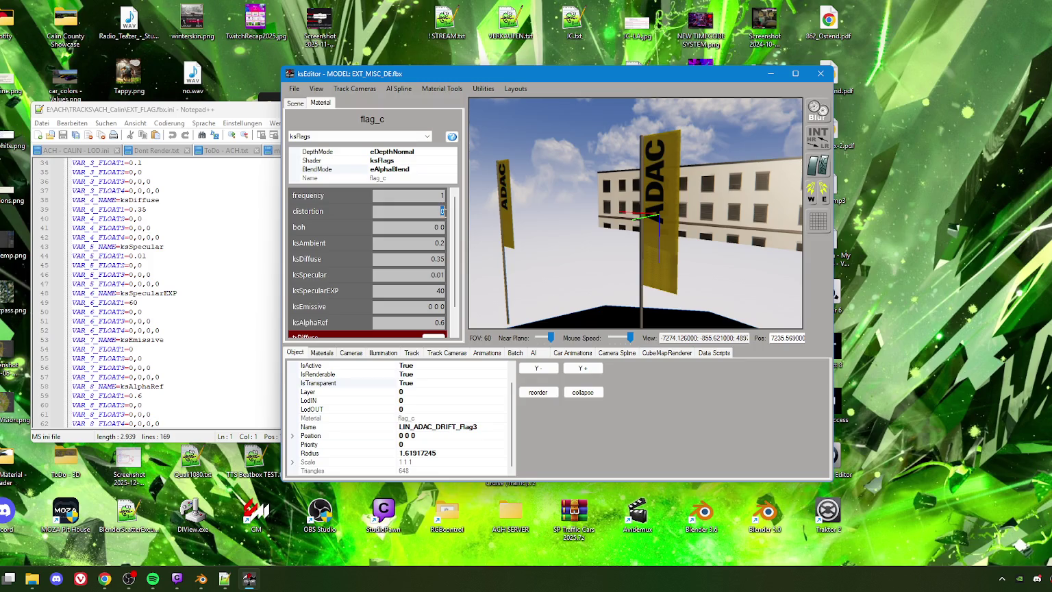
pyautogui.scroll(1, 195, 254)
pyautogui.scroll(1, 182, 261)
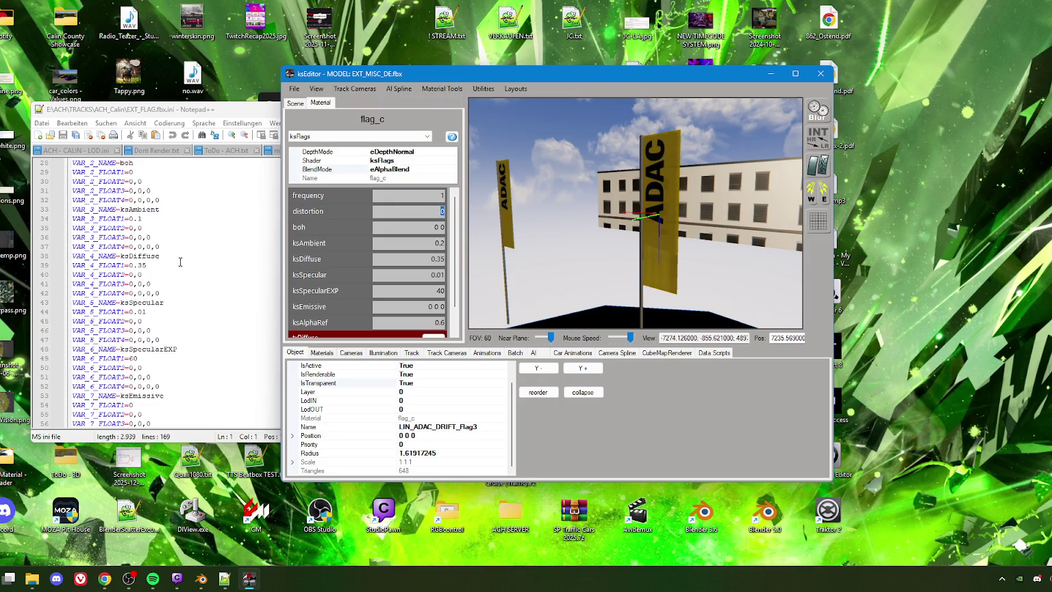
pyautogui.scroll(1, 157, 245)
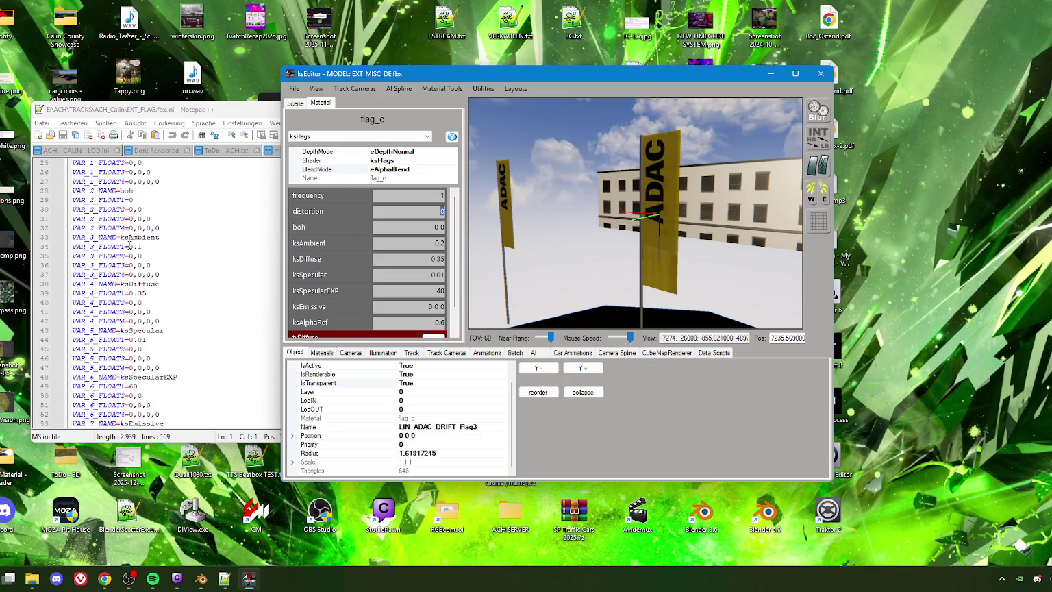
pyautogui.scroll(5, 140, 245)
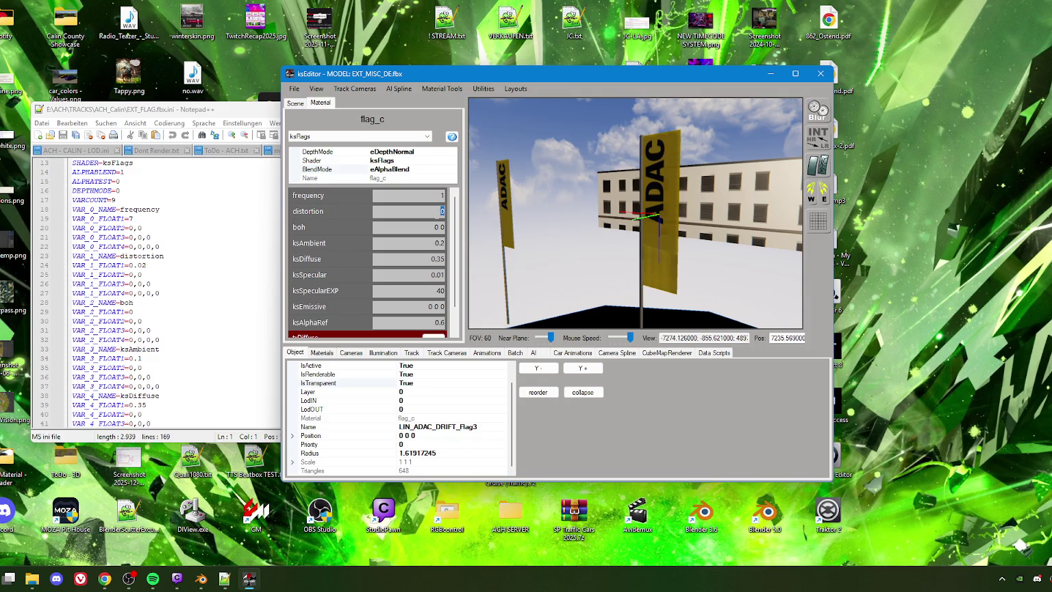
pyautogui.doubleClick(442, 211)
# Apply distortion 0.02 to flag_c and orbit the view toward the ADAC flags
pyautogui.write('0')
pyautogui.write('2')
pyautogui.click(560, 250)
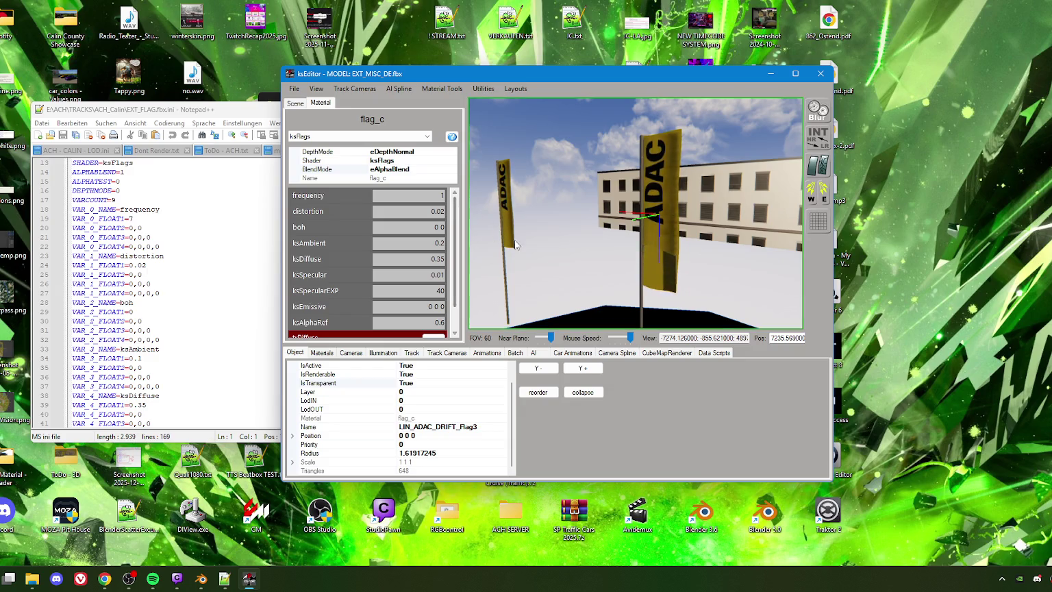
pyautogui.moveTo(560, 249)
pyautogui.mouseDown()
pyautogui.moveTo(599, 241)
pyautogui.moveTo(613, 254)
pyautogui.moveTo(620, 243)
pyautogui.moveTo(584, 241)
pyautogui.moveTo(584, 259)
pyautogui.moveTo(567, 263)
pyautogui.moveTo(573, 234)
pyautogui.mouseUp()
pyautogui.moveTo(646, 178)
pyautogui.mouseDown()
pyautogui.moveTo(642, 259)
pyautogui.moveTo(644, 225)
pyautogui.moveTo(612, 254)
pyautogui.moveTo(566, 251)
pyautogui.moveTo(642, 204)
pyautogui.moveTo(649, 261)
pyautogui.moveTo(667, 254)
pyautogui.moveTo(628, 160)
pyautogui.moveTo(621, 170)
pyautogui.mouseUp()
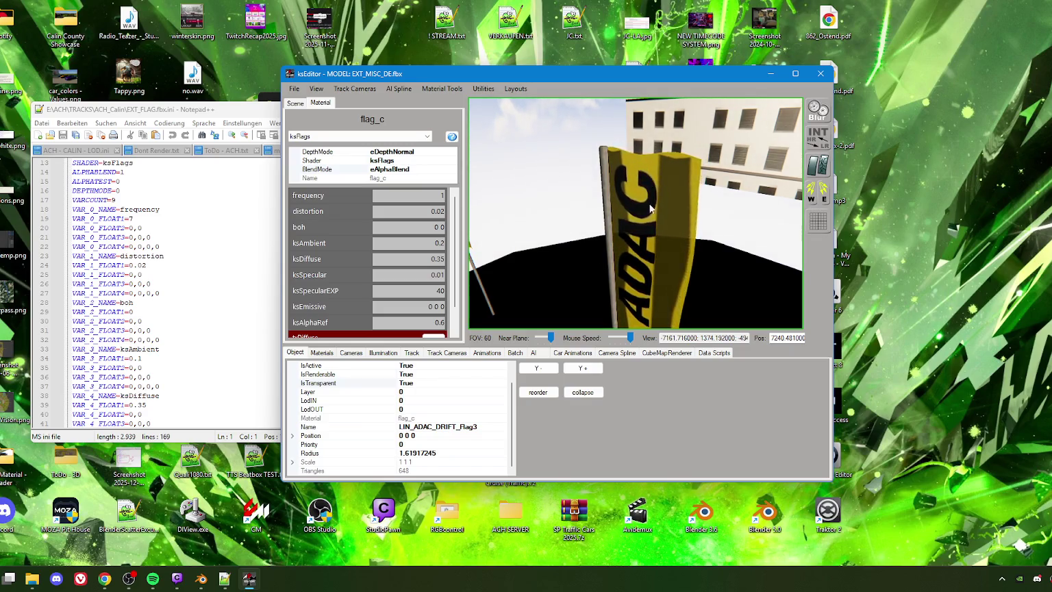
pyautogui.moveTo(642, 246); pyautogui.dragTo(598, 237)
pyautogui.moveTo(689, 233)
pyautogui.mouseDown(button='right')
pyautogui.moveTo(647, 217)
pyautogui.moveTo(631, 229)
pyautogui.moveTo(558, 210)
pyautogui.mouseUp(button='right')
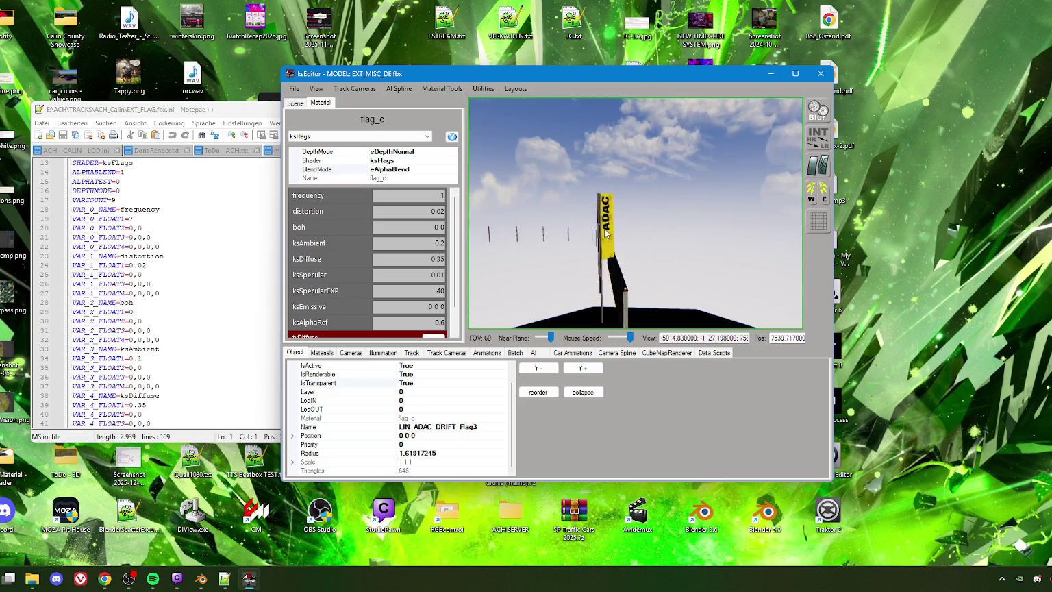
# Select the entry flag and each of the three drift flags to inspect them
pyautogui.click(558, 210)
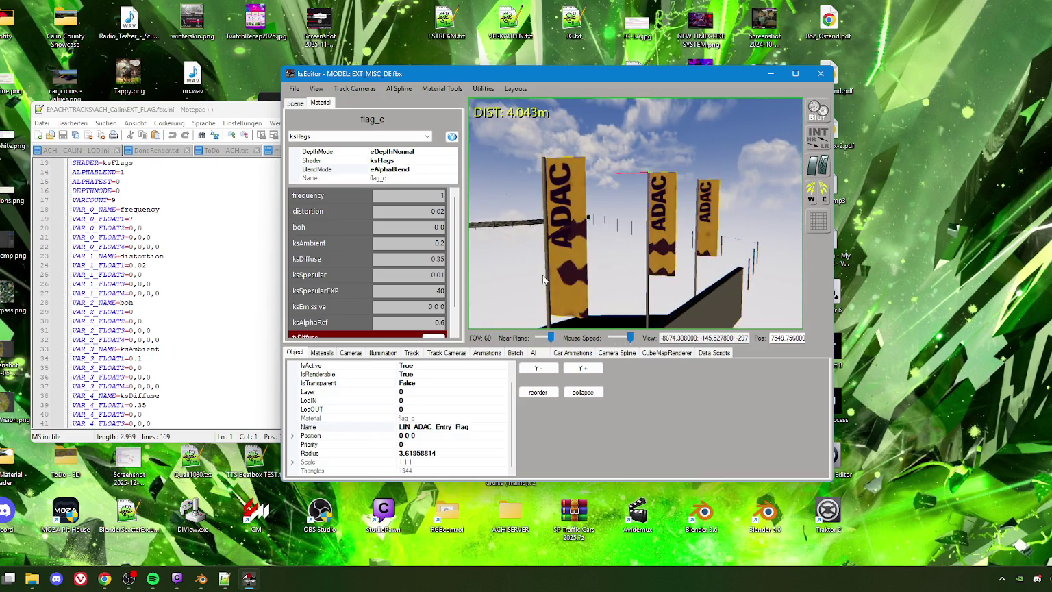
pyautogui.click(406, 382)
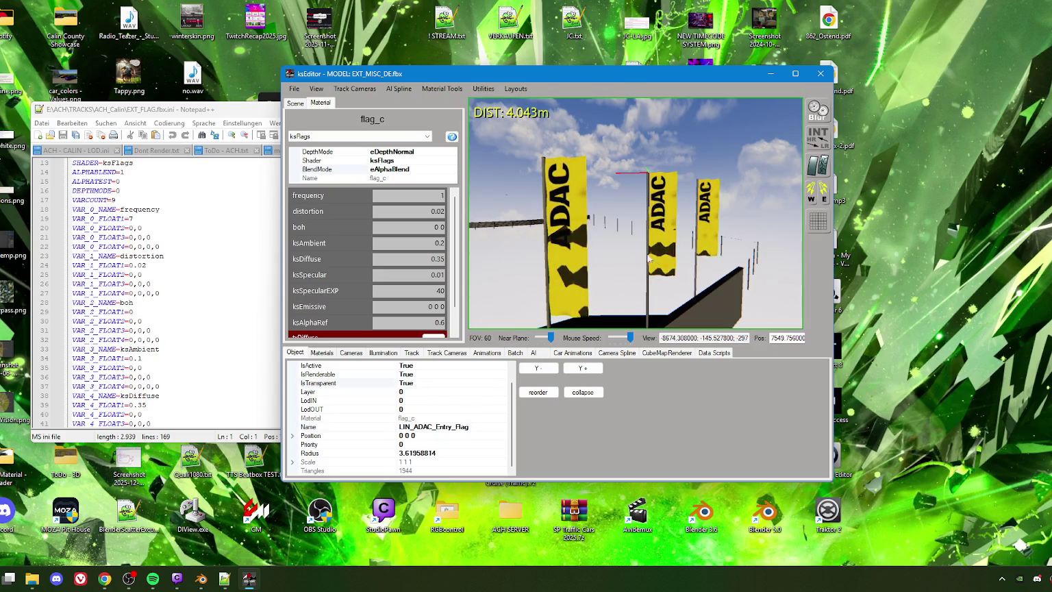
pyautogui.moveTo(684, 248)
pyautogui.mouseDown(button='right')
pyautogui.moveTo(580, 251)
pyautogui.moveTo(667, 253)
pyautogui.moveTo(701, 273)
pyautogui.moveTo(677, 216)
pyautogui.mouseUp(button='right')
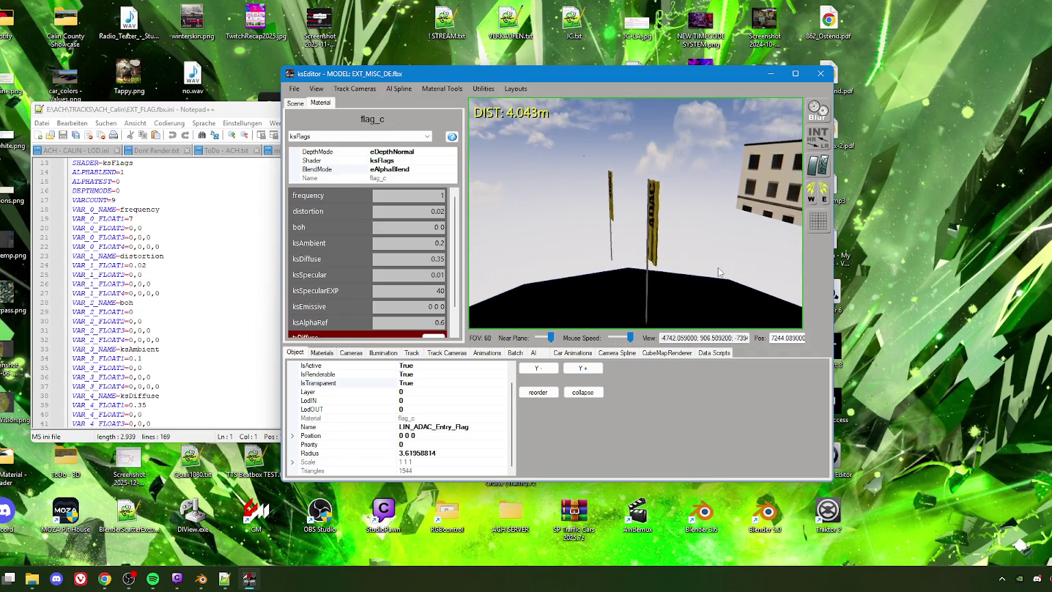
pyautogui.click(677, 216)
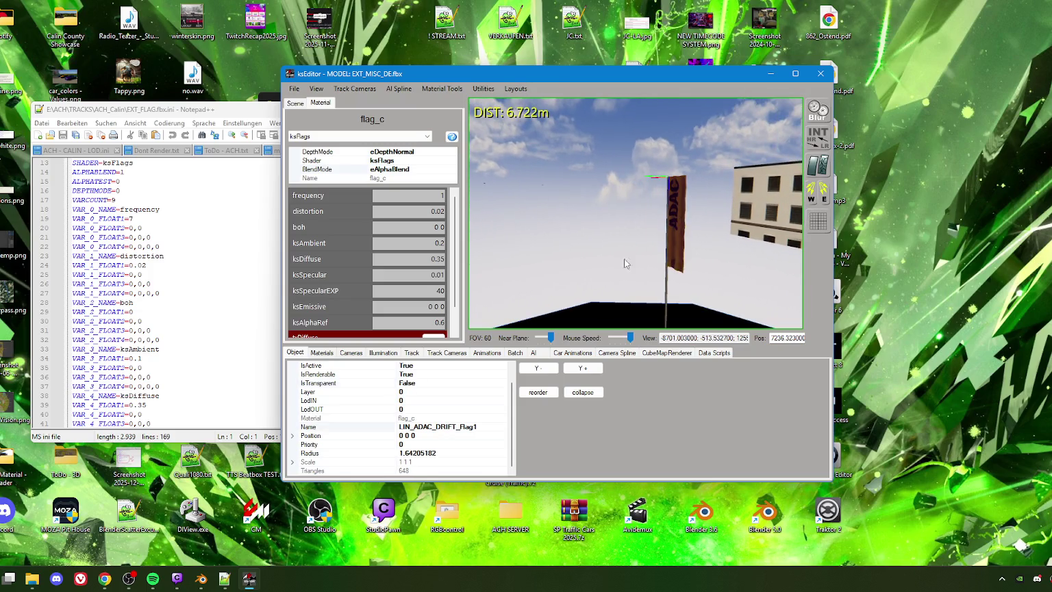
pyautogui.moveTo(509, 301); pyautogui.dragTo(636, 259, button='right')
pyautogui.click(584, 230)
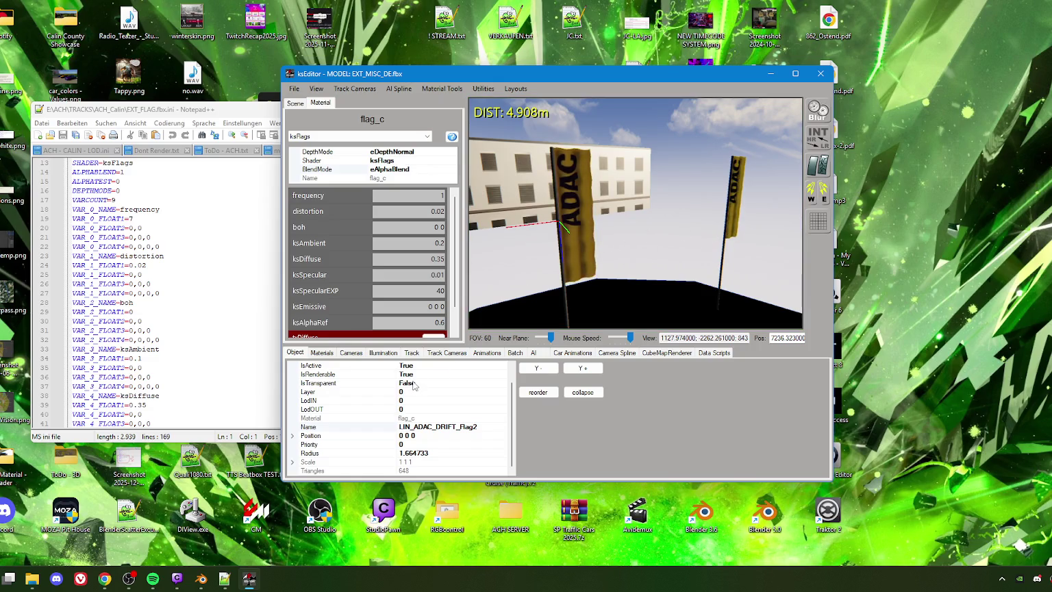
pyautogui.click(724, 266)
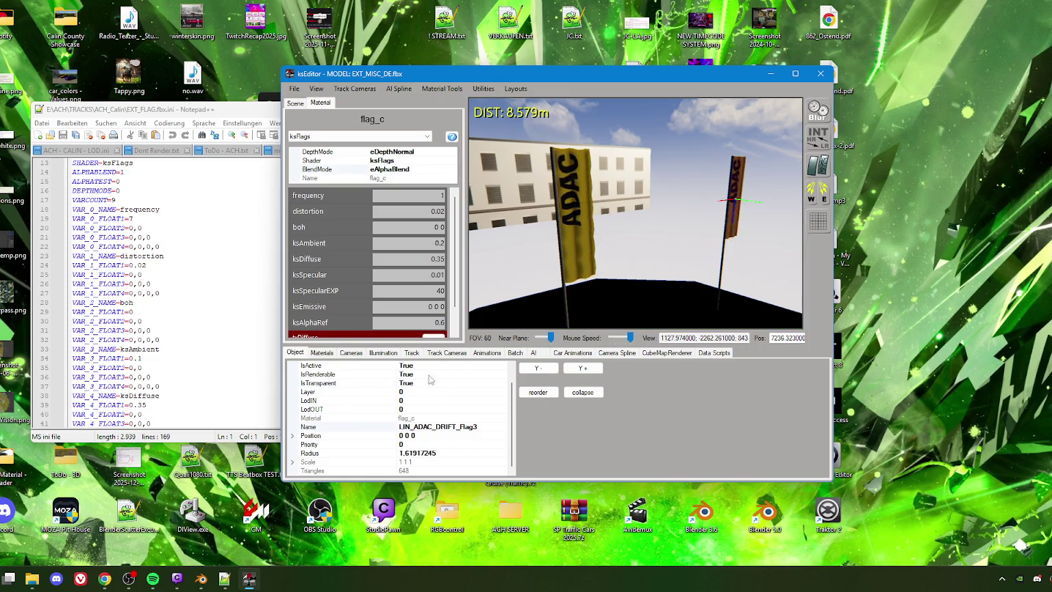
pyautogui.moveTo(635, 218)
pyautogui.mouseDown(button='right')
pyautogui.moveTo(600, 213)
pyautogui.moveTo(701, 160)
pyautogui.mouseUp(button='right')
pyautogui.click(701, 161)
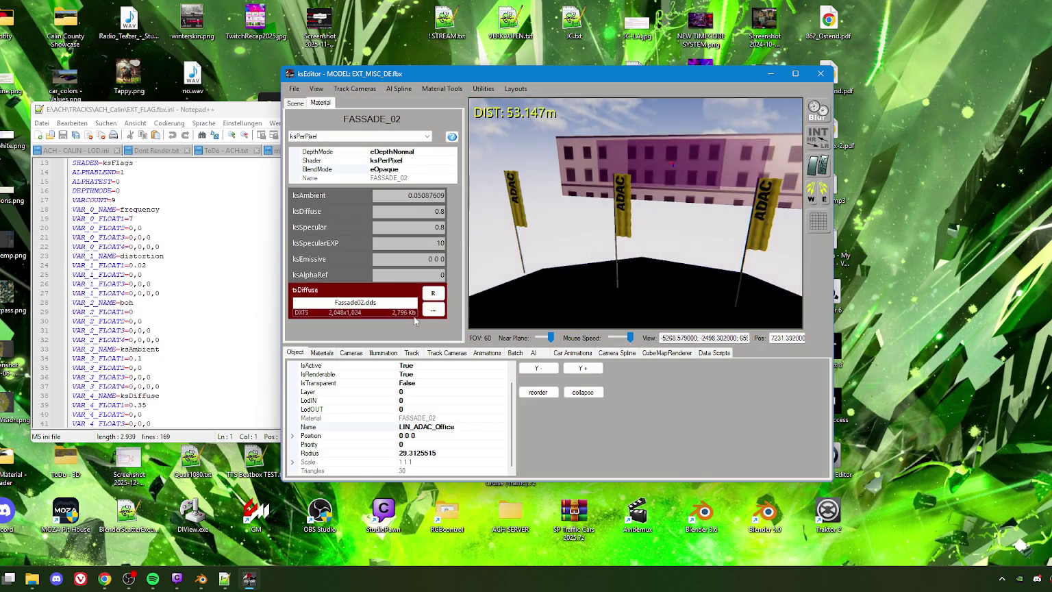
# Replace FASSADE_02's ksAmbient value, then move the camera toward the boom gate
pyautogui.moveTo(413, 195); pyautogui.dragTo(449, 199)
pyautogui.write('15')
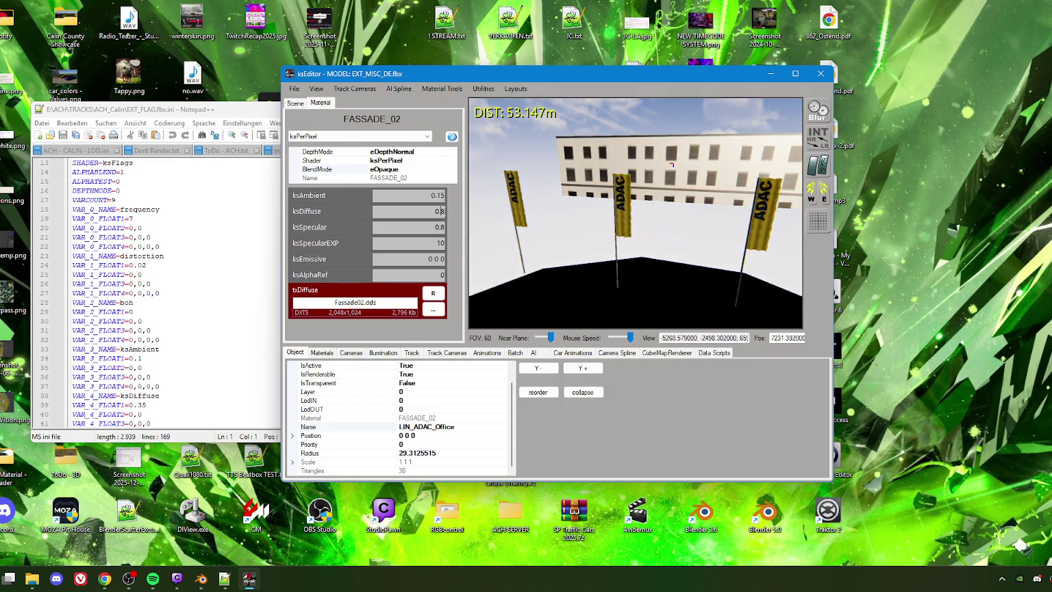
pyautogui.write('35')
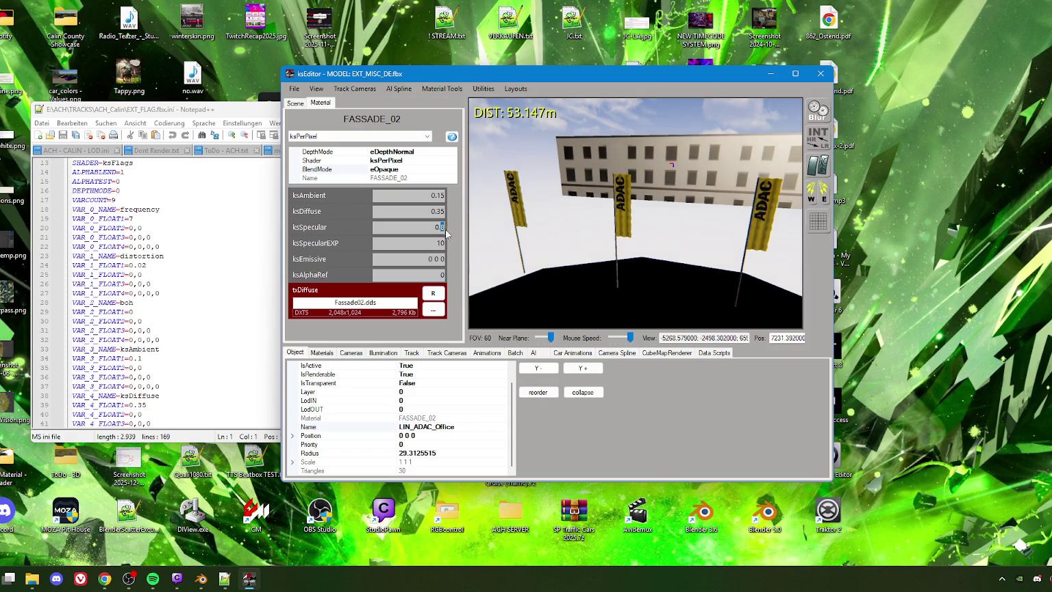
pyautogui.write('01')
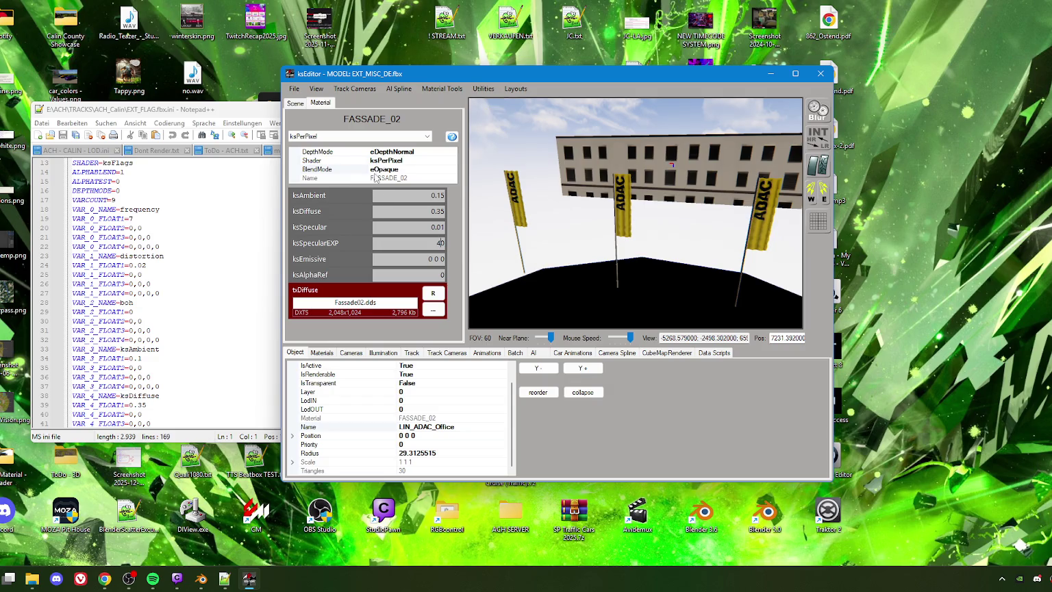
pyautogui.moveTo(563, 224)
pyautogui.mouseDown()
pyautogui.moveTo(567, 255)
pyautogui.moveTo(546, 245)
pyautogui.moveTo(667, 235)
pyautogui.moveTo(677, 254)
pyautogui.moveTo(674, 240)
pyautogui.mouseUp()
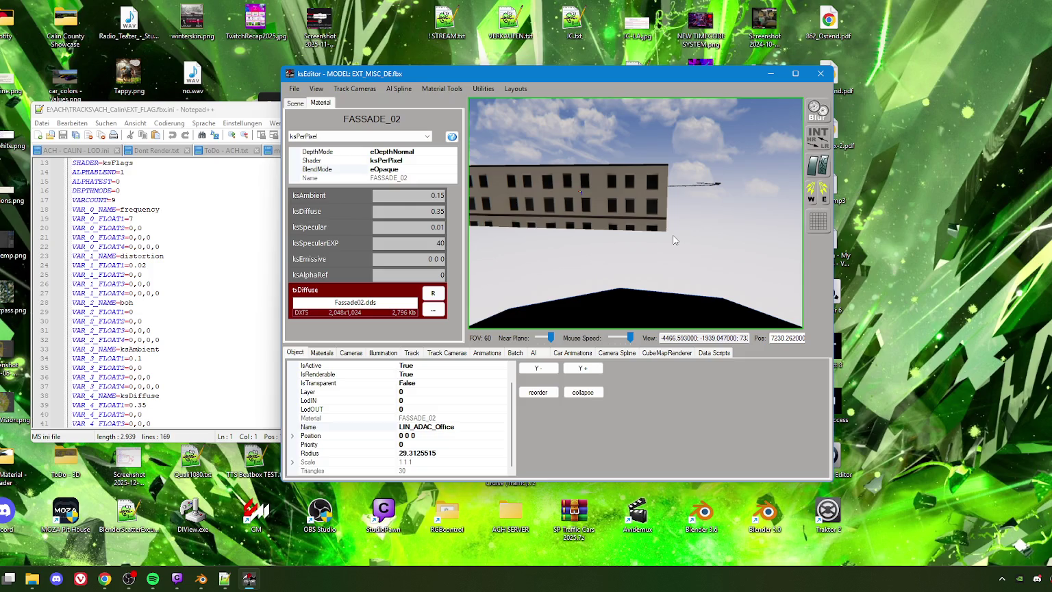
pyautogui.moveTo(625, 262)
pyautogui.mouseDown()
pyautogui.moveTo(573, 247)
pyautogui.moveTo(565, 261)
pyautogui.moveTo(575, 251)
pyautogui.moveTo(522, 254)
pyautogui.moveTo(517, 279)
pyautogui.moveTo(678, 285)
pyautogui.moveTo(601, 269)
pyautogui.moveTo(599, 212)
pyautogui.mouseUp()
# Select the boom gate to show its L_POST_REF material, then switch to Blender
pyautogui.click(600, 212)
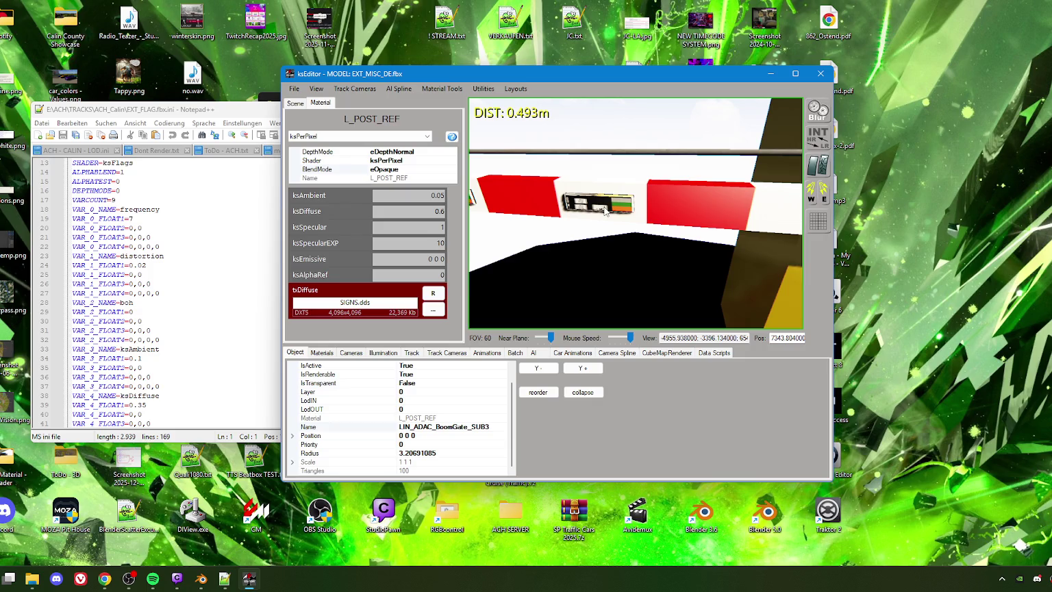
pyautogui.click(200, 579)
# Orbit toward the parking area and make the EXT_MISC_DE collection visible
pyautogui.scroll(-3, 418, 274)
pyautogui.moveTo(408, 298); pyautogui.dragTo(275, 356, button='middle')
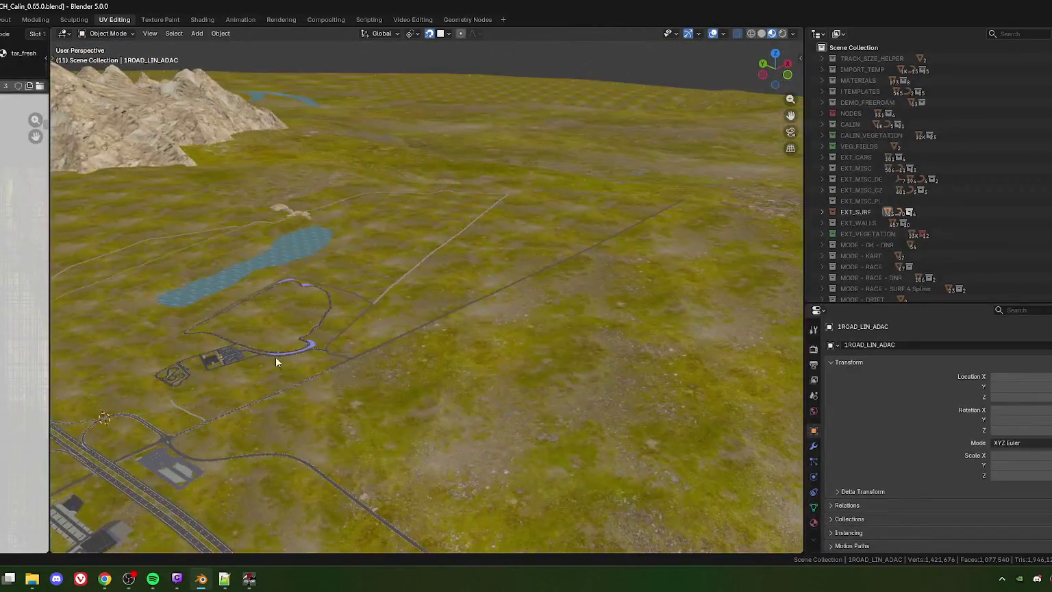
pyautogui.scroll(-2, 430, 281)
pyautogui.moveTo(430, 287)
pyautogui.mouseDown(button='middle')
pyautogui.moveTo(481, 321)
pyautogui.moveTo(634, 256)
pyautogui.mouseUp(button='middle')
pyautogui.scroll(4, 469, 217)
pyautogui.scroll(2, 520, 320)
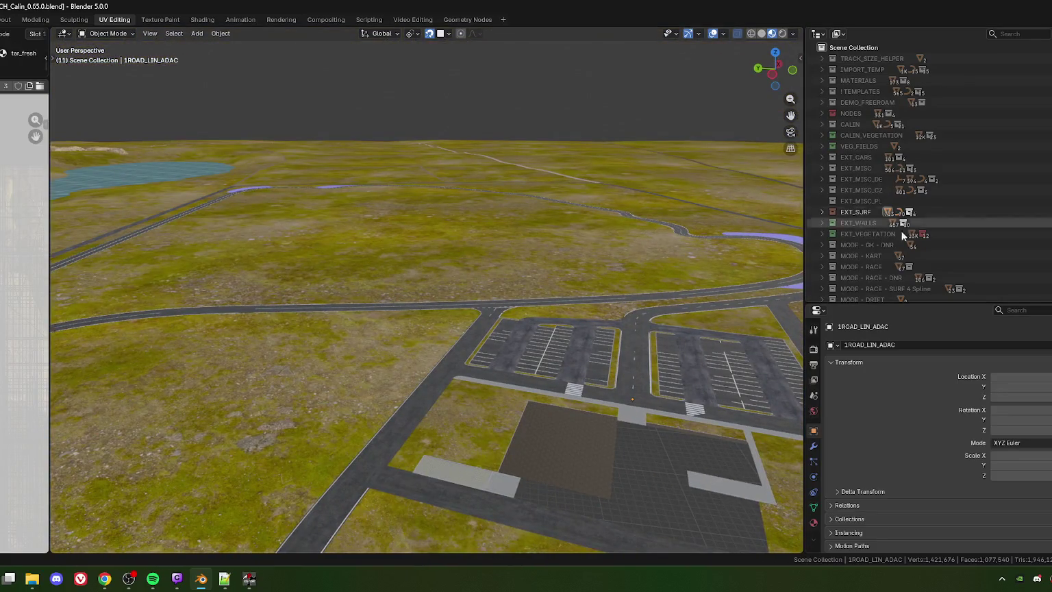
pyautogui.click(845, 214)
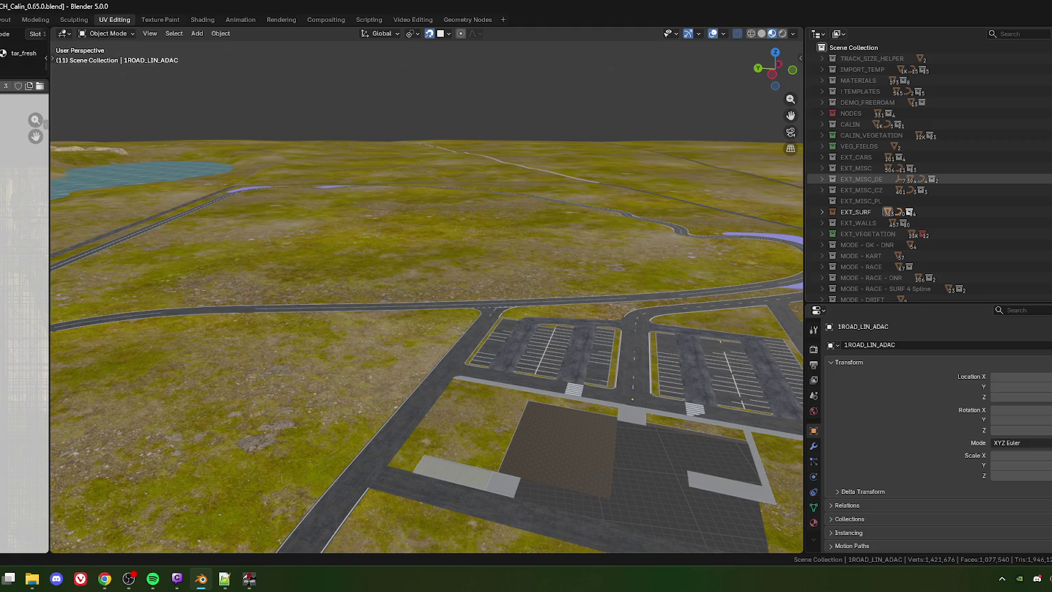
pyautogui.click(832, 179)
# Select and frame LIN_ADAC_BoomGate, then enter Edit Mode on its mesh
pyautogui.moveTo(500, 328)
pyautogui.mouseDown(button='middle')
pyautogui.moveTo(455, 341)
pyautogui.moveTo(495, 360)
pyautogui.moveTo(419, 325)
pyautogui.moveTo(484, 358)
pyautogui.moveTo(414, 339)
pyautogui.mouseUp(button='middle')
pyautogui.click(500, 377)
pyautogui.press('KP_Decimal')
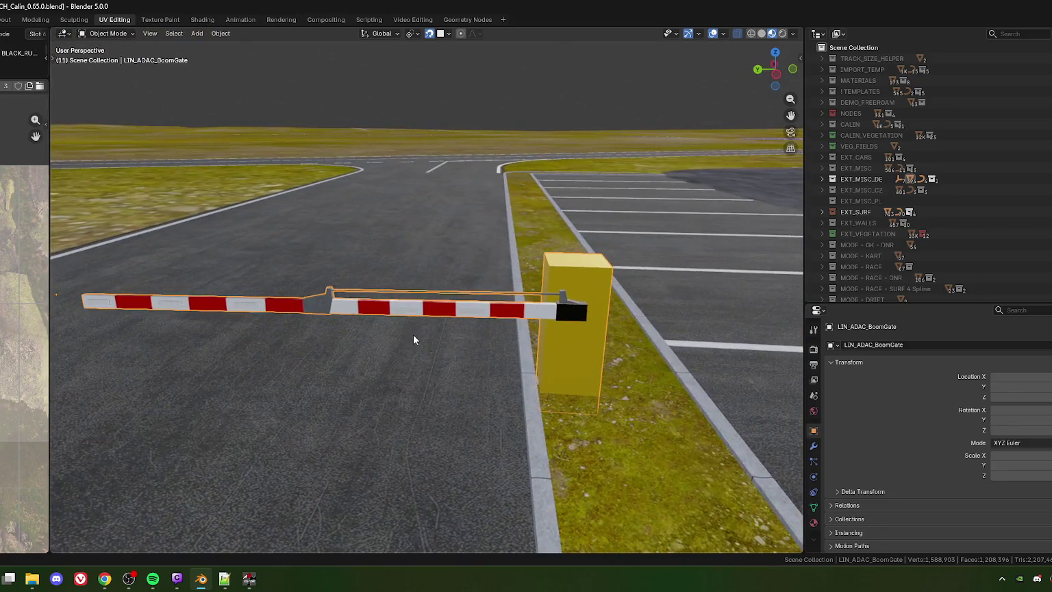
pyautogui.scroll(5, 409, 313)
pyautogui.scroll(-4, 354, 375)
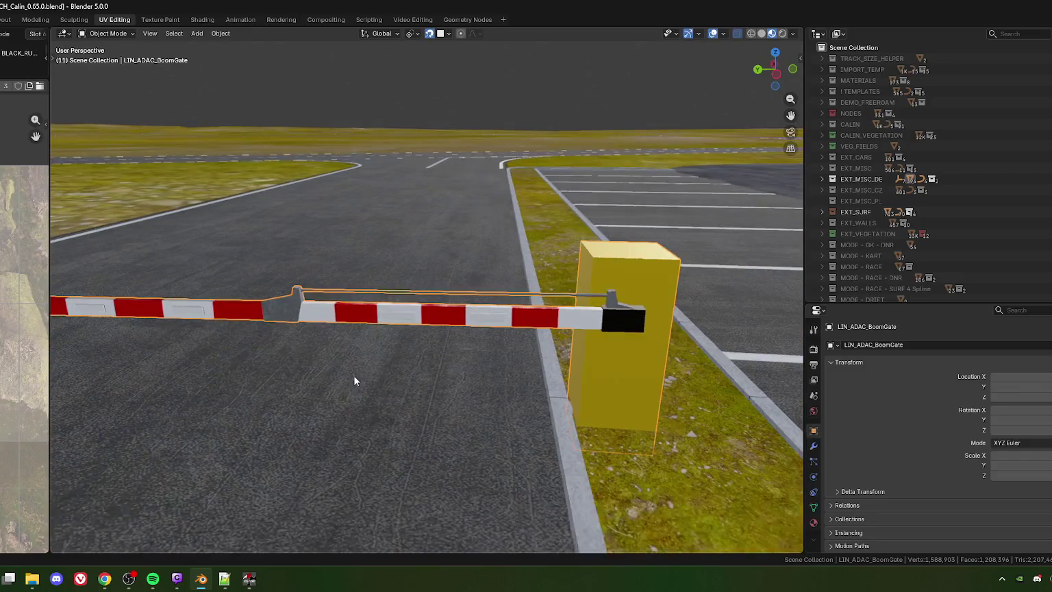
pyautogui.press('Tab')
pyautogui.click(400, 318)
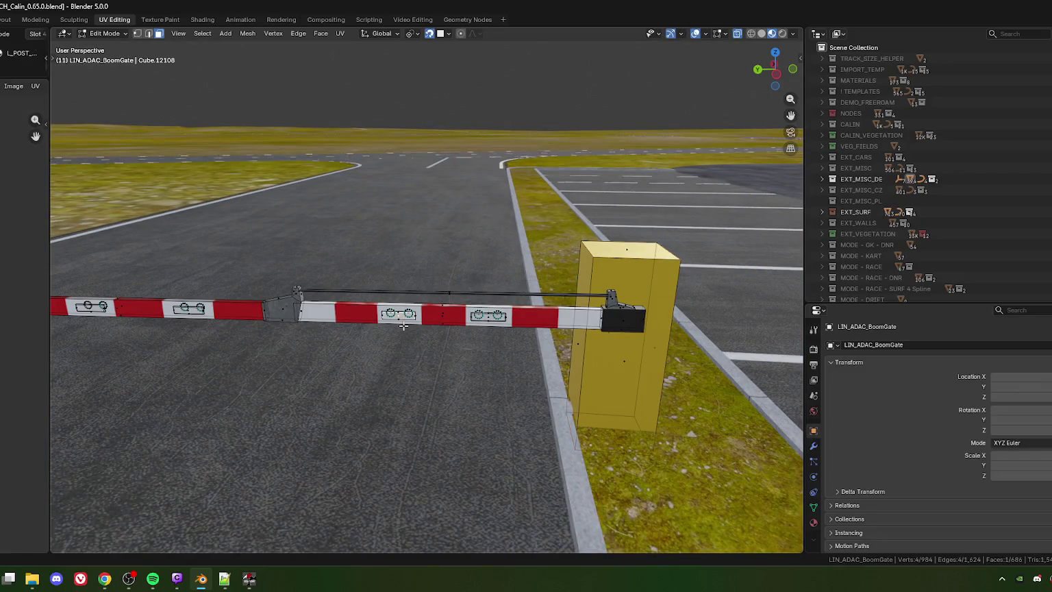
# Show the boom gate's material slots and check which faces use RALLY
pyautogui.click(814, 523)
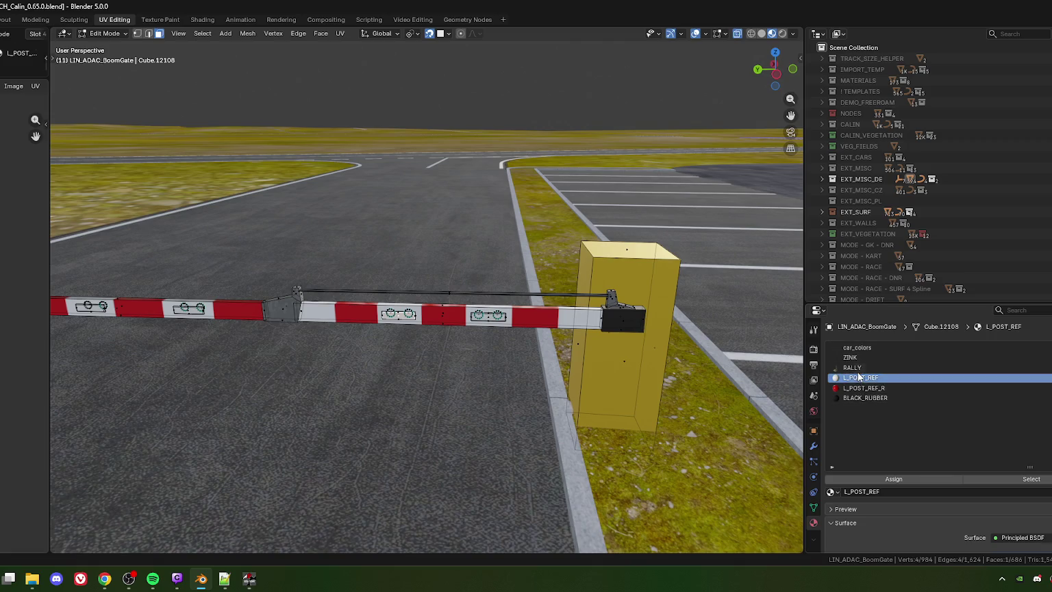
pyautogui.scroll(-2, 476, 385)
pyautogui.moveTo(476, 386); pyautogui.dragTo(399, 377, button='middle')
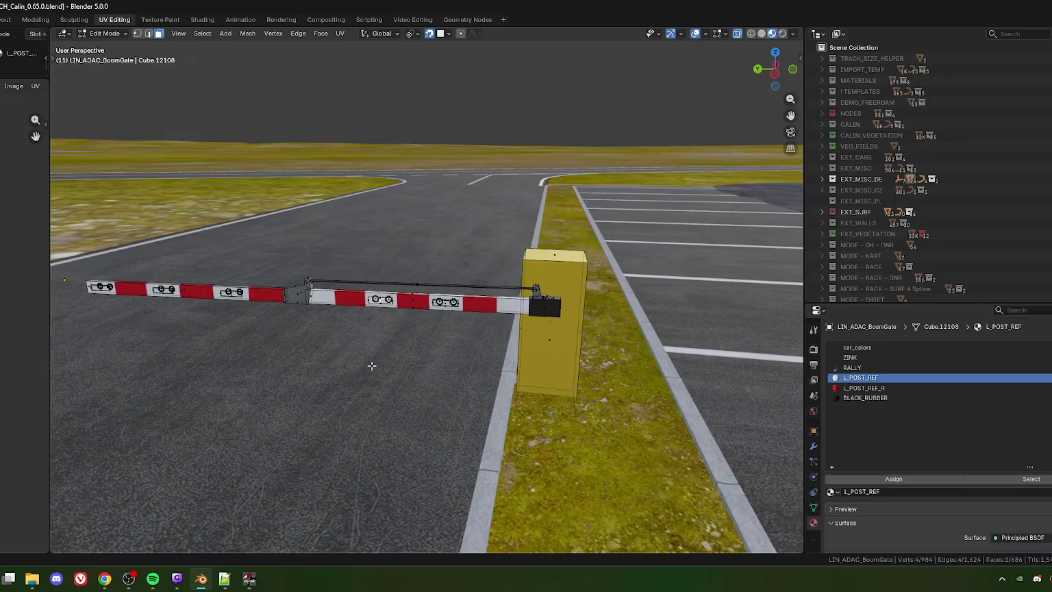
pyautogui.click(445, 320)
pyautogui.click(871, 369)
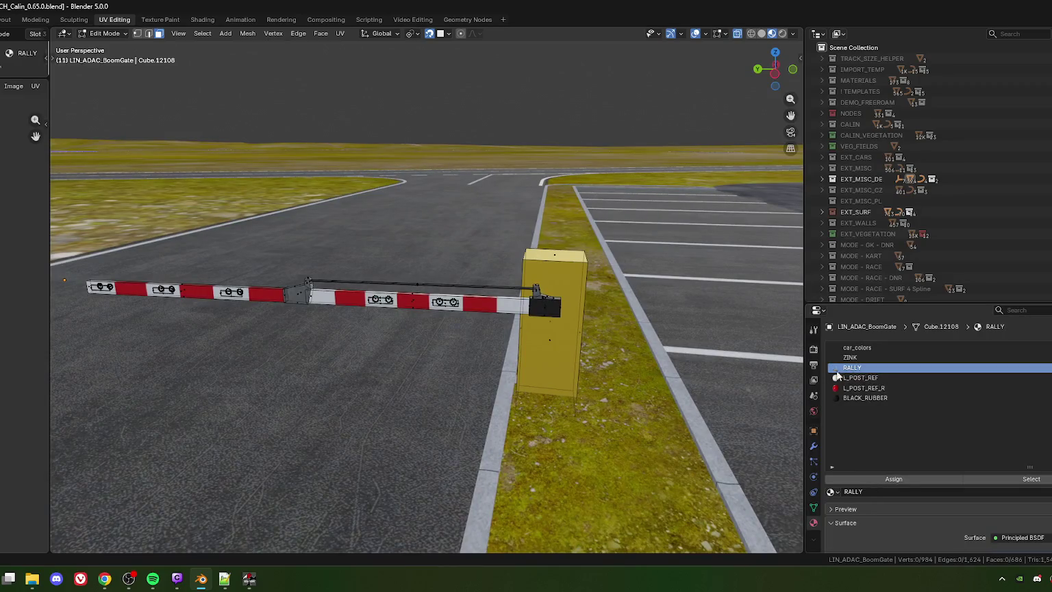
pyautogui.scroll(-2, 543, 455)
pyautogui.moveTo(542, 455); pyautogui.dragTo(541, 438, button='middle')
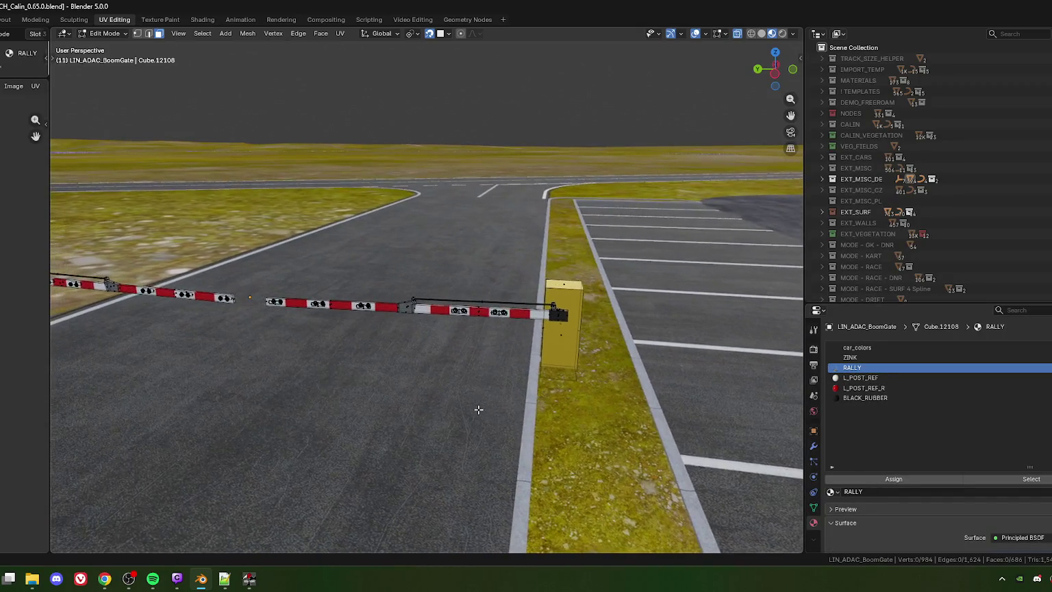
pyautogui.click(1036, 480)
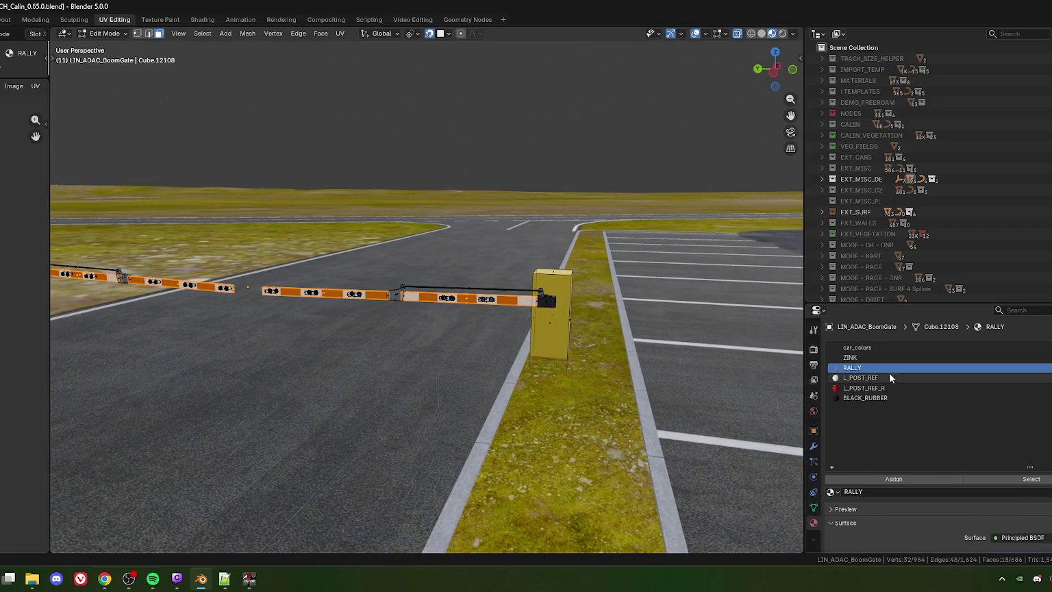
pyautogui.click(856, 347)
# Check which faces use car_colors, ZINK and RALLY
pyautogui.click(635, 479)
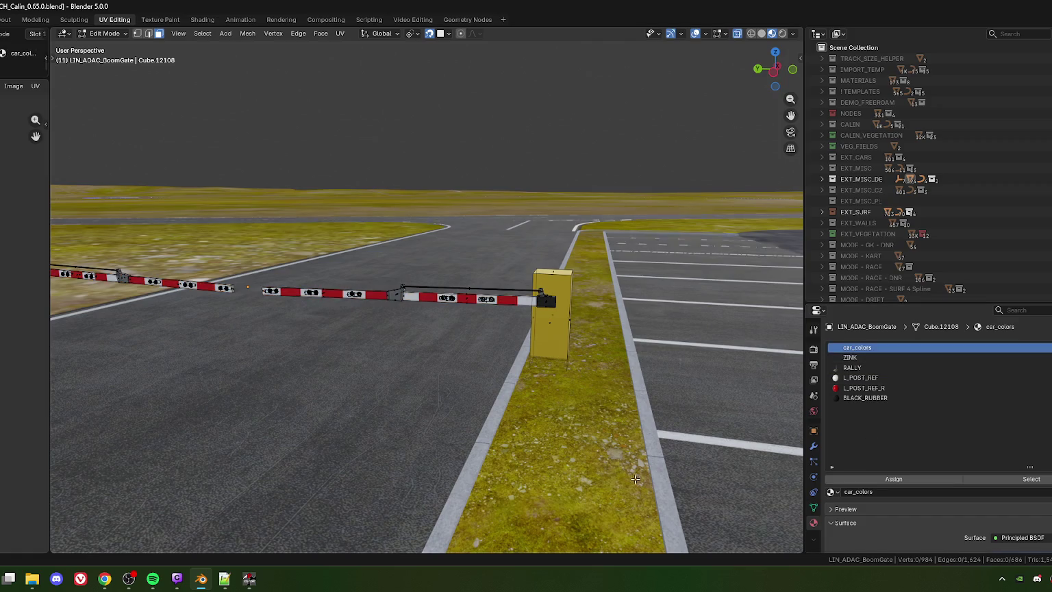
pyautogui.click(1040, 481)
pyautogui.click(555, 455)
pyautogui.click(849, 356)
pyautogui.click(1031, 481)
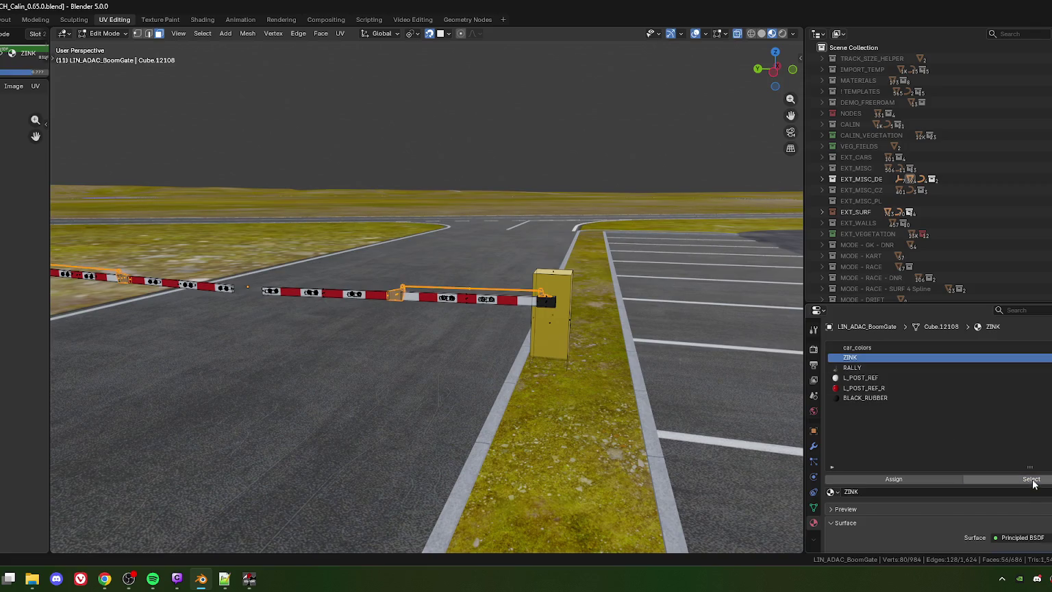
pyautogui.click(591, 421)
pyautogui.click(851, 367)
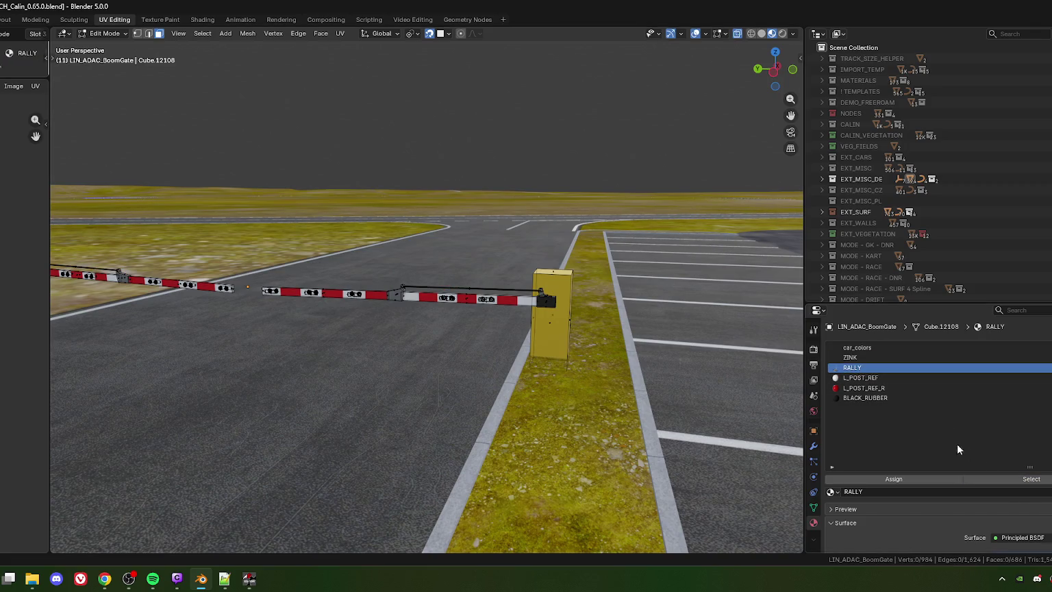
pyautogui.click(1030, 479)
pyautogui.click(520, 412)
# Check which faces use L_POST_REF, L_POST_REF_R and BLACK_RUBBER
pyautogui.click(860, 377)
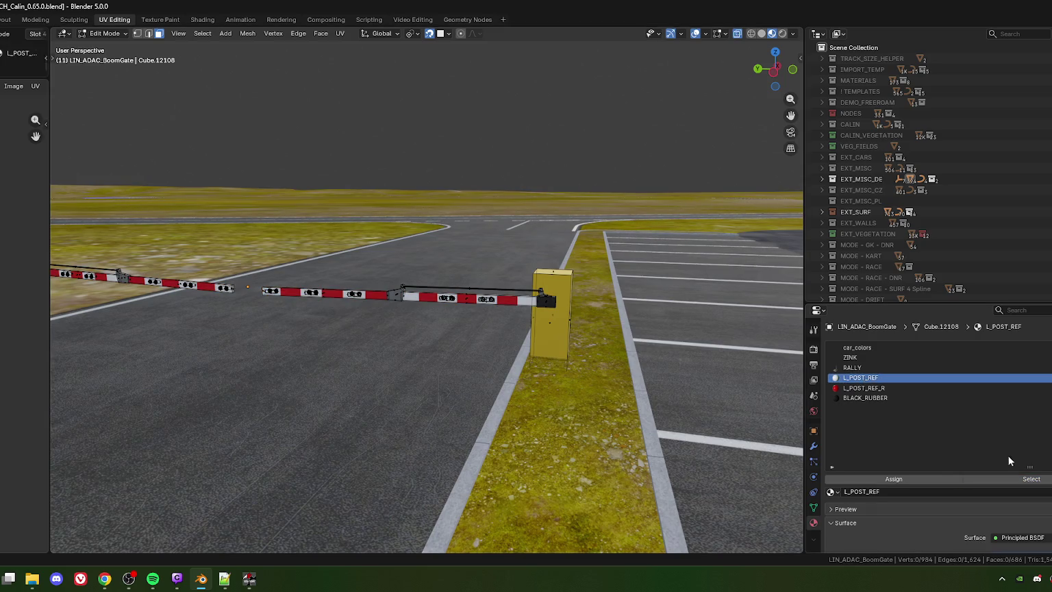
pyautogui.click(1030, 478)
pyautogui.click(547, 421)
pyautogui.click(863, 388)
pyautogui.click(1042, 479)
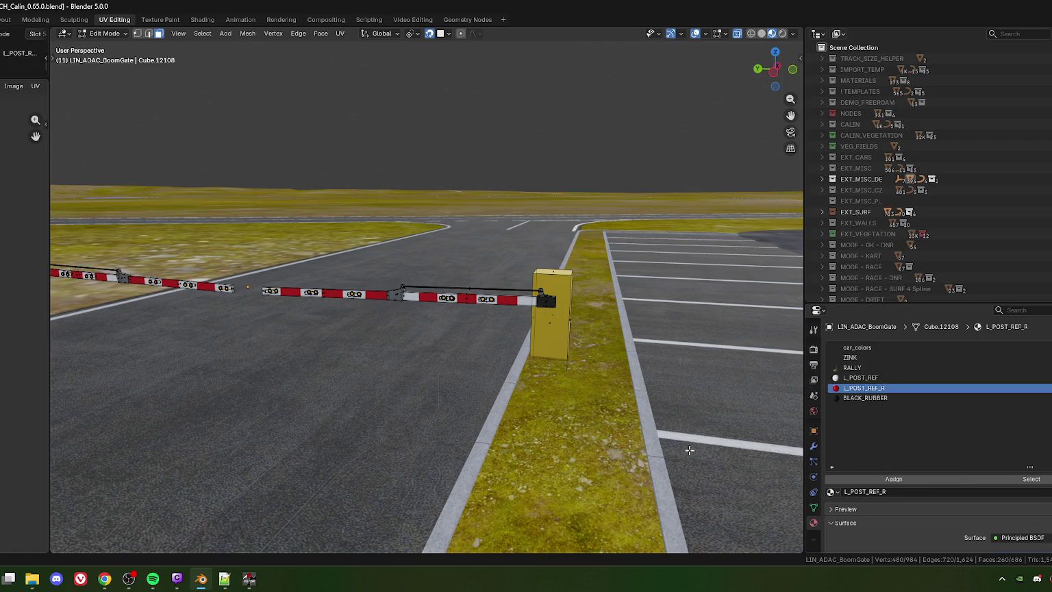
pyautogui.click(865, 398)
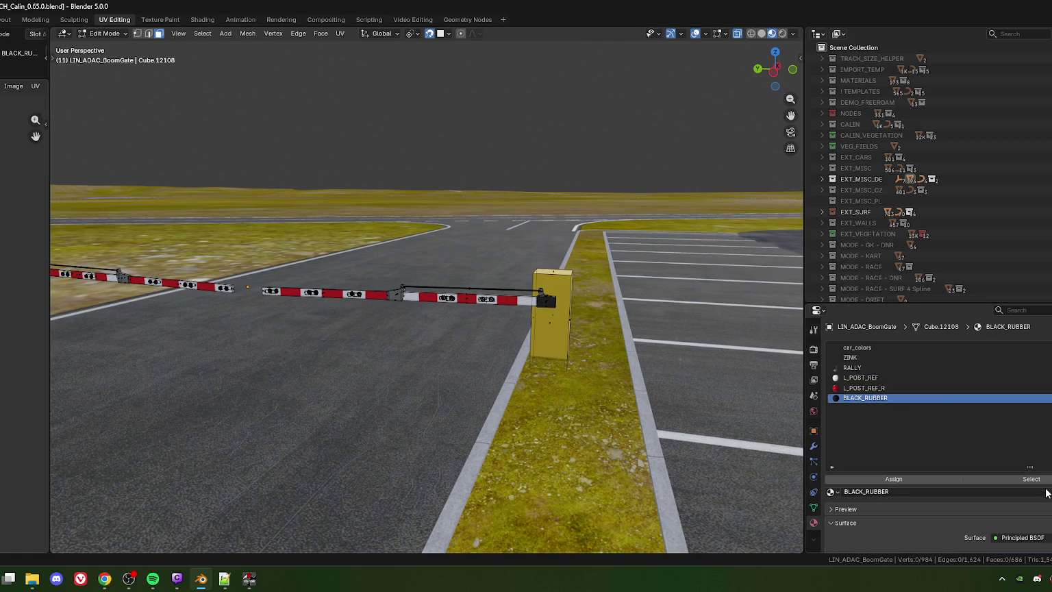
pyautogui.click(1030, 479)
pyautogui.click(494, 391)
# Orbit around the boom gate and select the right reflector plate on the bar
pyautogui.moveTo(503, 376); pyautogui.dragTo(514, 369, button='middle')
pyautogui.click(619, 338)
pyautogui.moveTo(618, 338); pyautogui.dragTo(521, 359, button='middle')
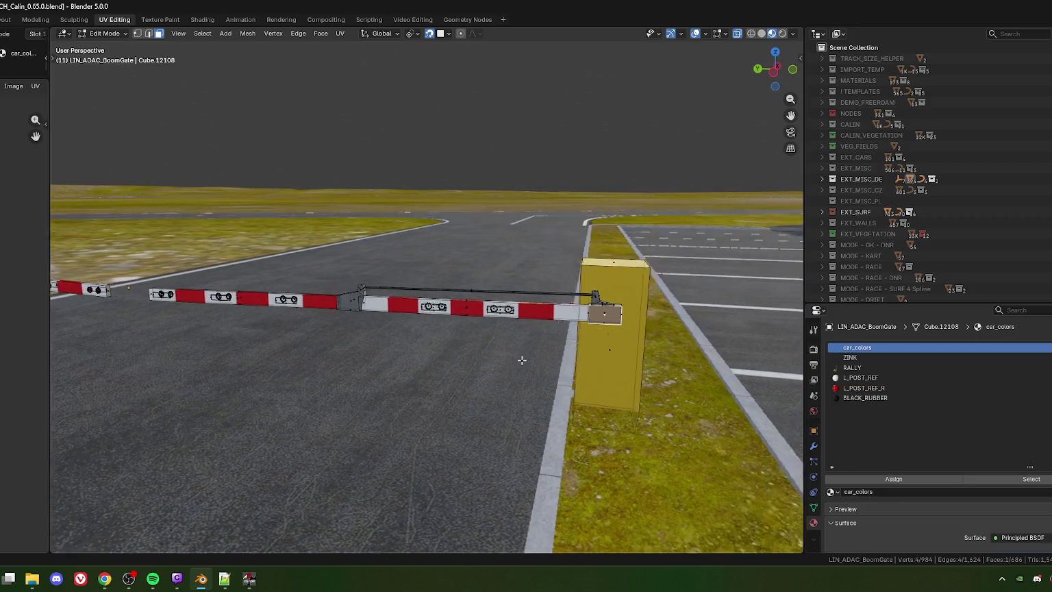
pyautogui.scroll(4, 521, 359)
pyautogui.scroll(2, 480, 343)
pyautogui.click(389, 318)
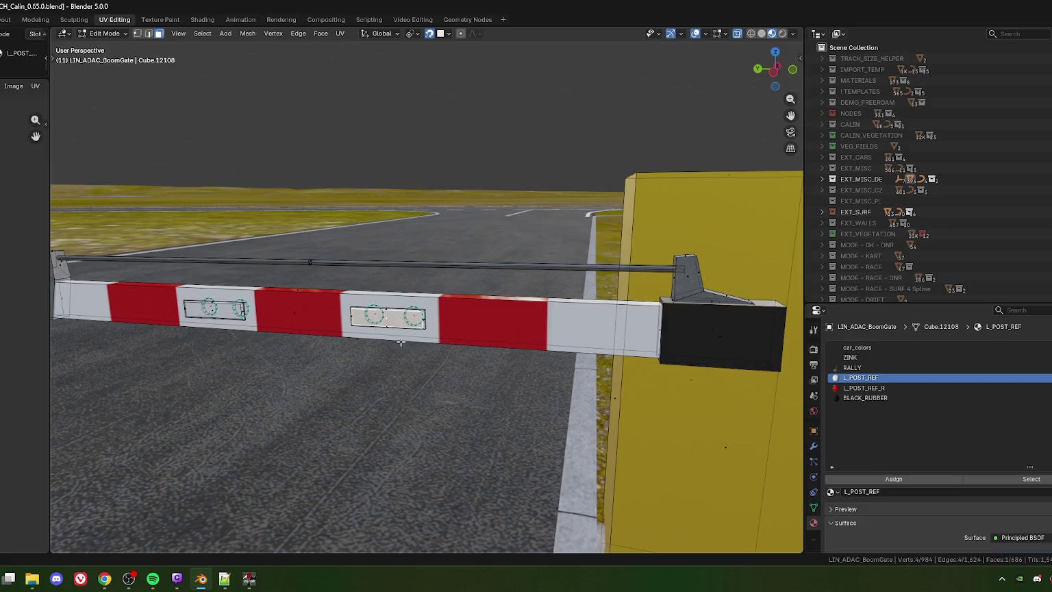
# Widen the UV editor to check the reflector plate UVs, then exit Edit Mode and deselect
pyautogui.moveTo(890, 303); pyautogui.dragTo(890, 296)
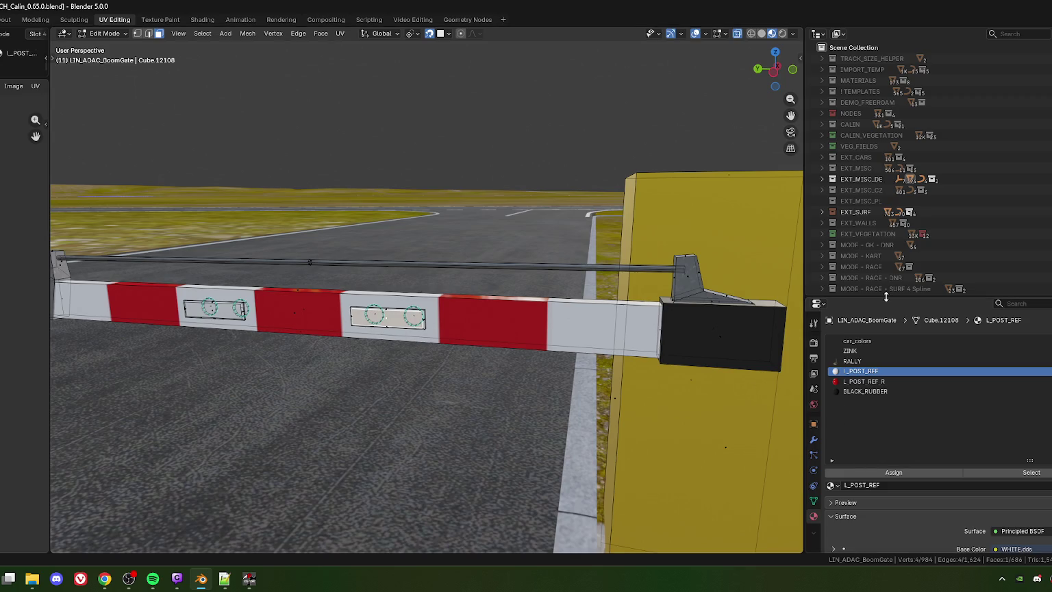
pyautogui.moveTo(49, 243); pyautogui.dragTo(185, 246)
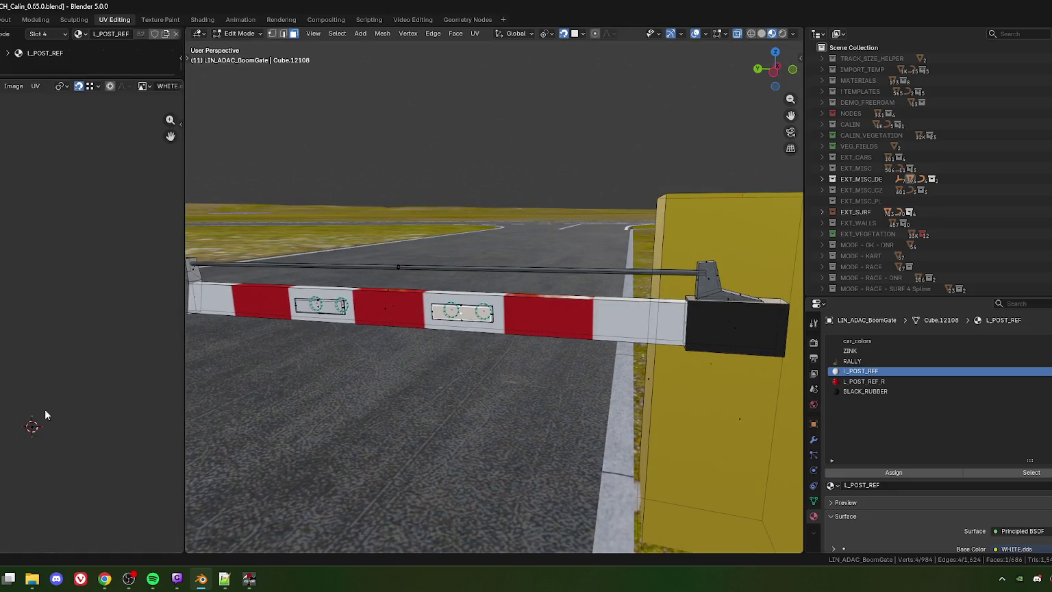
pyautogui.scroll(3, 101, 411)
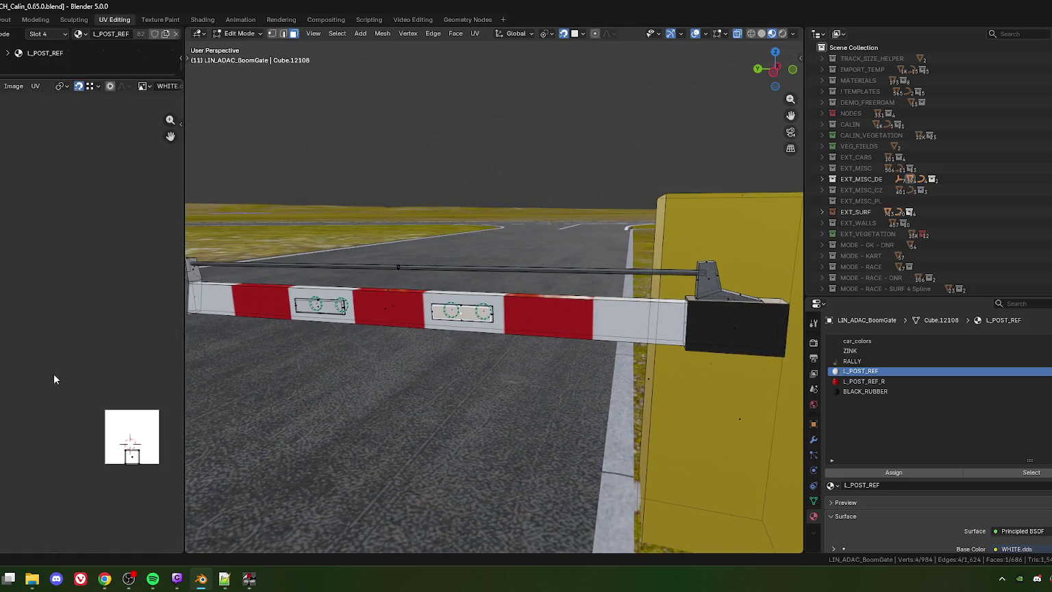
pyautogui.moveTo(54, 379); pyautogui.dragTo(36, 364, button='middle')
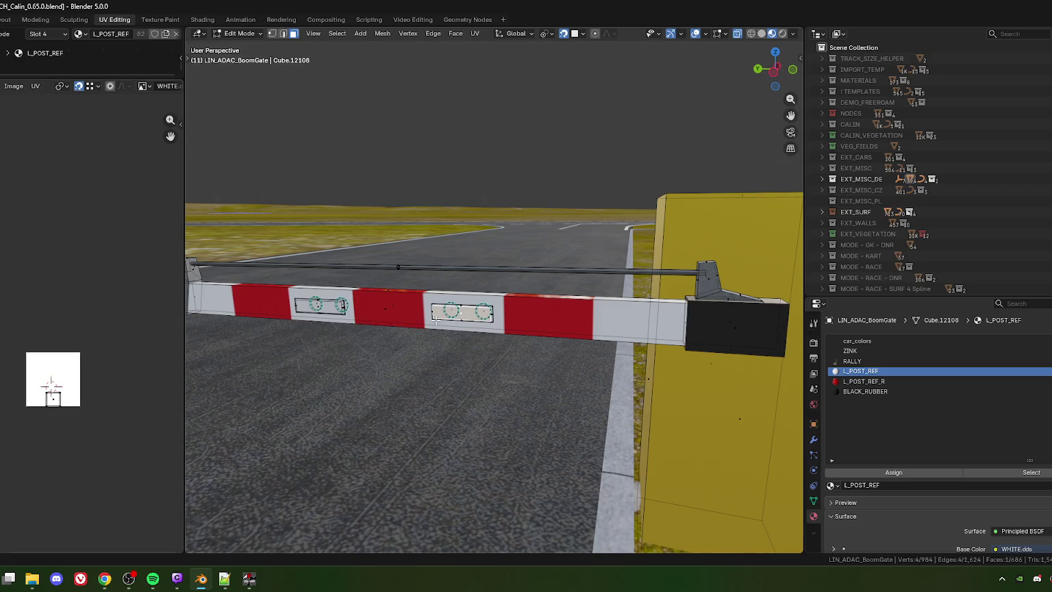
pyautogui.press('Tab')
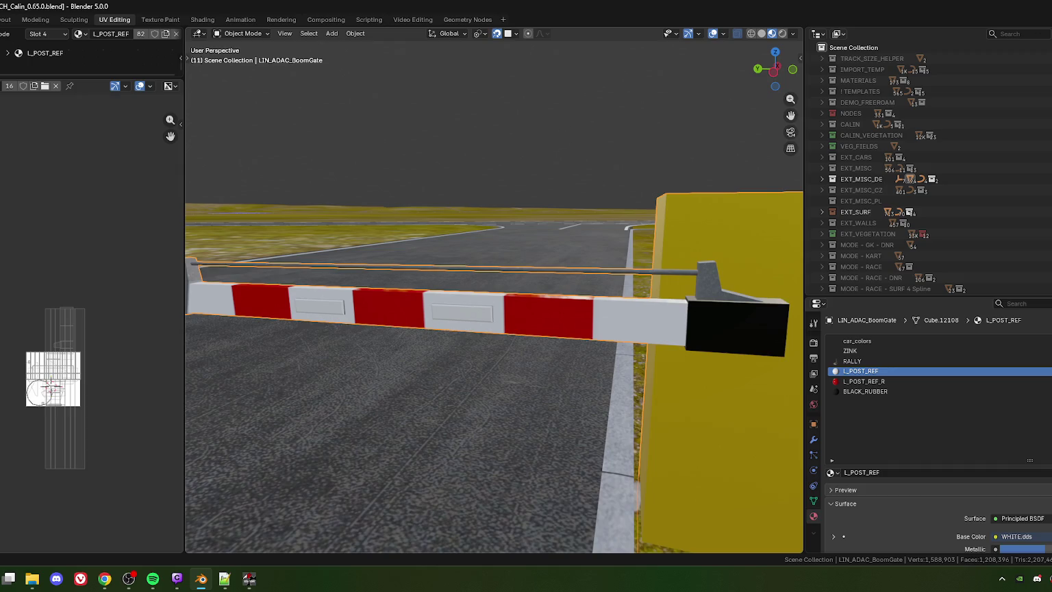
pyautogui.hotkey('alt', 'a')
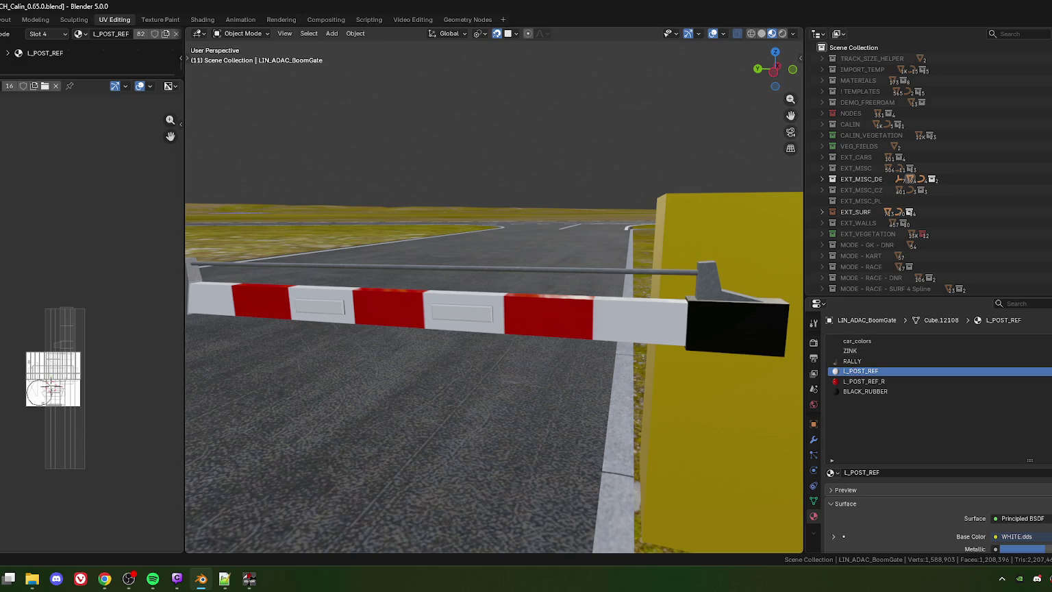
pyautogui.click(201, 578)
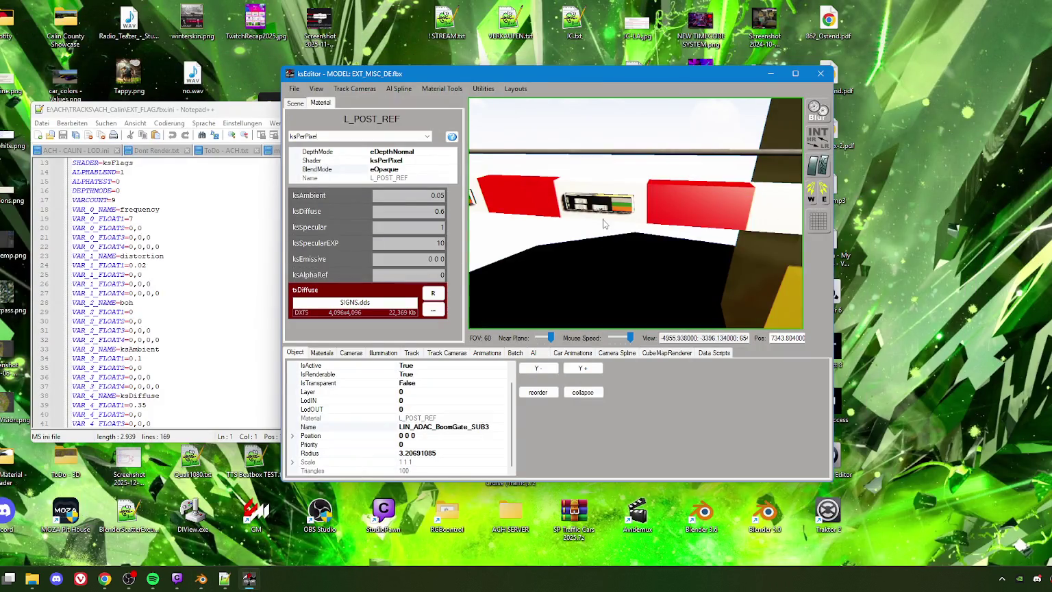
# Face the boom gate sign in the viewport and browse for a new txDiffuse texture
pyautogui.scroll(-3, 644, 236)
pyautogui.scroll(2, 636, 237)
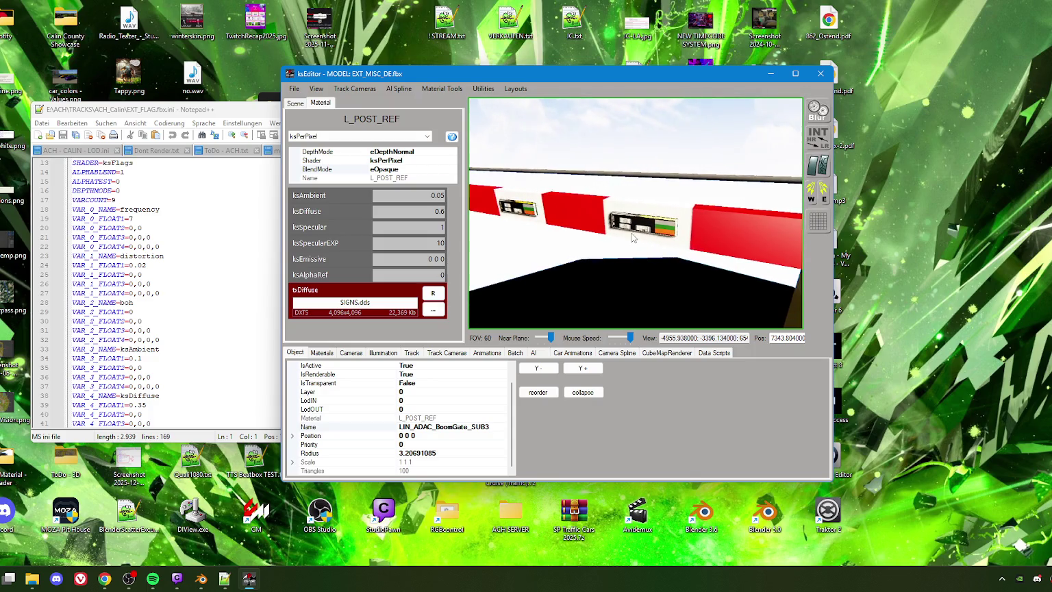
pyautogui.scroll(5, 637, 237)
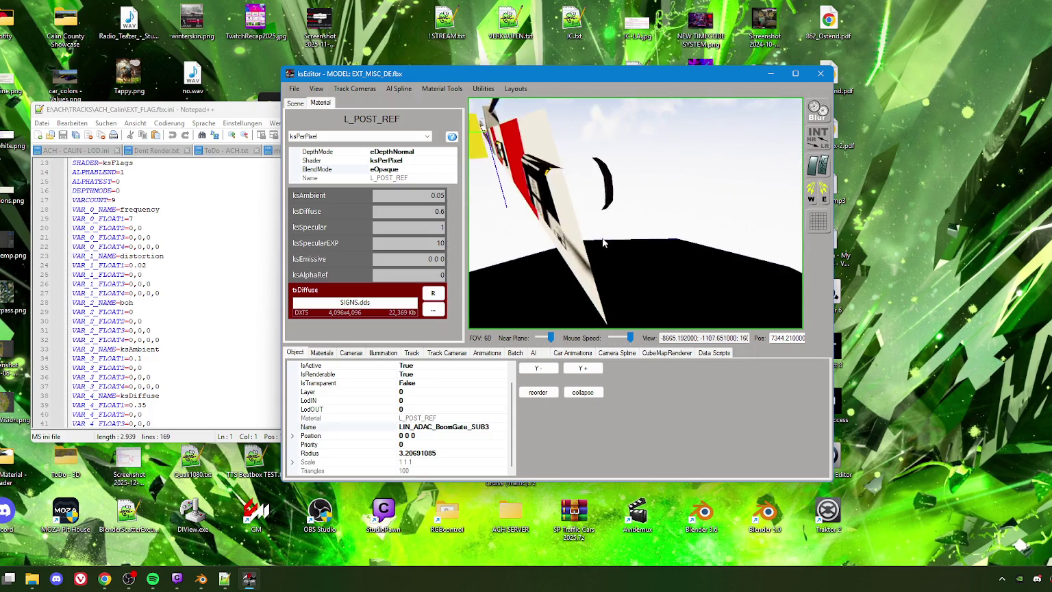
pyautogui.moveTo(641, 238); pyautogui.dragTo(647, 239)
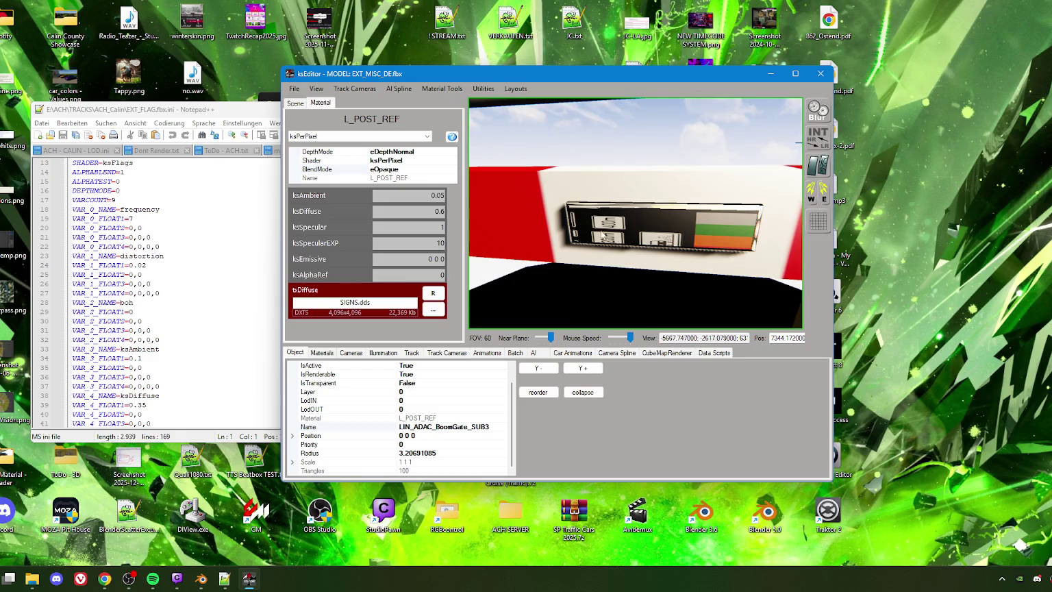
pyautogui.scroll(-3, 651, 237)
pyautogui.scroll(-2, 630, 238)
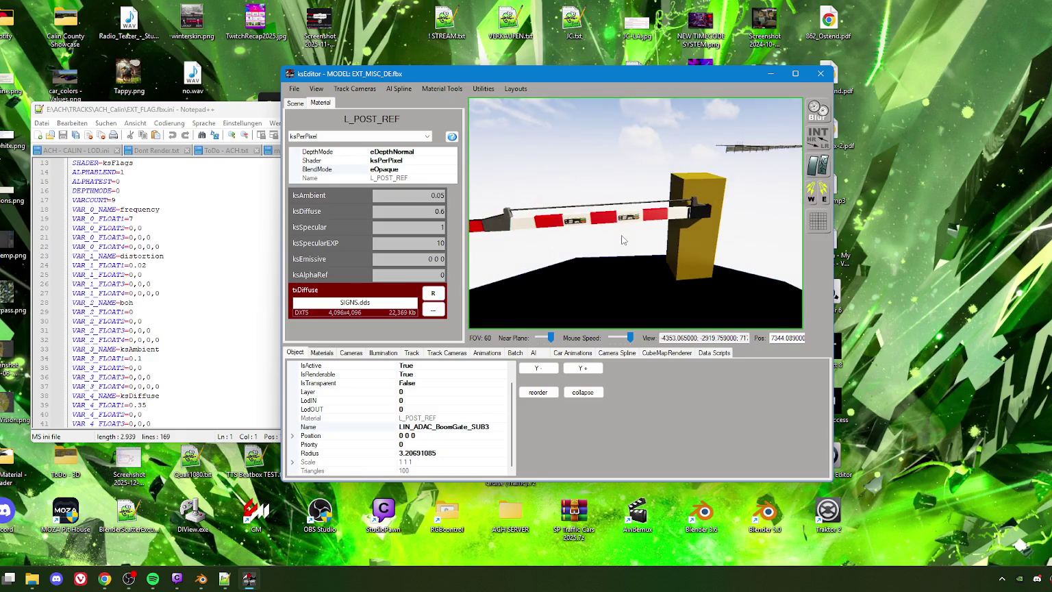
pyautogui.scroll(2, 621, 239)
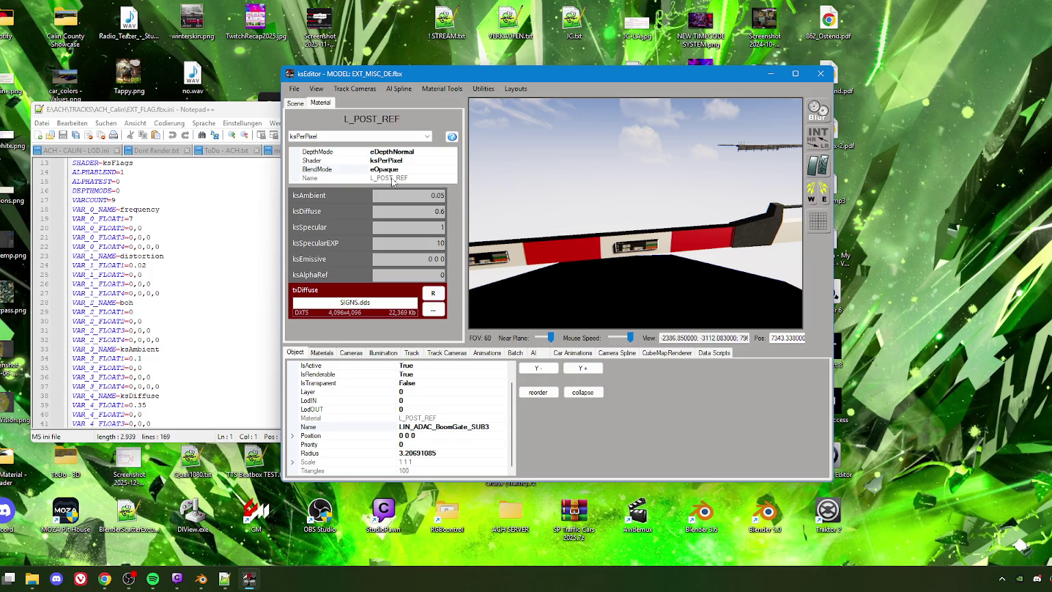
pyautogui.click(432, 310)
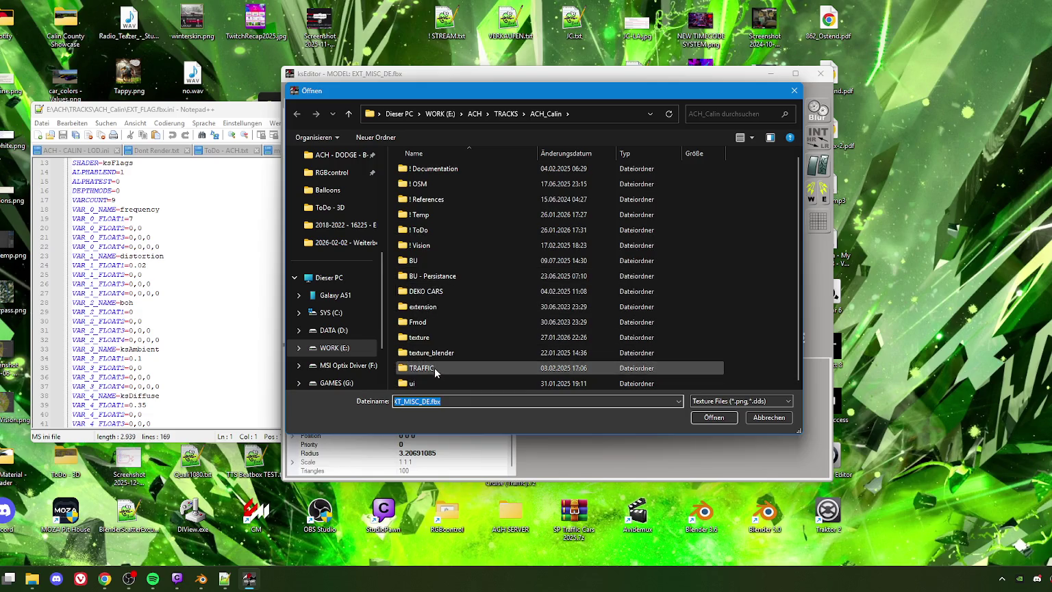
# Open the texture folder, move the browser aside, and reopen the txDiffuse file browser
pyautogui.doubleClick(429, 336)
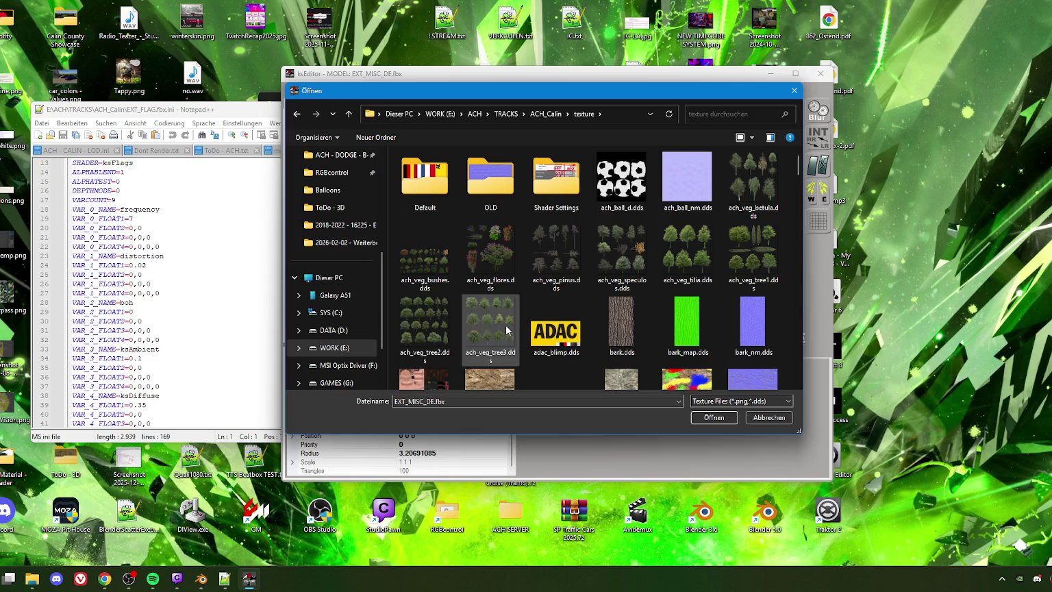
pyautogui.moveTo(650, 92); pyautogui.dragTo(953, 72)
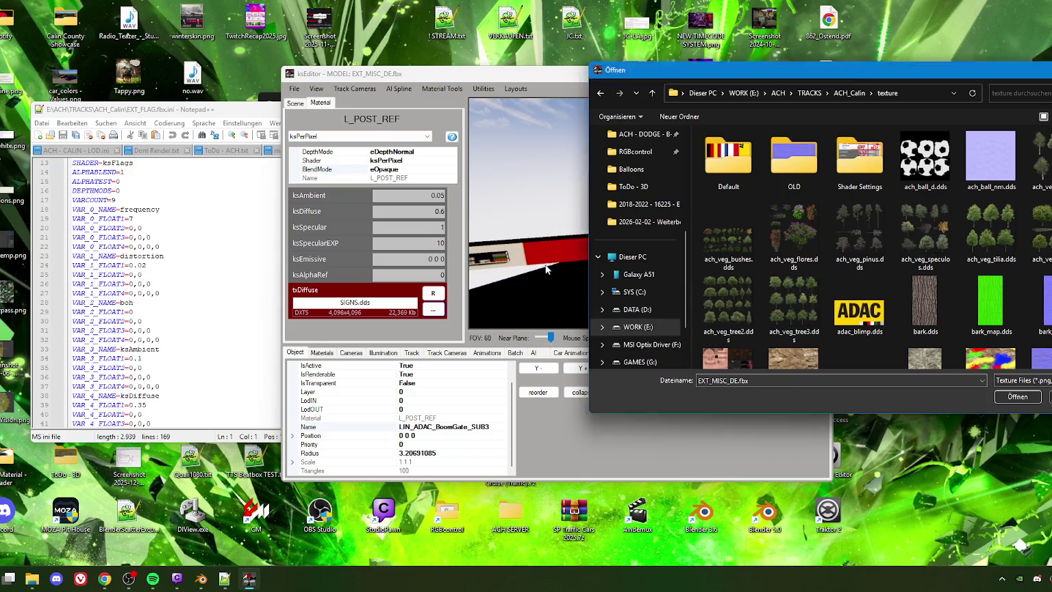
pyautogui.moveTo(625, 262)
pyautogui.mouseDown(button='right')
pyautogui.moveTo(636, 272)
pyautogui.moveTo(599, 291)
pyautogui.moveTo(603, 272)
pyautogui.moveTo(621, 296)
pyautogui.moveTo(646, 263)
pyautogui.moveTo(631, 256)
pyautogui.mouseUp(button='right')
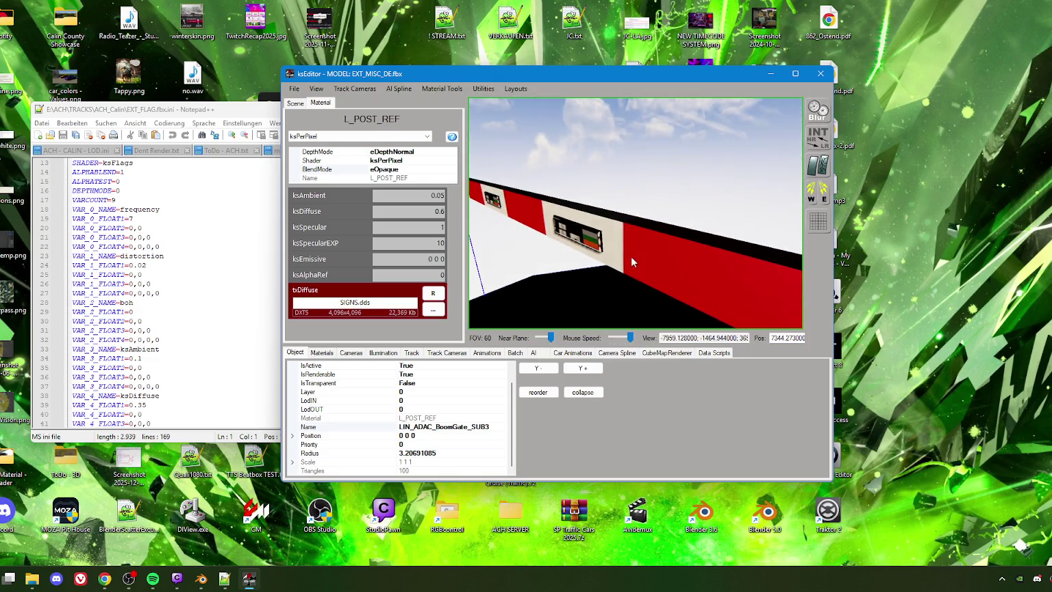
pyautogui.click(432, 309)
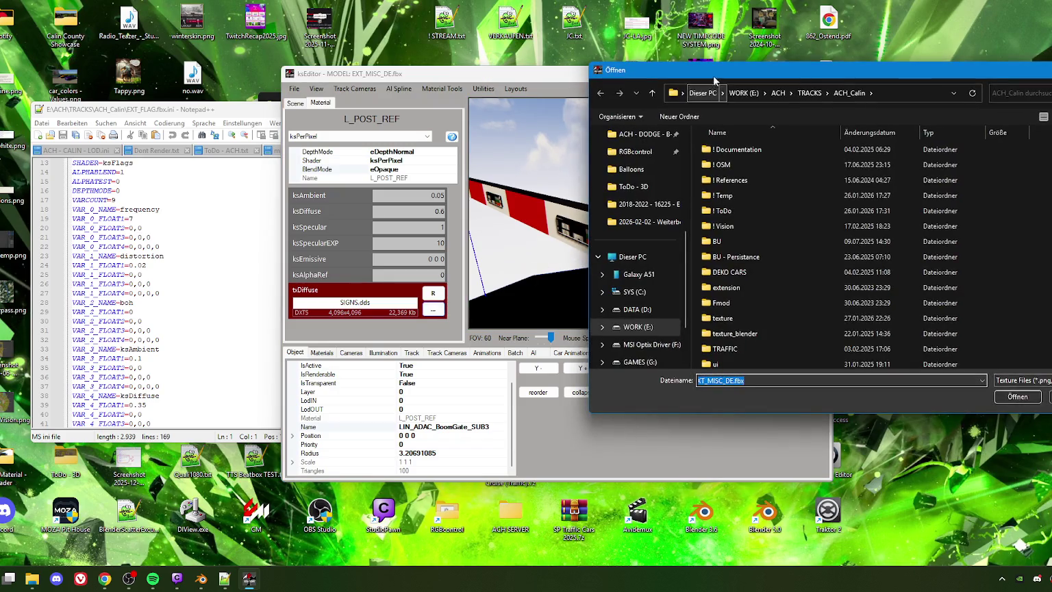
# Jump to WHITE.dds in the texture folder and capture the dialog with Snipping Tool
pyautogui.doubleClick(780, 332)
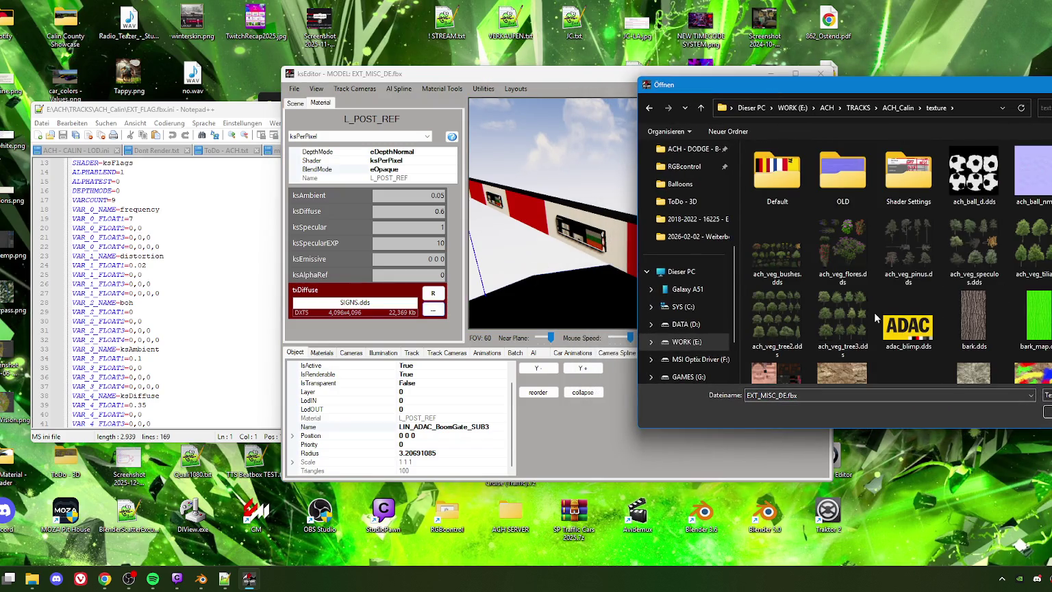
pyautogui.click(834, 325)
pyautogui.write('white')
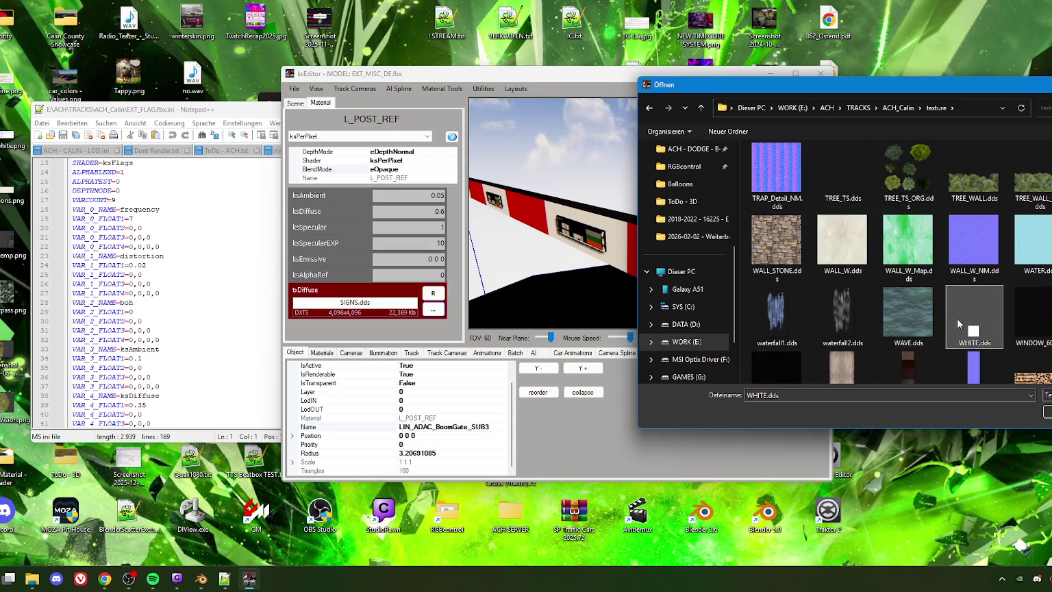
pyautogui.press('super+shift+s')
pyautogui.moveTo(254, 38); pyautogui.dragTo(1051, 492)
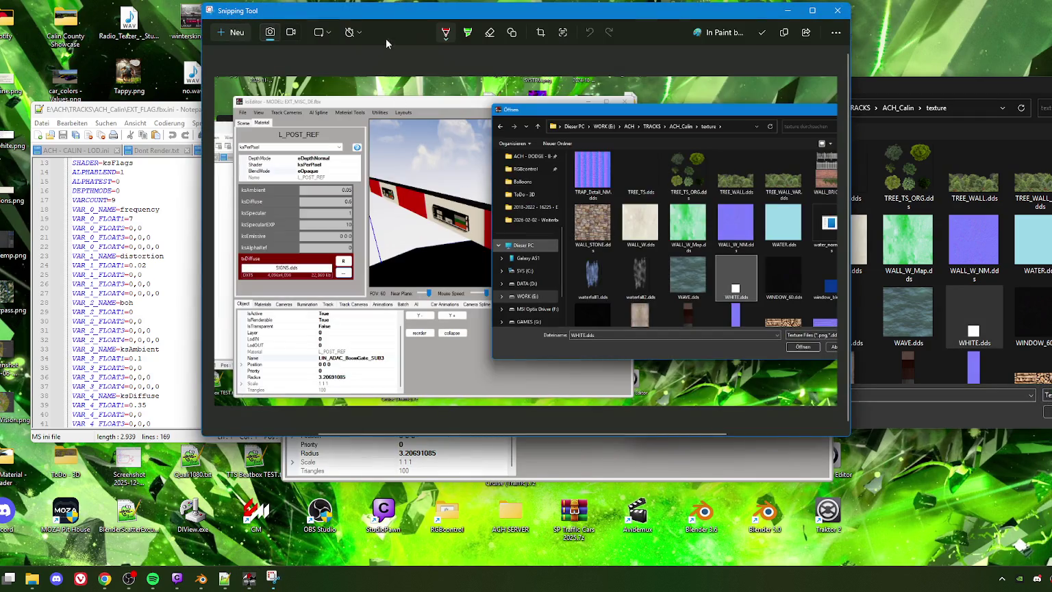
# Circle the sign, the SIGNS.dds texture field and WHITE.dds on the screenshot
pyautogui.moveTo(472, 208)
pyautogui.mouseDown()
pyautogui.moveTo(430, 239)
pyautogui.moveTo(463, 205)
pyautogui.mouseUp()
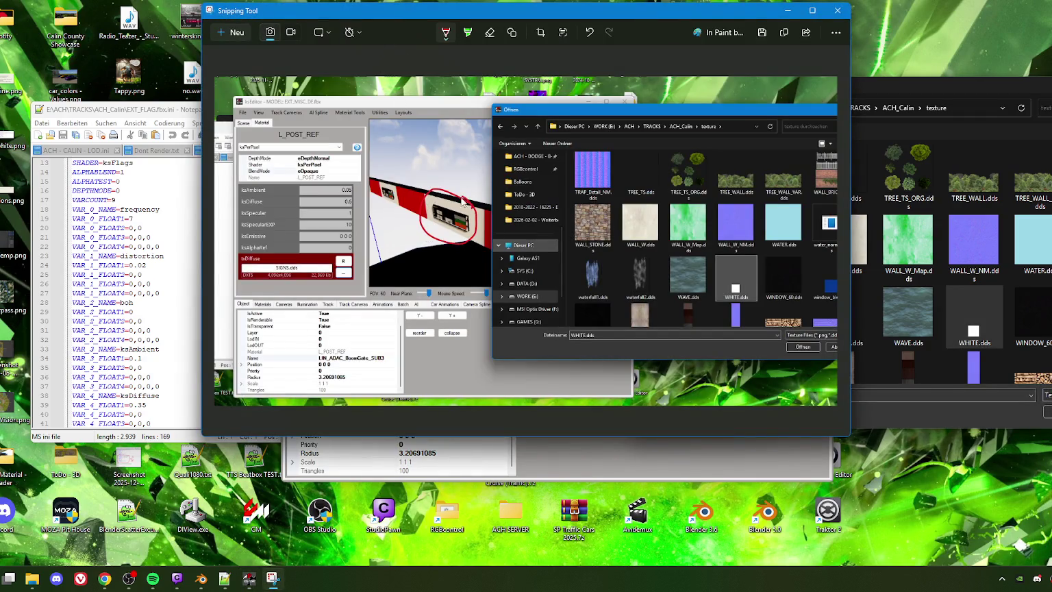
pyautogui.moveTo(305, 267)
pyautogui.mouseDown()
pyautogui.moveTo(302, 276)
pyautogui.moveTo(436, 241)
pyautogui.mouseUp()
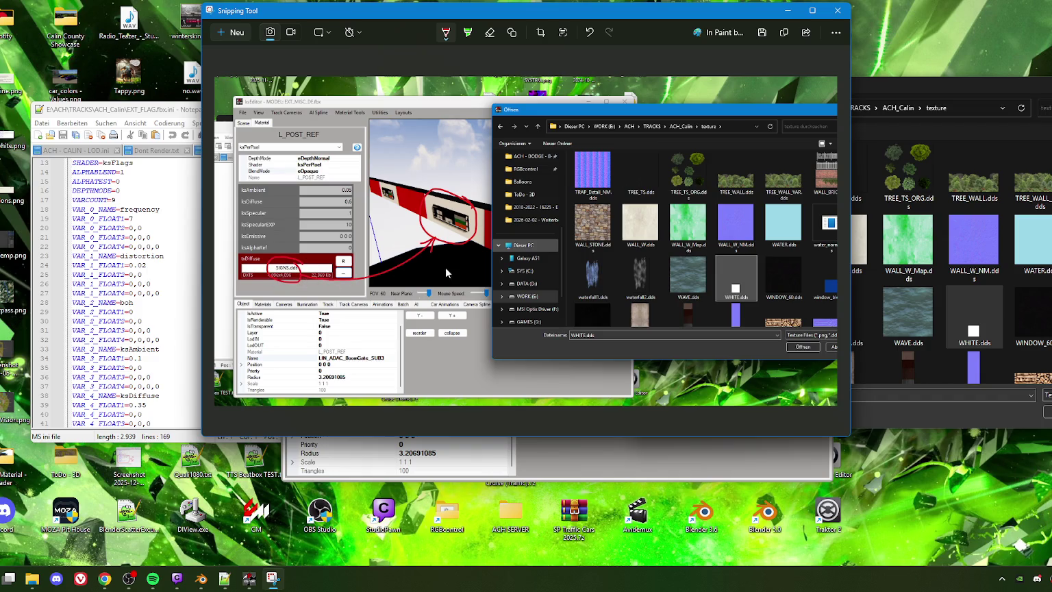
pyautogui.moveTo(718, 297)
pyautogui.mouseDown()
pyautogui.moveTo(654, 342)
pyautogui.moveTo(425, 373)
pyautogui.moveTo(328, 298)
pyautogui.moveTo(321, 304)
pyautogui.mouseUp()
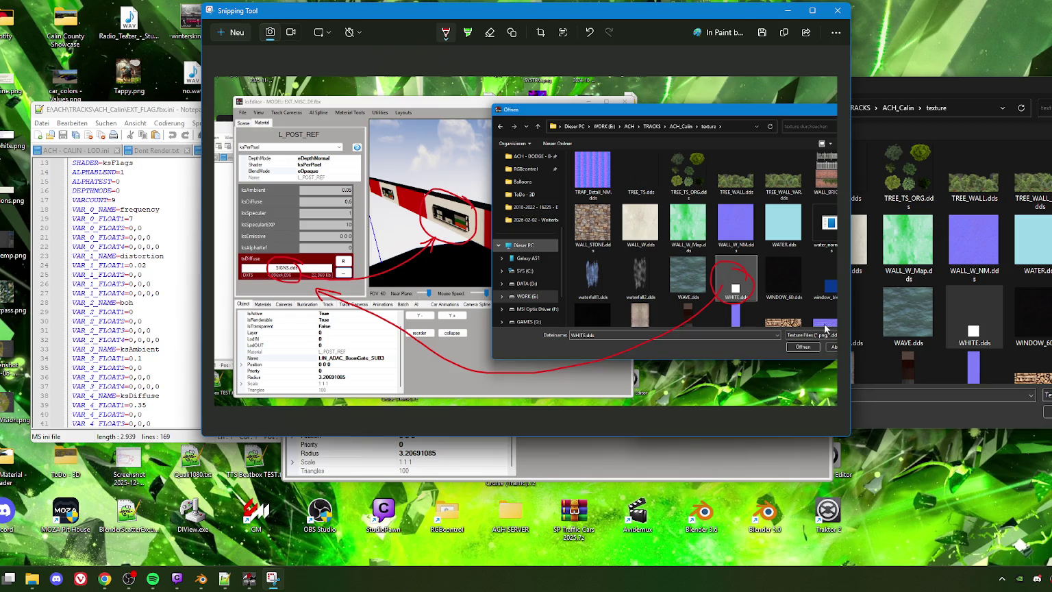
# Save the marked-up screenshot as a PNG and close Snipping Tool
pyautogui.click(762, 33)
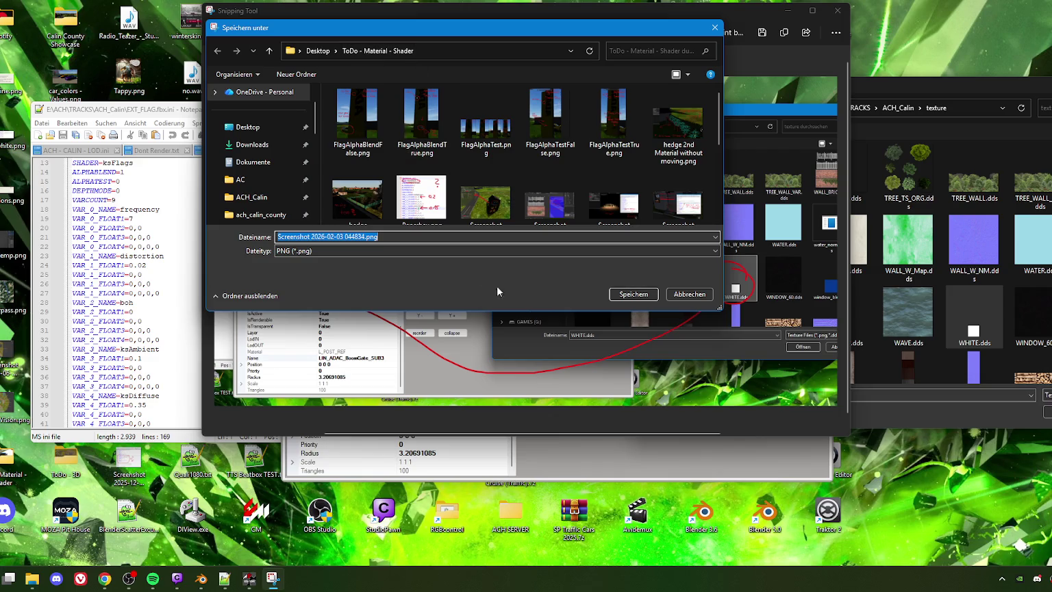
pyautogui.click(633, 293)
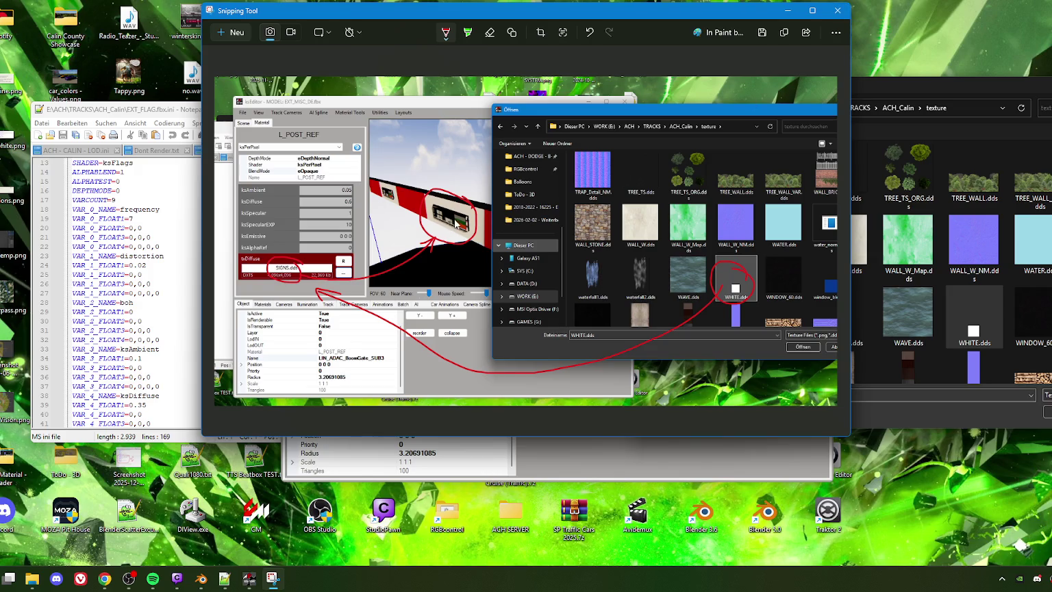
pyautogui.click(841, 11)
# Assign WHITE.dds as L_POST_REF's txDiffuse and check the boom gate's appearance
pyautogui.doubleClick(974, 316)
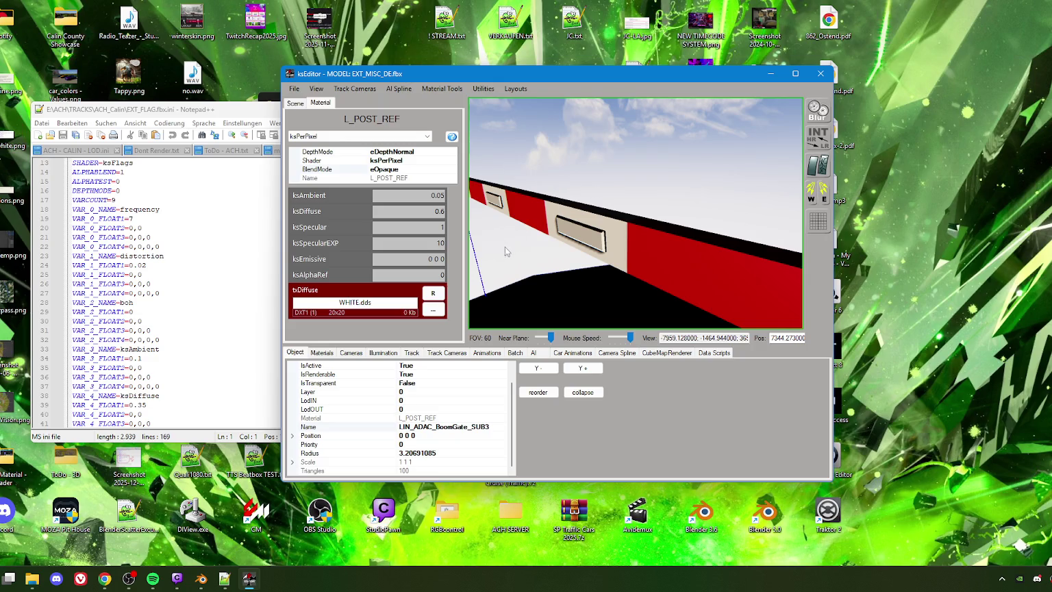
pyautogui.moveTo(559, 248)
pyautogui.mouseDown()
pyautogui.moveTo(678, 239)
pyautogui.moveTo(582, 231)
pyautogui.moveTo(556, 244)
pyautogui.moveTo(600, 221)
pyautogui.moveTo(614, 233)
pyautogui.moveTo(612, 220)
pyautogui.mouseUp()
# Select the boom bar's RALLY material, inspecting the gate and its reflector
pyautogui.click(635, 198)
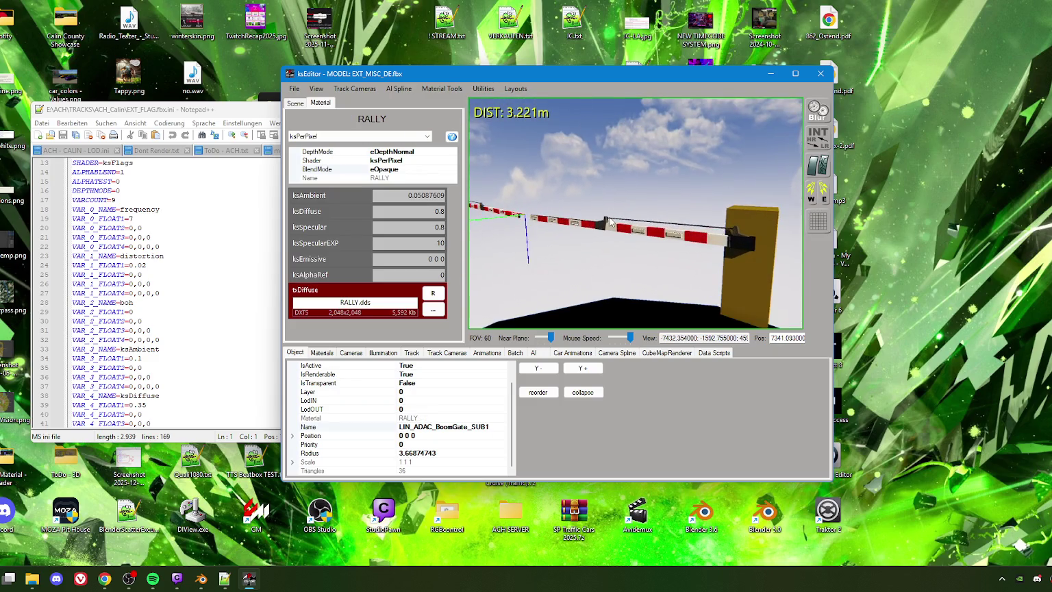
pyautogui.moveTo(612, 220); pyautogui.dragTo(627, 226)
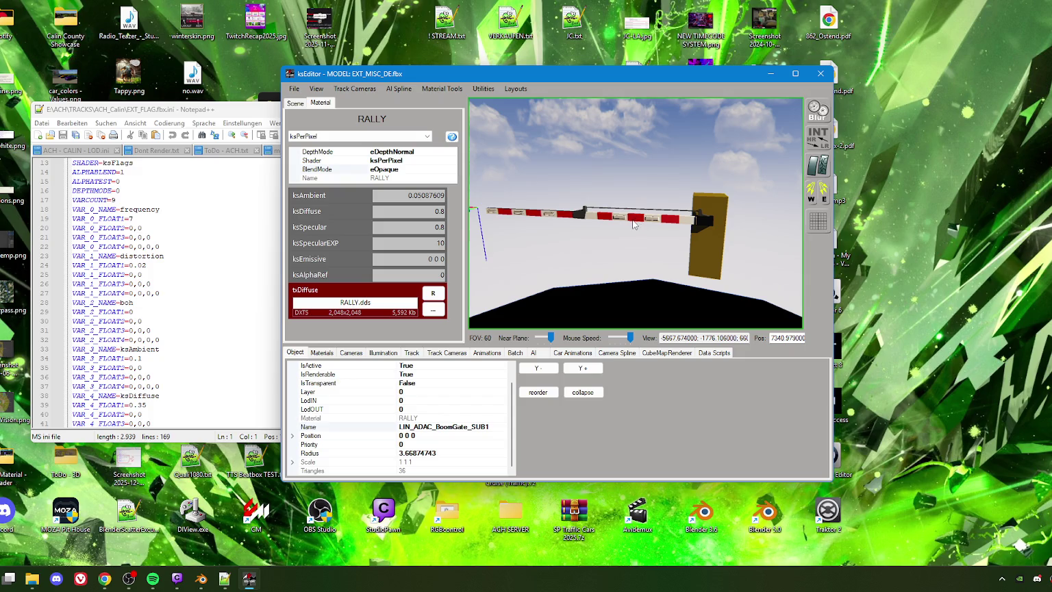
pyautogui.moveTo(634, 215)
pyautogui.mouseDown()
pyautogui.moveTo(629, 277)
pyautogui.moveTo(601, 271)
pyautogui.mouseUp()
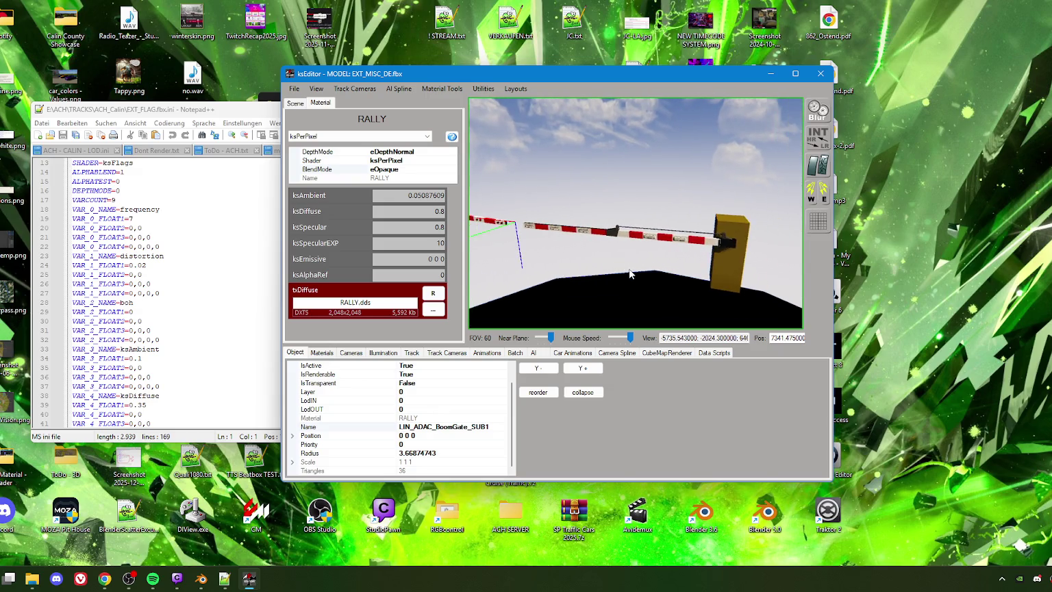
pyautogui.scroll(2, 601, 268)
pyautogui.scroll(3, 602, 267)
pyautogui.scroll(2, 616, 269)
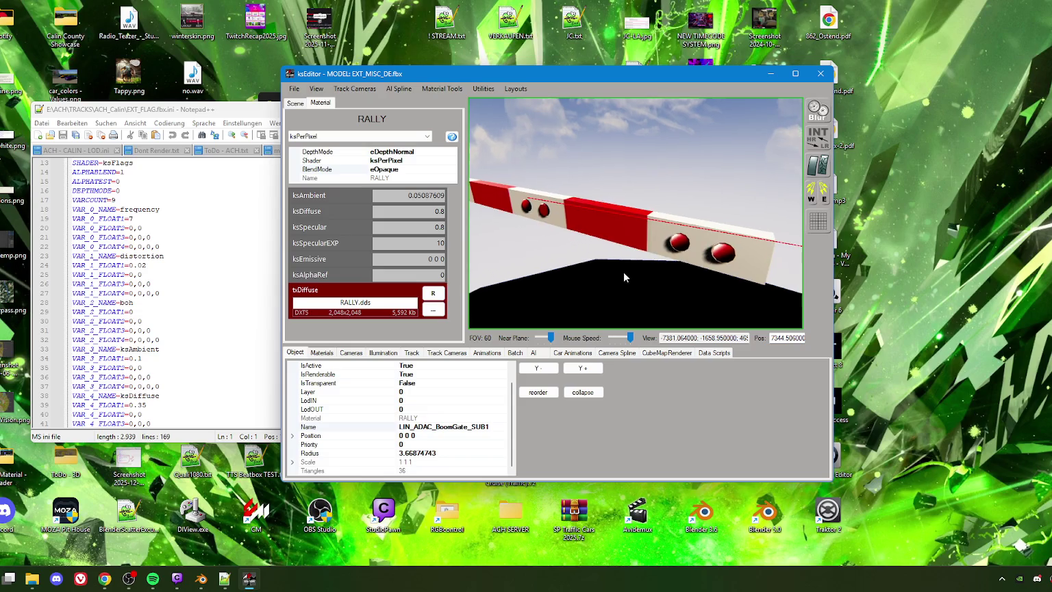
pyautogui.click(680, 241)
pyautogui.scroll(-3, 603, 262)
pyautogui.scroll(2, 634, 265)
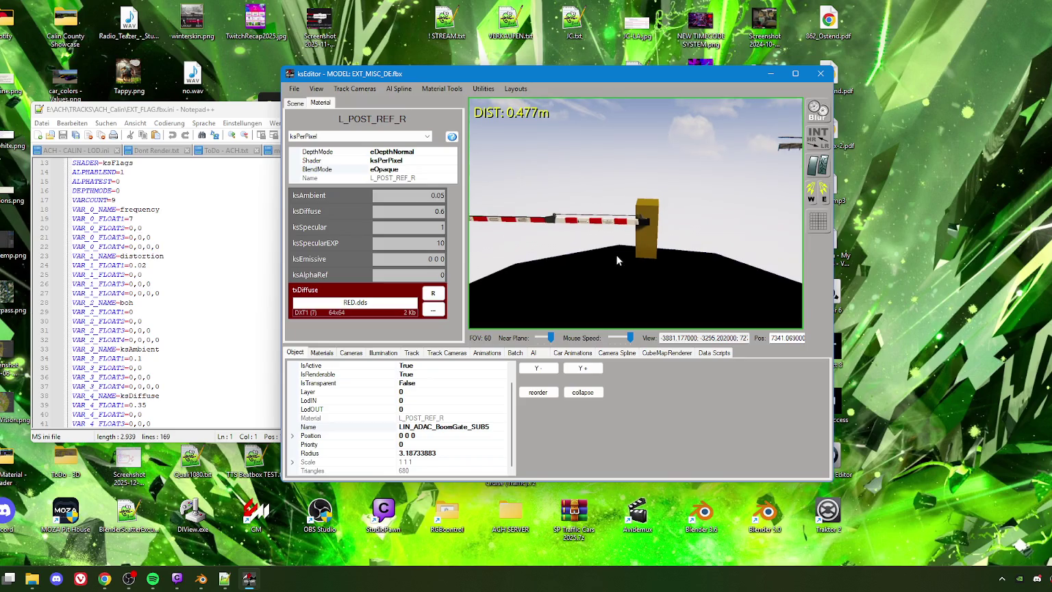
pyautogui.click(596, 225)
# Set RALLY to ksAmbient 0.2, ksDiffuse 0.35, ksSpecular 0.1 and ksSpecularEXP 20
pyautogui.moveTo(414, 195); pyautogui.dragTo(451, 200)
pyautogui.write('1')
pyautogui.press('BackSpace')
pyautogui.write('2')
pyautogui.write('35')
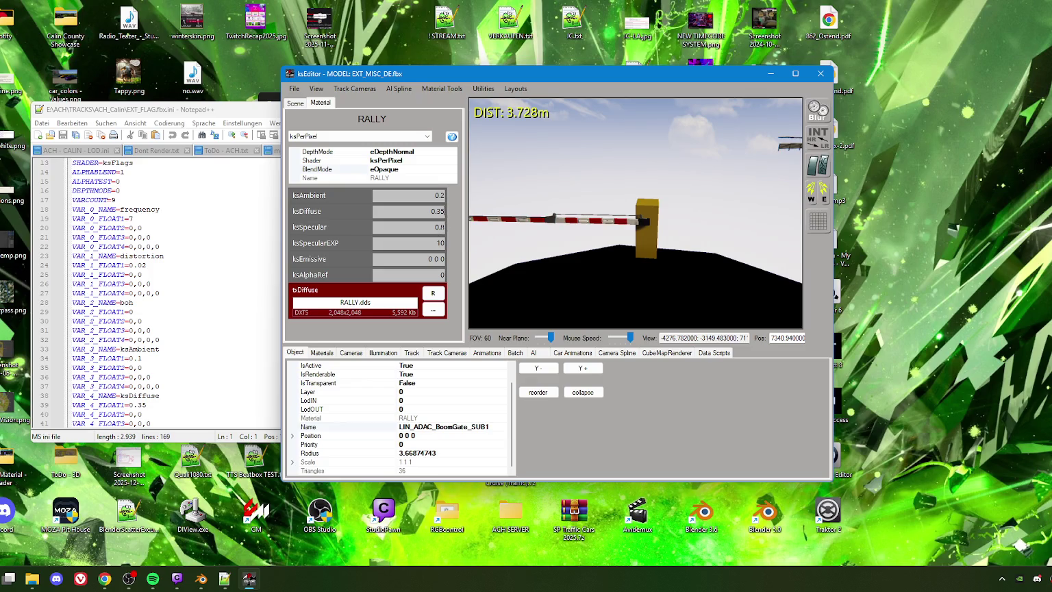
pyautogui.write('01')
pyautogui.write('2')
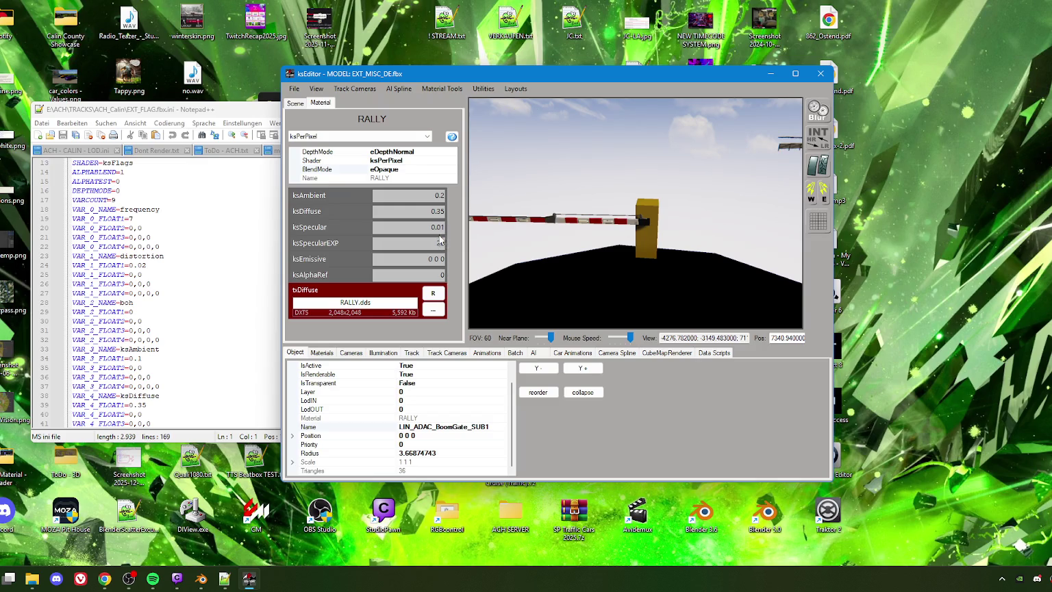
pyautogui.press('BackSpace')
pyautogui.click(600, 269)
pyautogui.moveTo(600, 264)
pyautogui.mouseDown()
pyautogui.moveTo(680, 276)
pyautogui.moveTo(546, 282)
pyautogui.moveTo(573, 260)
pyautogui.moveTo(592, 271)
pyautogui.moveTo(659, 254)
pyautogui.moveTo(632, 256)
pyautogui.moveTo(619, 241)
pyautogui.mouseUp()
pyautogui.click(572, 260)
# Select the ADAC entry wall, passing over the railing and fence
pyautogui.click(590, 246)
pyautogui.click(618, 241)
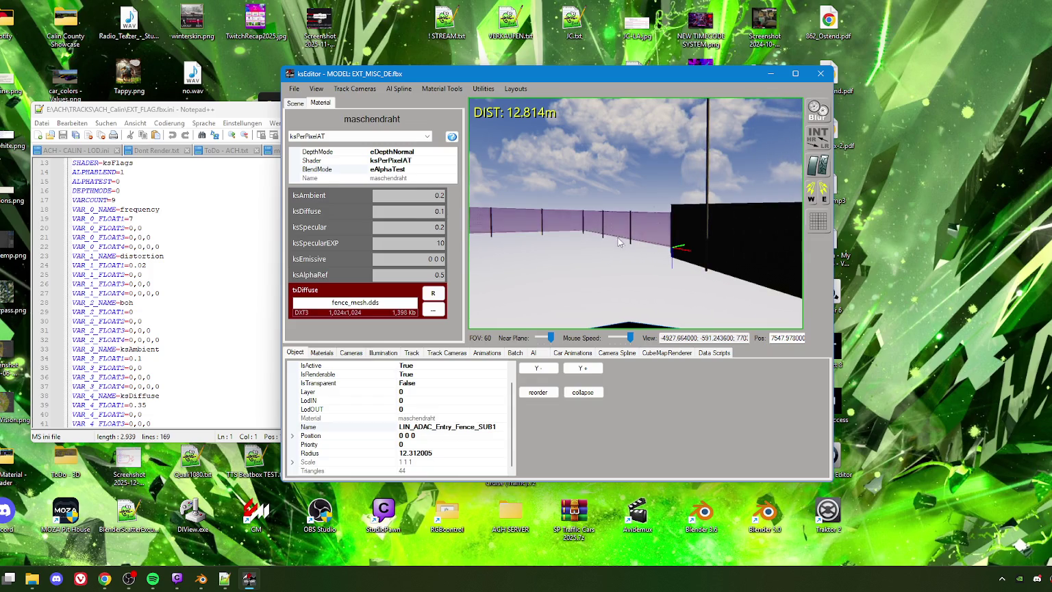
pyautogui.moveTo(611, 249)
pyautogui.mouseDown()
pyautogui.moveTo(671, 269)
pyautogui.moveTo(597, 255)
pyautogui.mouseUp()
pyautogui.click(594, 249)
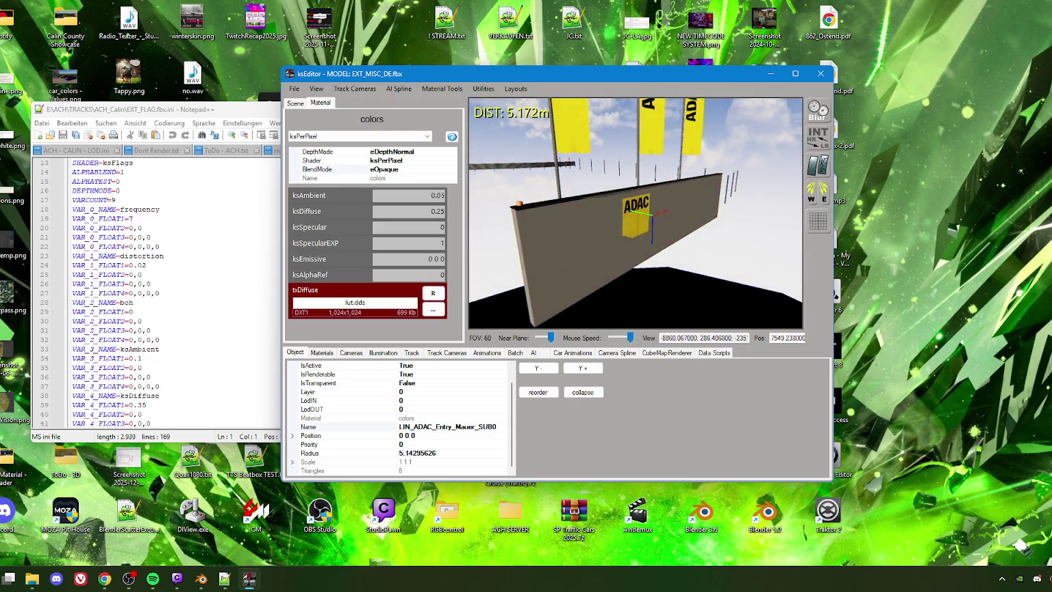
pyautogui.moveTo(552, 253)
pyautogui.mouseDown()
pyautogui.moveTo(614, 263)
pyautogui.moveTo(594, 264)
pyautogui.moveTo(508, 221)
pyautogui.mouseUp()
# Set the wall's colors material ksAmbient to 0.1 after briefly trying 0.15
pyautogui.write('1')
pyautogui.press('Return')
pyautogui.write('5')
pyautogui.press('Return')
pyautogui.moveTo(671, 240); pyautogui.dragTo(547, 233)
pyautogui.write('1')
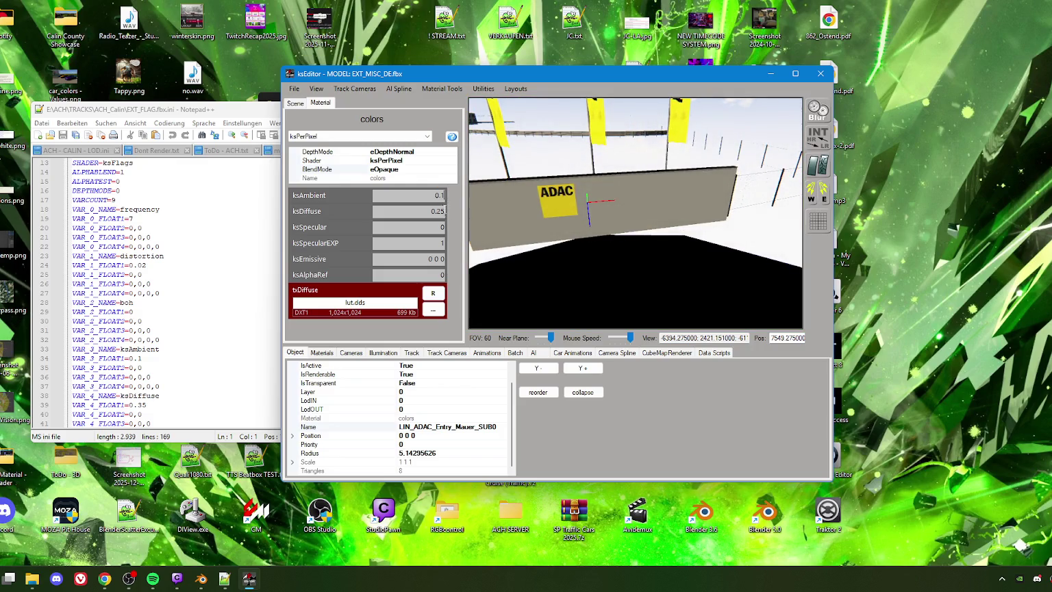
pyautogui.press('BackSpace')
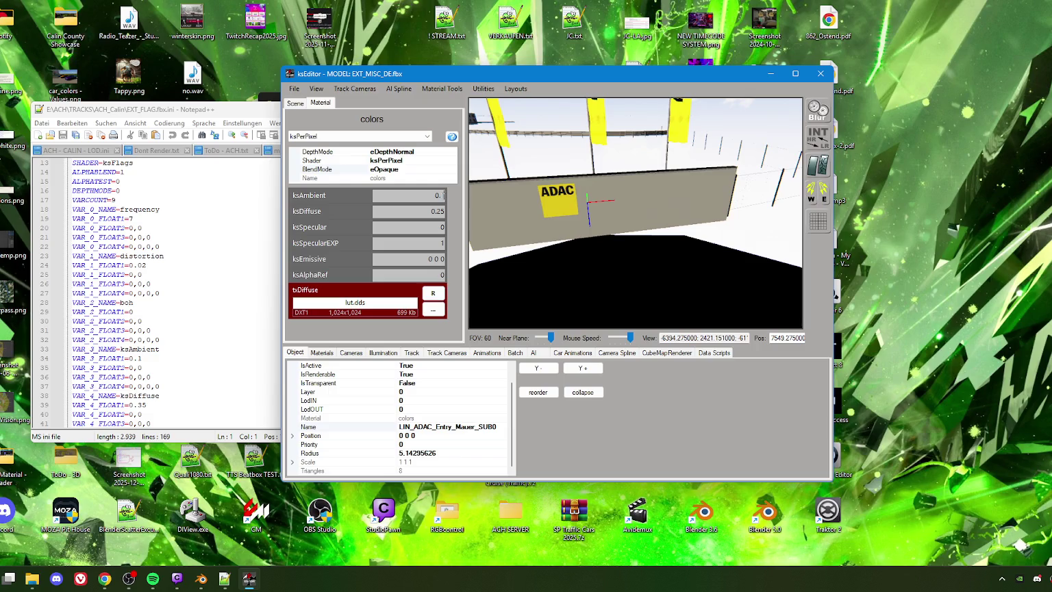
pyautogui.write('1')
pyautogui.moveTo(616, 240)
pyautogui.mouseDown()
pyautogui.moveTo(688, 244)
pyautogui.moveTo(626, 240)
pyautogui.moveTo(613, 253)
pyautogui.moveTo(626, 258)
pyautogui.moveTo(622, 269)
pyautogui.moveTo(628, 256)
pyautogui.mouseUp()
# Select the purple bridge-wall glass to show WINDOW_GLASS_60, then look around the track
pyautogui.click(629, 256)
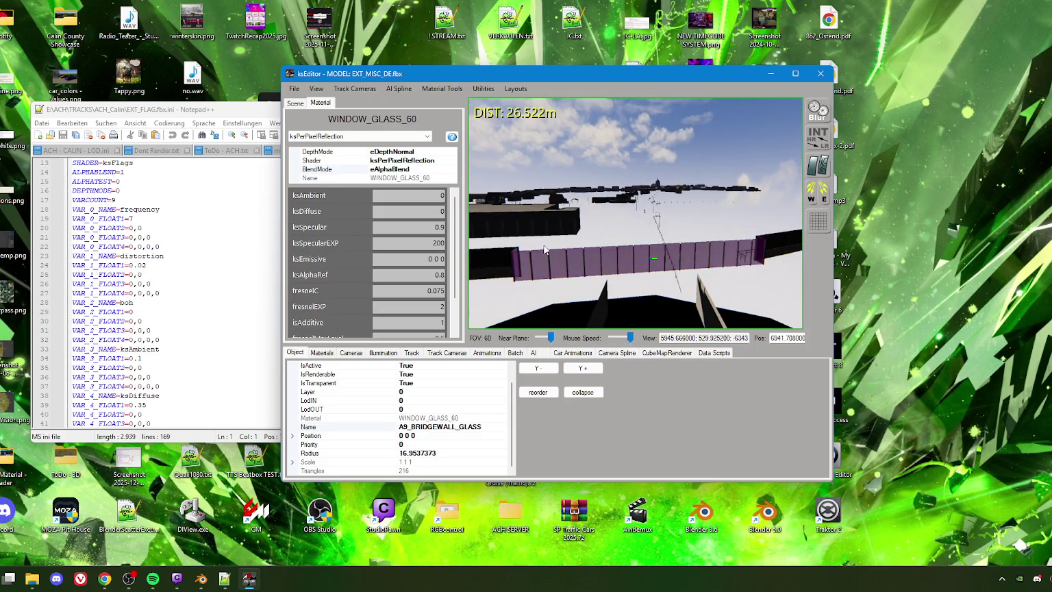
pyautogui.moveTo(470, 238); pyautogui.dragTo(695, 231)
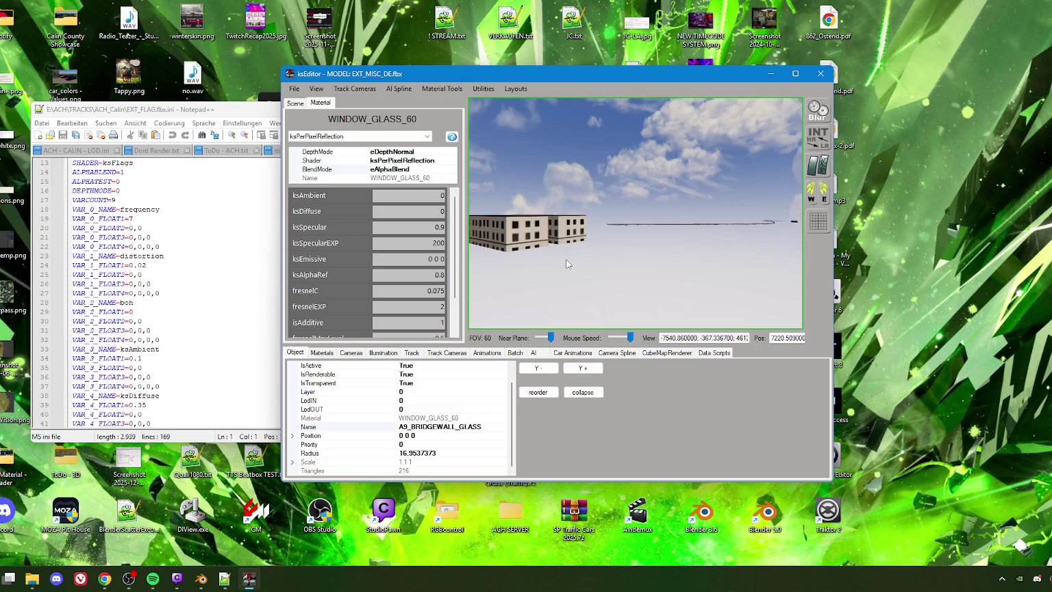
pyautogui.moveTo(566, 263); pyautogui.dragTo(580, 264)
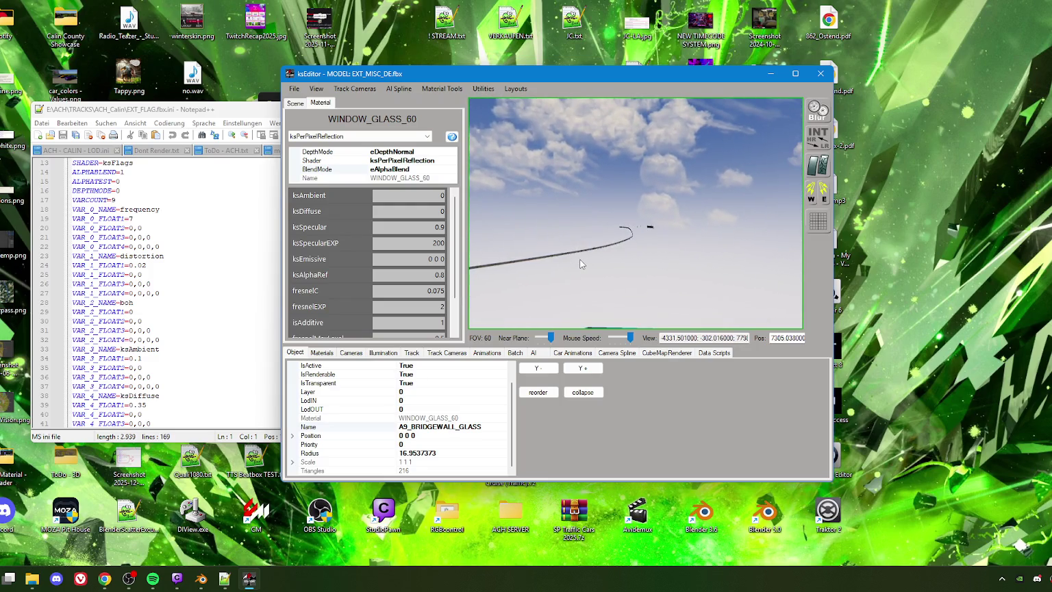
pyautogui.moveTo(580, 263)
pyautogui.mouseDown()
pyautogui.moveTo(537, 284)
pyautogui.moveTo(645, 278)
pyautogui.moveTo(605, 287)
pyautogui.moveTo(595, 250)
pyautogui.moveTo(612, 252)
pyautogui.moveTo(585, 255)
pyautogui.moveTo(628, 250)
pyautogui.moveTo(627, 270)
pyautogui.moveTo(601, 269)
pyautogui.mouseUp()
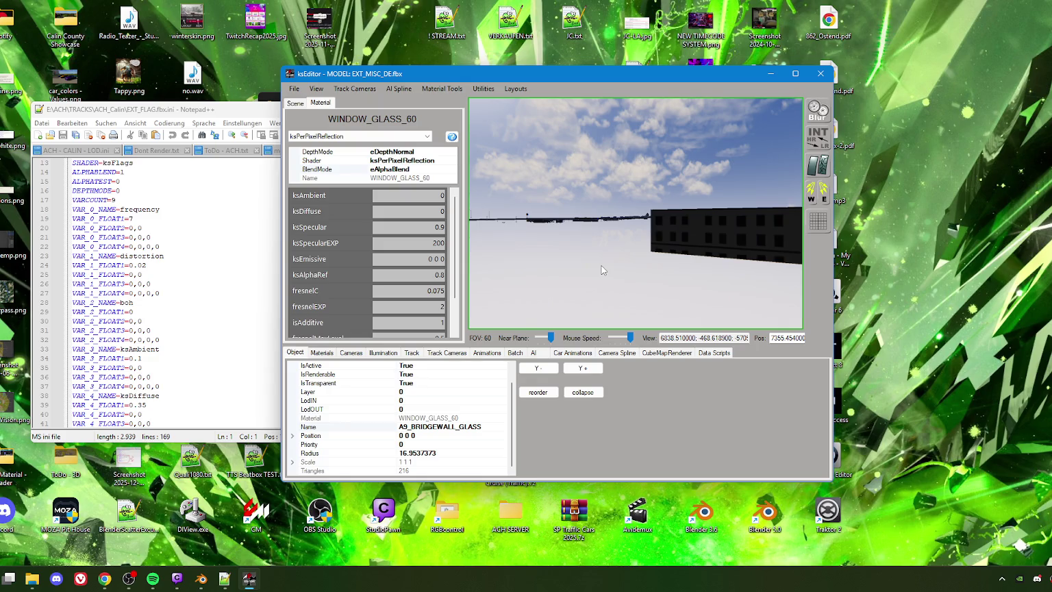
pyautogui.moveTo(599, 271)
pyautogui.mouseDown(button='right')
pyautogui.moveTo(549, 271)
pyautogui.moveTo(560, 284)
pyautogui.moveTo(605, 291)
pyautogui.moveTo(604, 276)
pyautogui.moveTo(568, 272)
pyautogui.moveTo(551, 293)
pyautogui.mouseUp(button='right')
# Select the cone's RED_PYLON part, comparing it with the white part
pyautogui.click(560, 284)
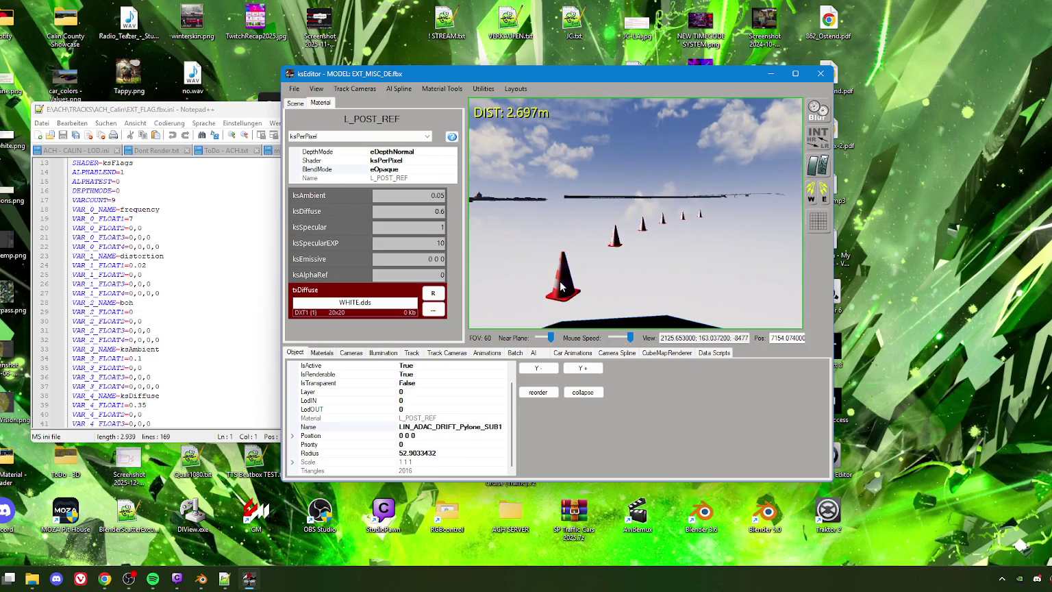
pyautogui.moveTo(496, 301)
pyautogui.mouseDown(button='right')
pyautogui.moveTo(619, 292)
pyautogui.moveTo(615, 263)
pyautogui.mouseUp(button='right')
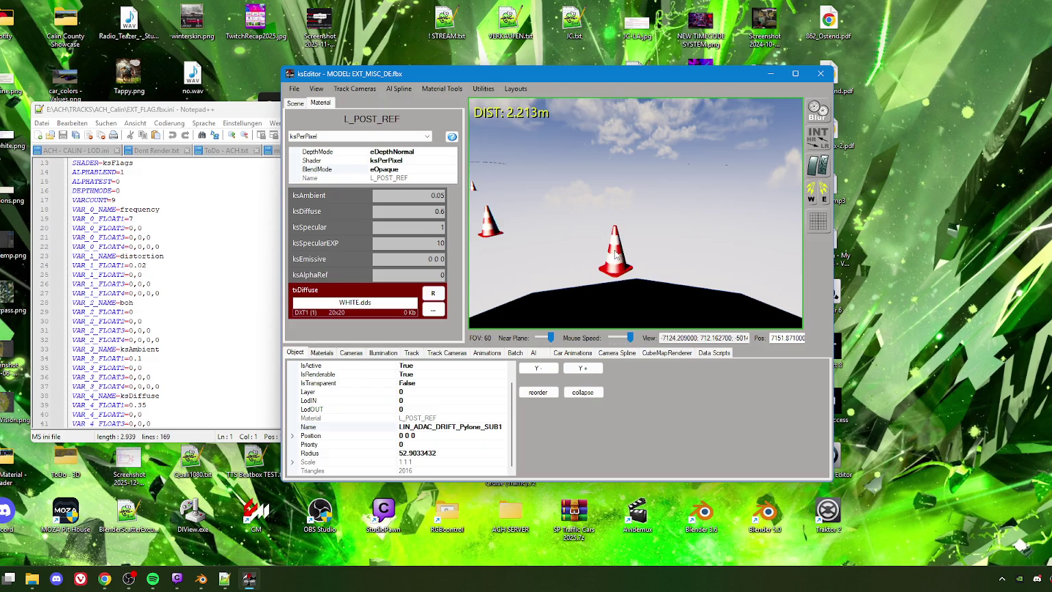
pyautogui.click(614, 253)
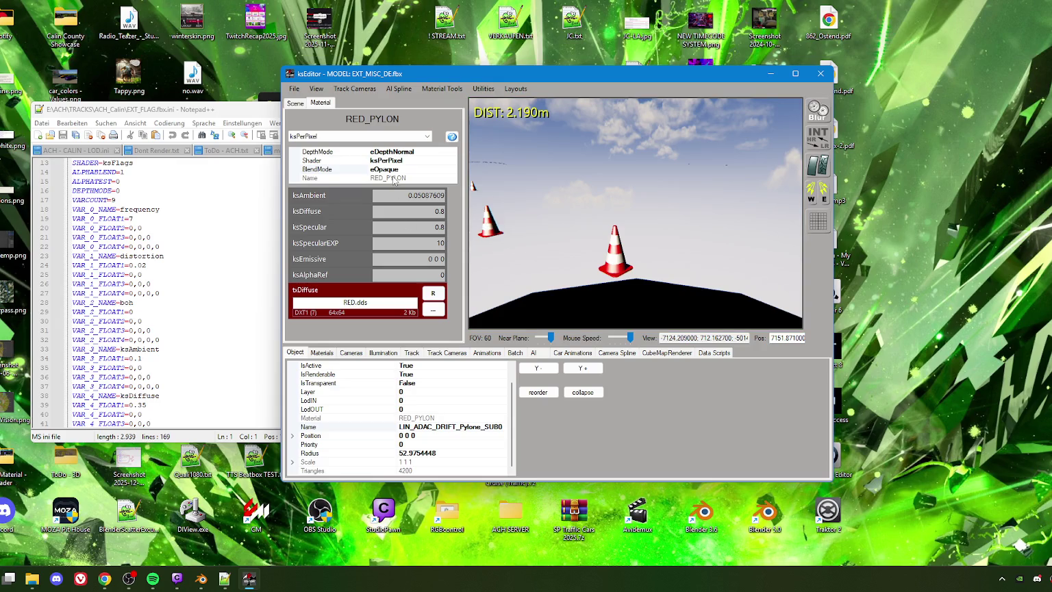
pyautogui.click(613, 265)
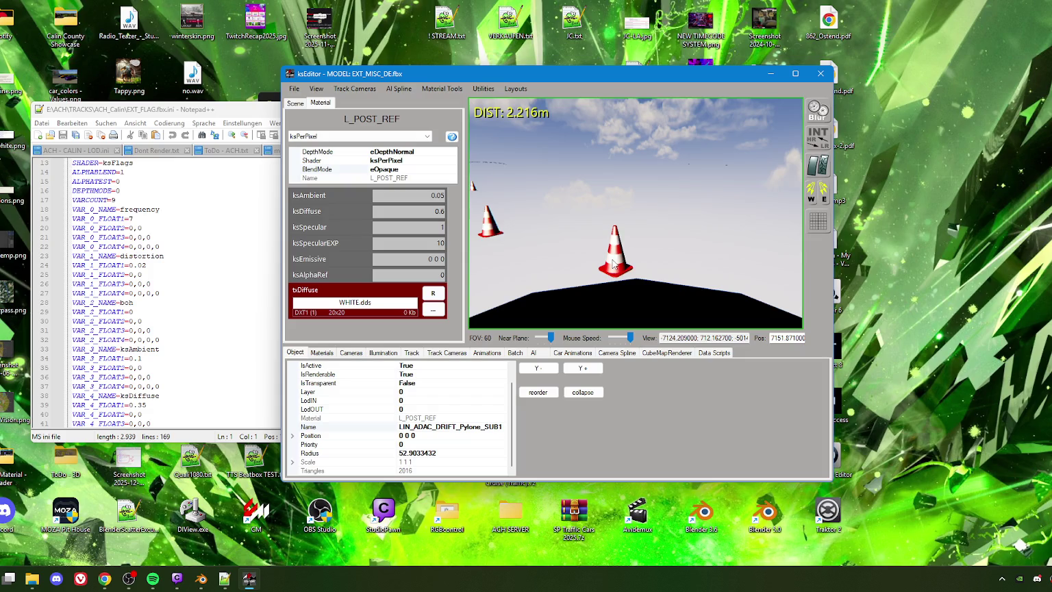
pyautogui.click(614, 268)
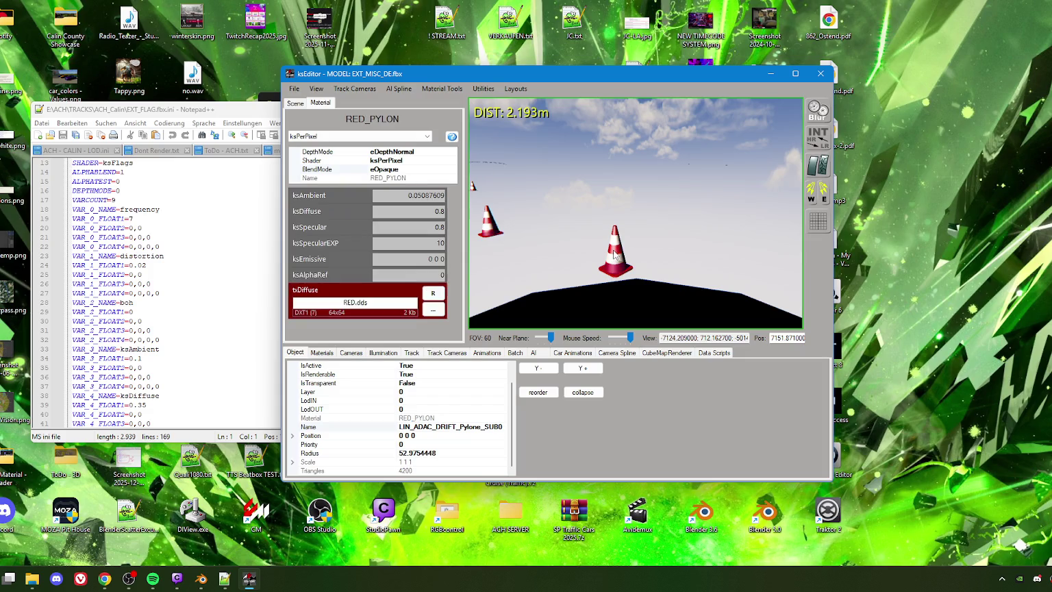
# Set RED_PYLON to ksAmbient 0.15, ksDiffuse 0.35, ksSpecular 0.1, ksSpecularEXP 20
pyautogui.doubleClick(413, 195)
pyautogui.write('0.1')
pyautogui.write('35')
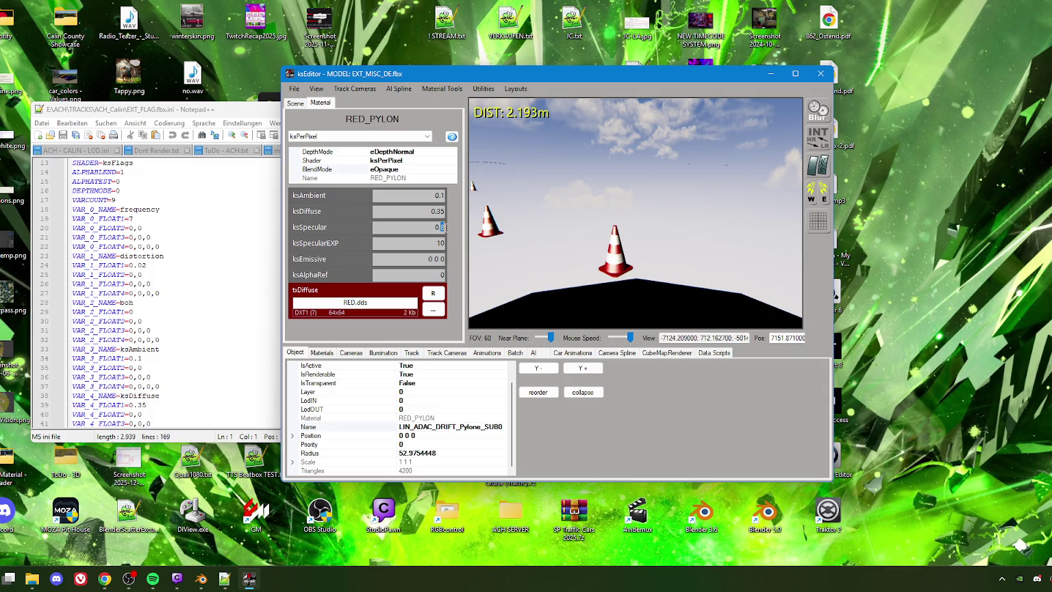
pyautogui.write('1')
pyautogui.moveTo(436, 242); pyautogui.dragTo(440, 243)
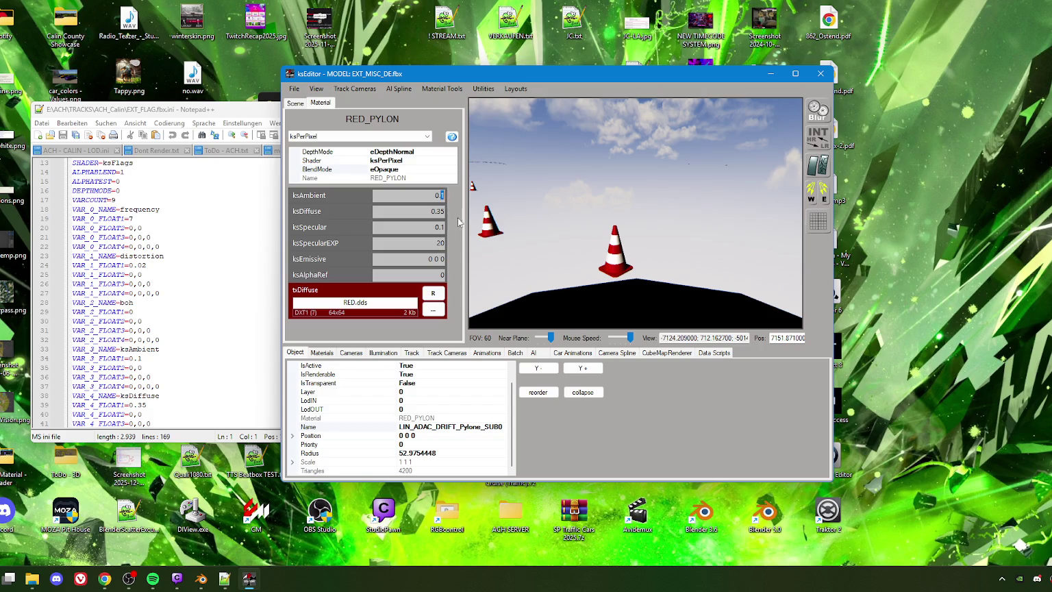
pyautogui.moveTo(479, 226); pyautogui.dragTo(479, 247)
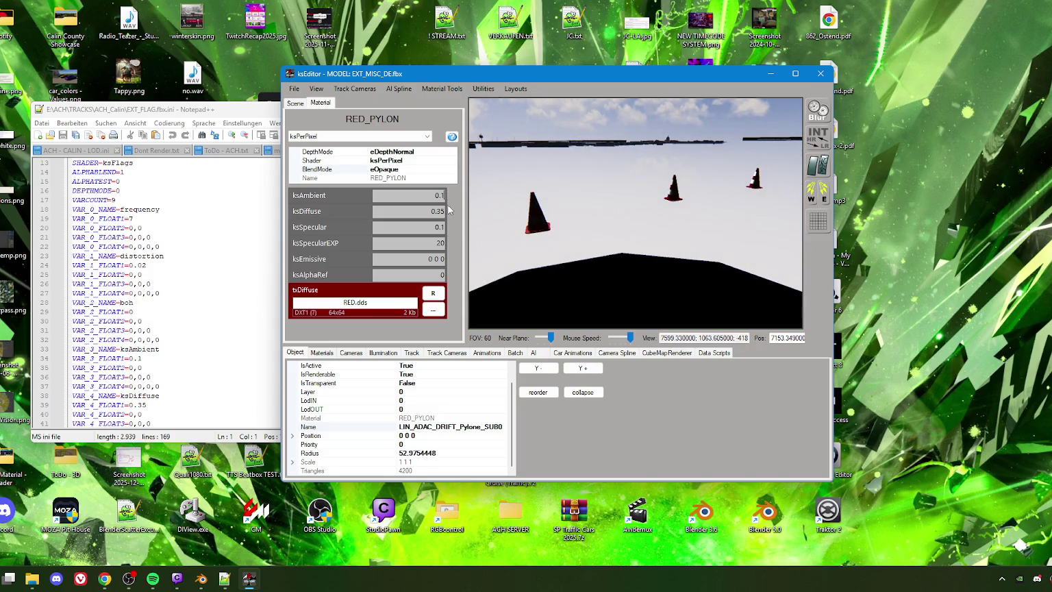
pyautogui.write('0.2')
pyautogui.moveTo(479, 219); pyautogui.dragTo(619, 239)
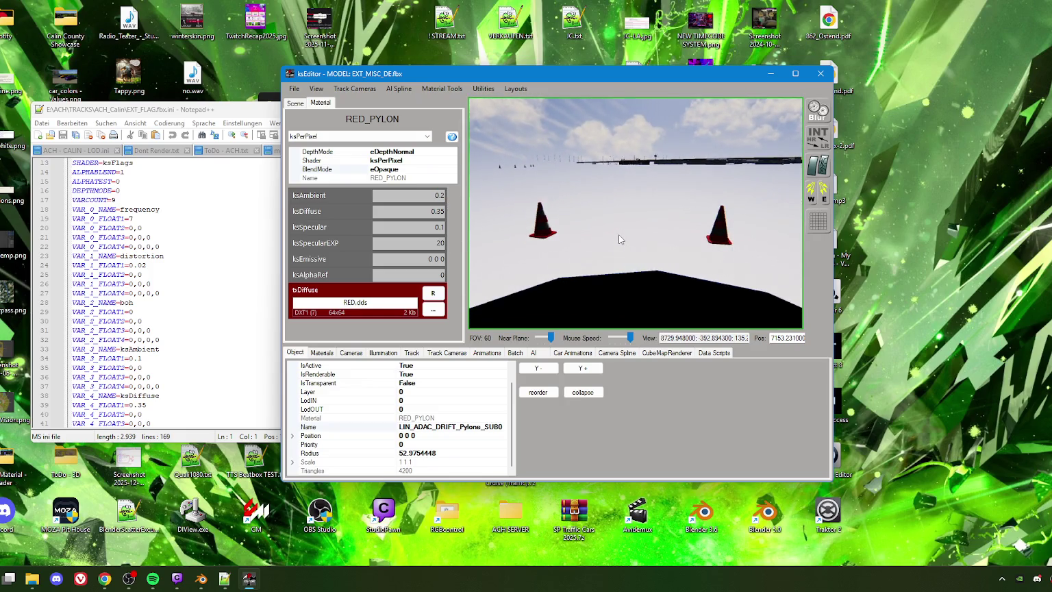
pyautogui.scroll(3, 619, 234)
pyautogui.scroll(3, 616, 232)
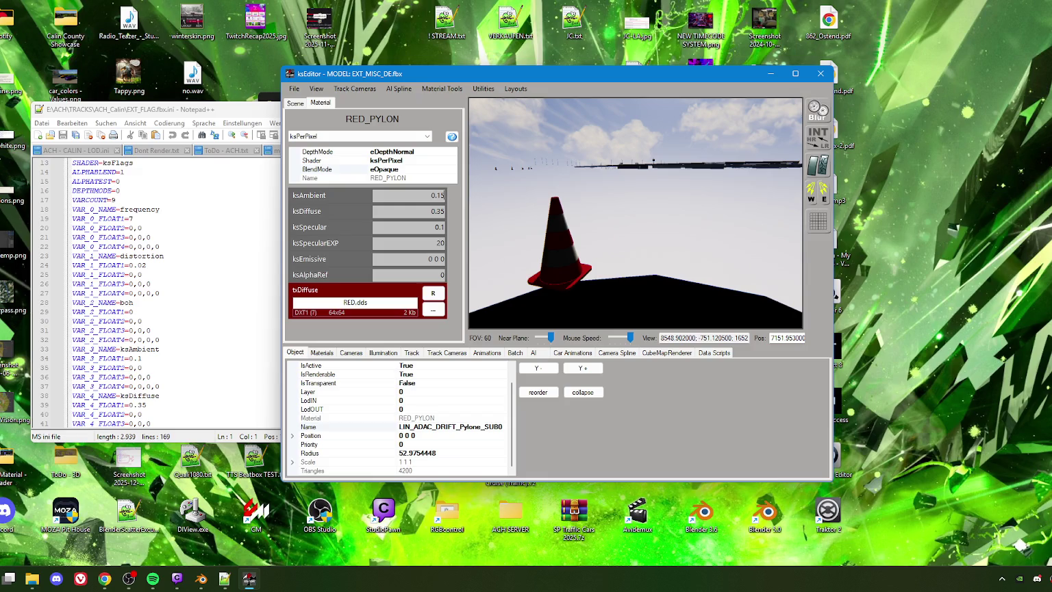
pyautogui.click(557, 224)
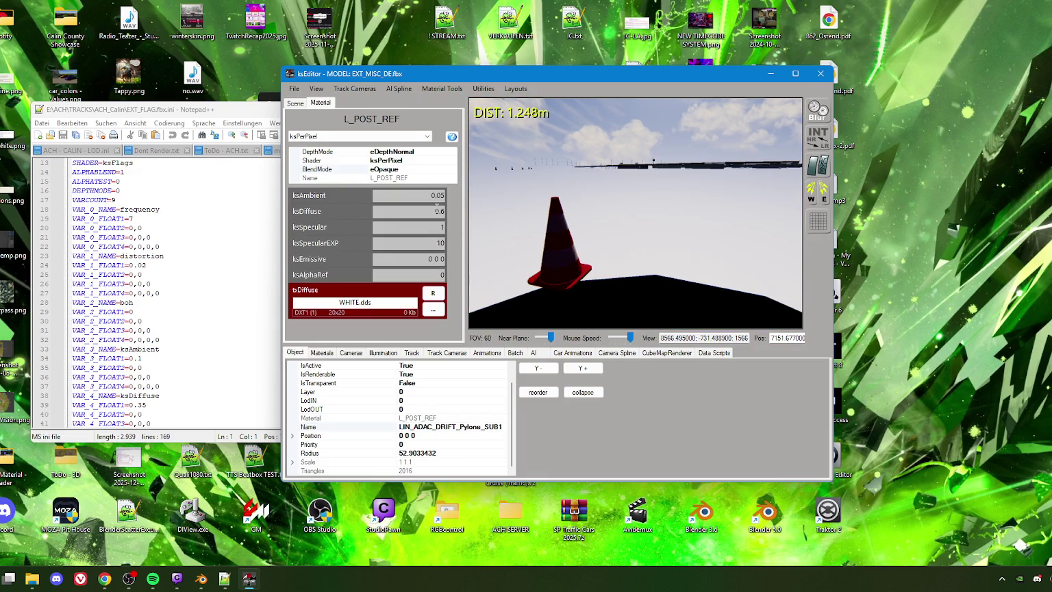
pyautogui.write('1')
pyautogui.click(556, 245)
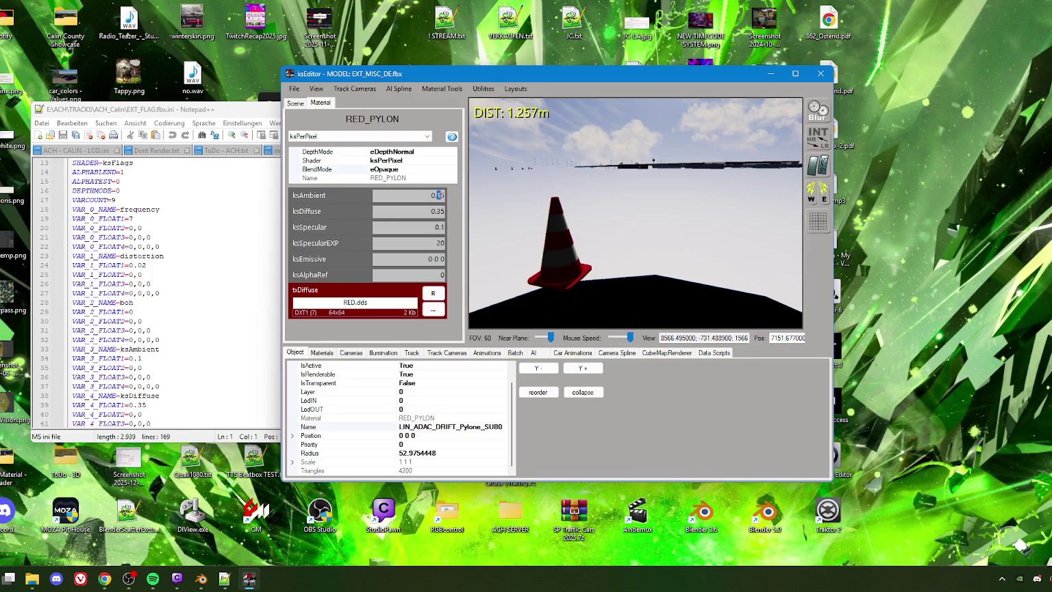
pyautogui.write('3')
pyautogui.moveTo(603, 260)
pyautogui.mouseDown()
pyautogui.moveTo(697, 264)
pyautogui.moveTo(607, 239)
pyautogui.moveTo(606, 296)
pyautogui.moveTo(627, 270)
pyautogui.moveTo(652, 264)
pyautogui.moveTo(646, 256)
pyautogui.moveTo(571, 261)
pyautogui.mouseUp()
# Select the ADAC decal on the wall and zoom in on its flag_c material
pyautogui.click(568, 238)
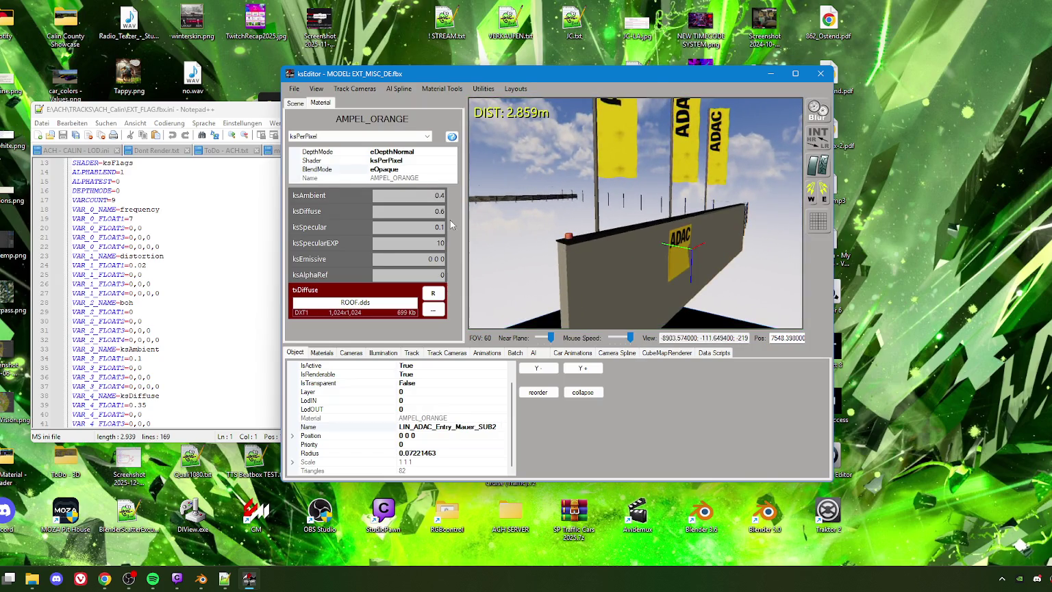
pyautogui.click(675, 267)
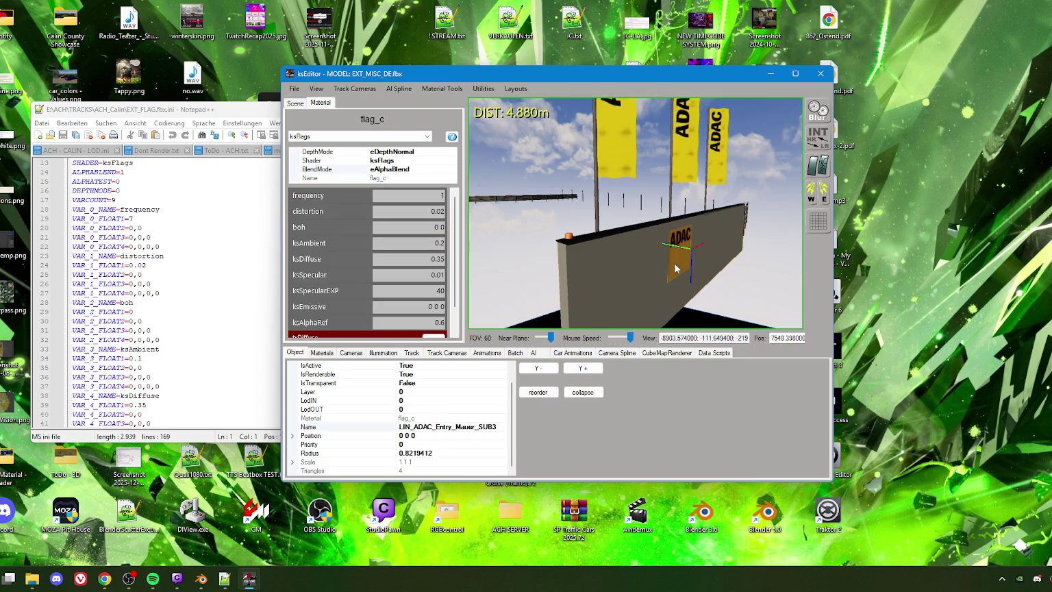
pyautogui.moveTo(674, 267); pyautogui.dragTo(647, 268)
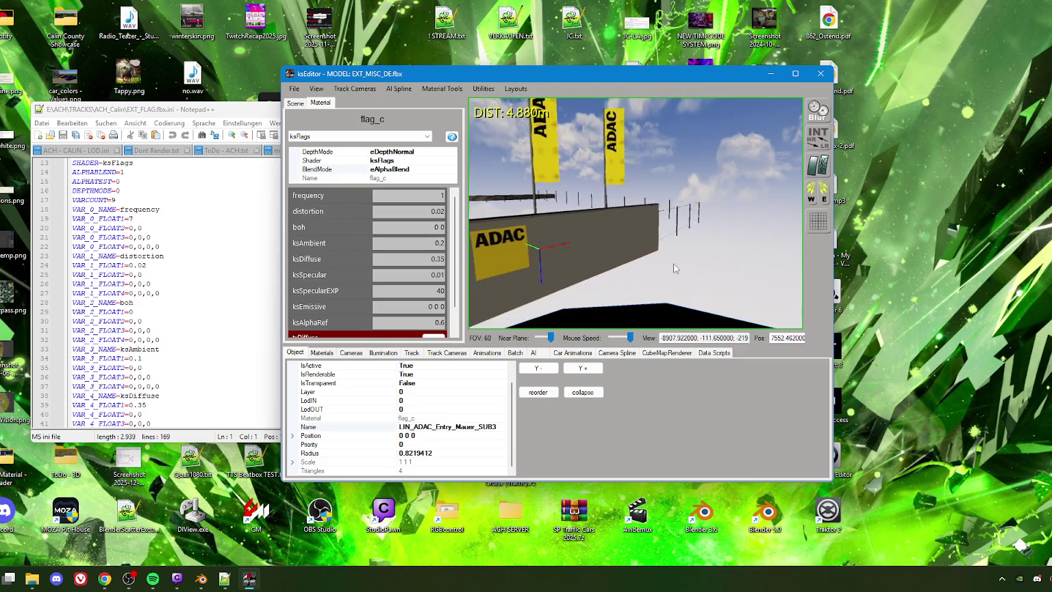
pyautogui.scroll(-2, 674, 268)
pyautogui.scroll(-2, 675, 268)
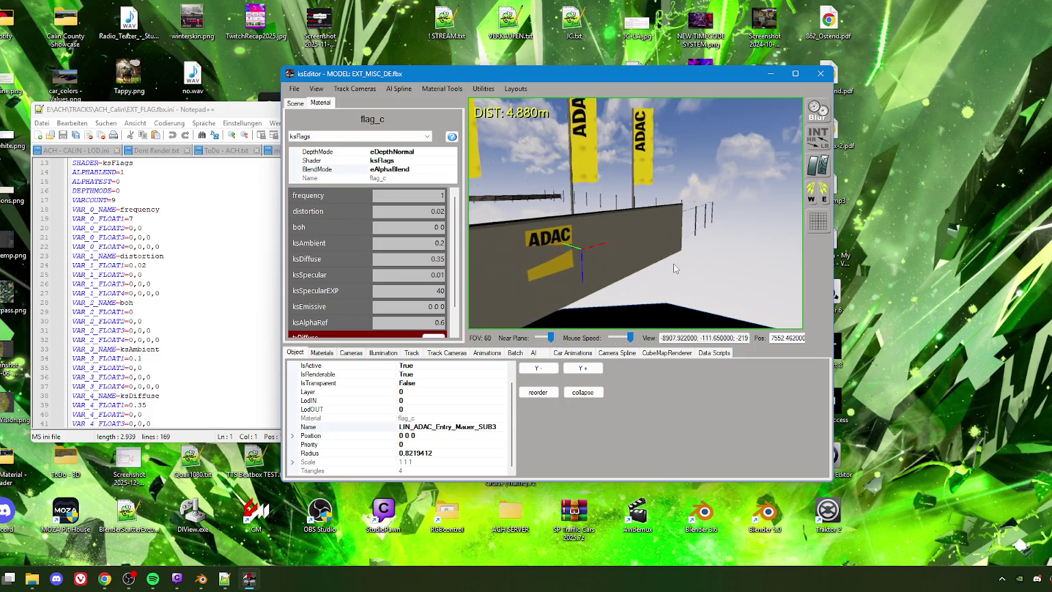
pyautogui.scroll(-2, 674, 268)
pyautogui.scroll(2, 673, 264)
pyautogui.scroll(2, 673, 263)
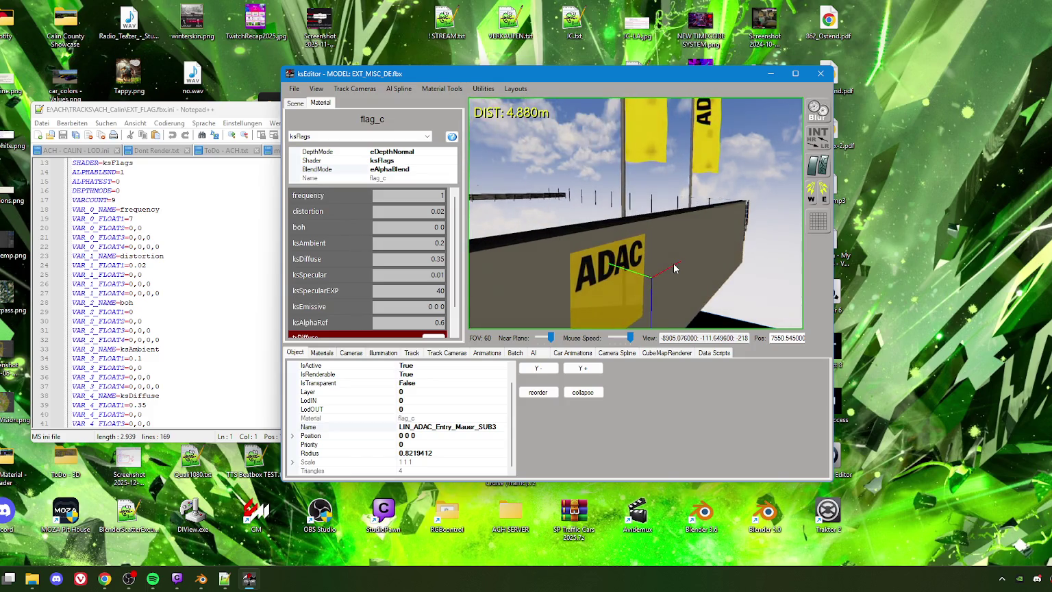
pyautogui.moveTo(594, 284)
pyautogui.mouseDown()
pyautogui.moveTo(604, 294)
pyautogui.moveTo(552, 297)
pyautogui.moveTo(584, 271)
pyautogui.moveTo(564, 262)
pyautogui.moveTo(570, 253)
pyautogui.mouseUp()
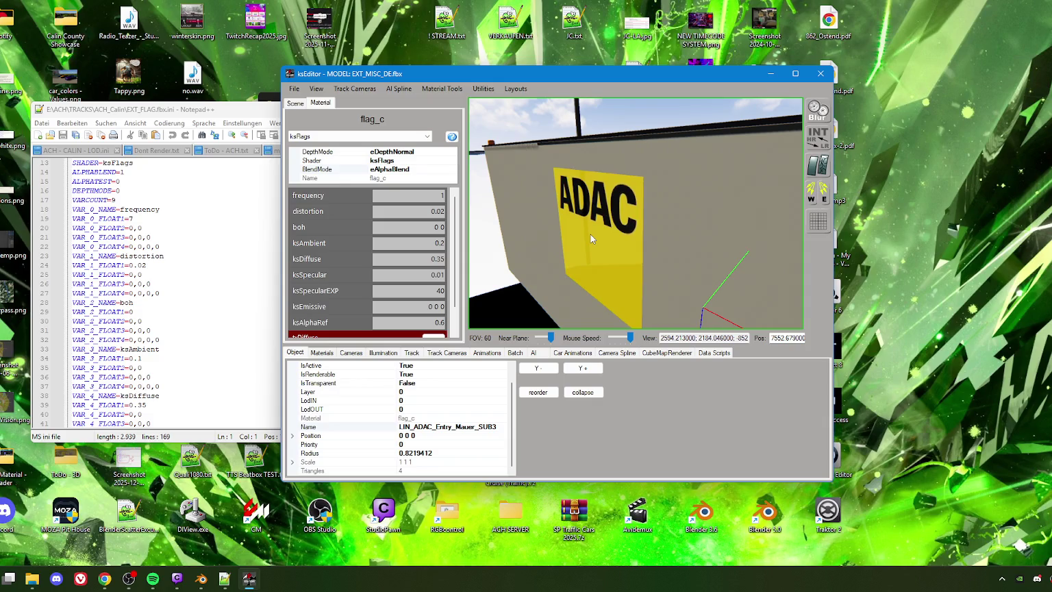
pyautogui.click(593, 231)
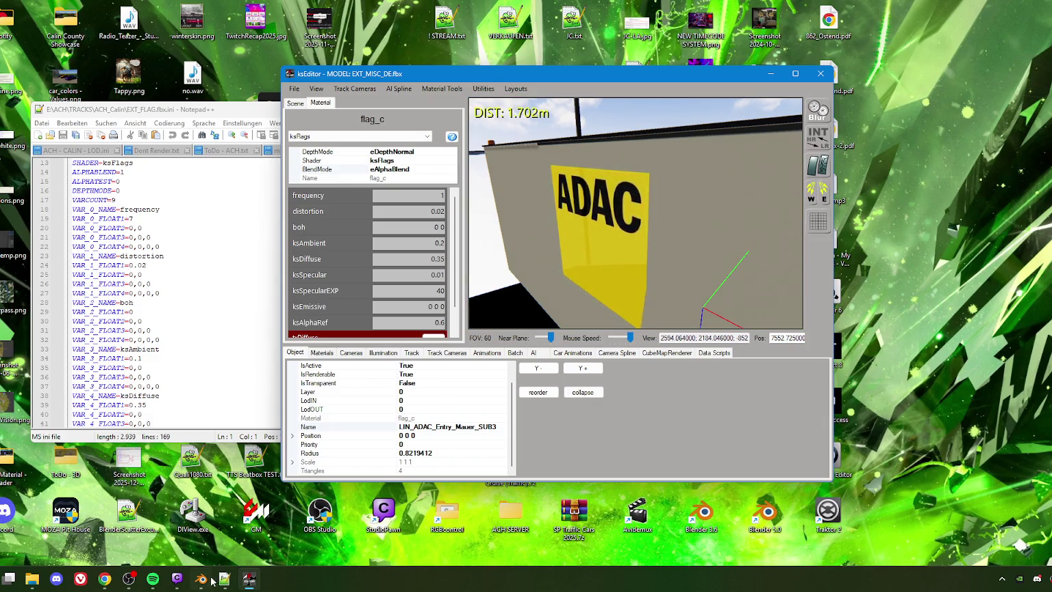
pyautogui.hotkey('alt', 'Tab')
pyautogui.scroll(-5, 535, 245)
pyautogui.moveTo(534, 256); pyautogui.dragTo(570, 294, button='middle')
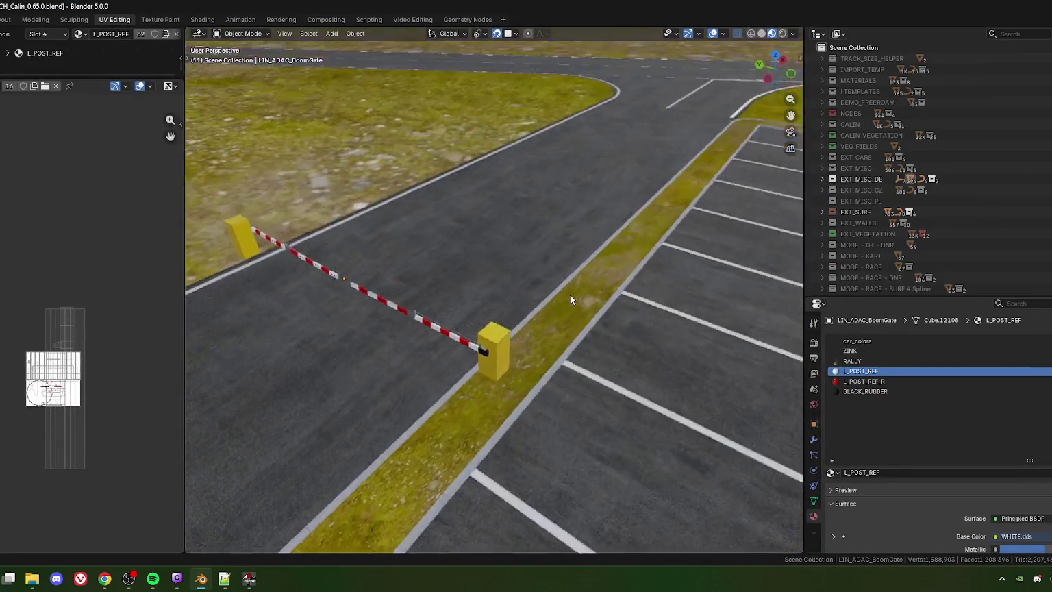
pyautogui.scroll(-3, 532, 256)
pyautogui.moveTo(531, 256)
pyautogui.mouseDown(button='middle')
pyautogui.moveTo(614, 377)
pyautogui.moveTo(513, 286)
pyautogui.moveTo(507, 317)
pyautogui.moveTo(564, 282)
pyautogui.moveTo(629, 266)
pyautogui.moveTo(477, 242)
pyautogui.moveTo(595, 266)
pyautogui.mouseUp(button='middle')
pyautogui.scroll(3, 562, 313)
pyautogui.moveTo(547, 308); pyautogui.dragTo(505, 298, button='middle')
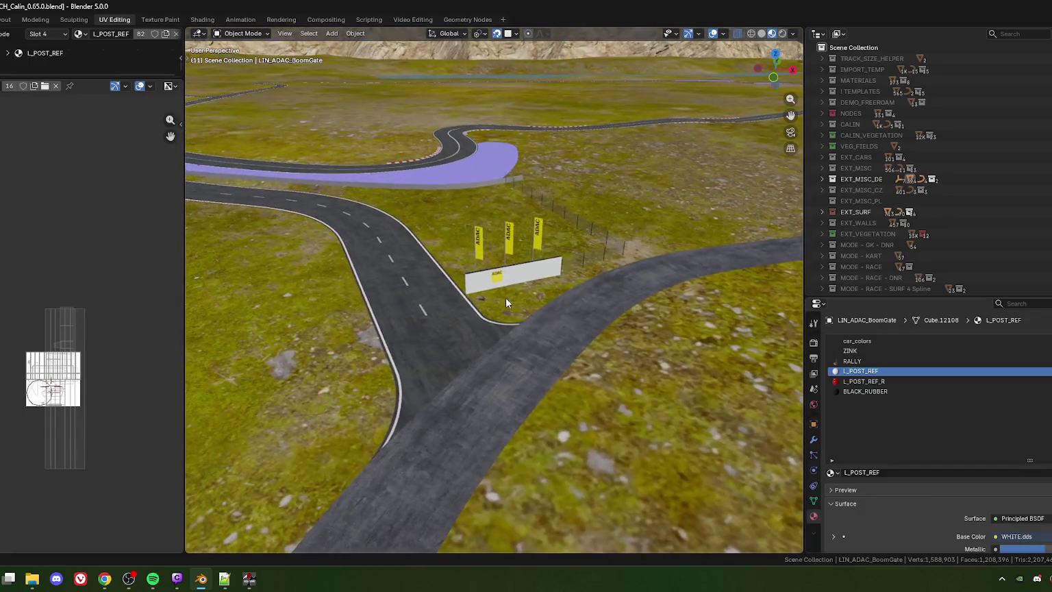
pyautogui.scroll(3, 506, 299)
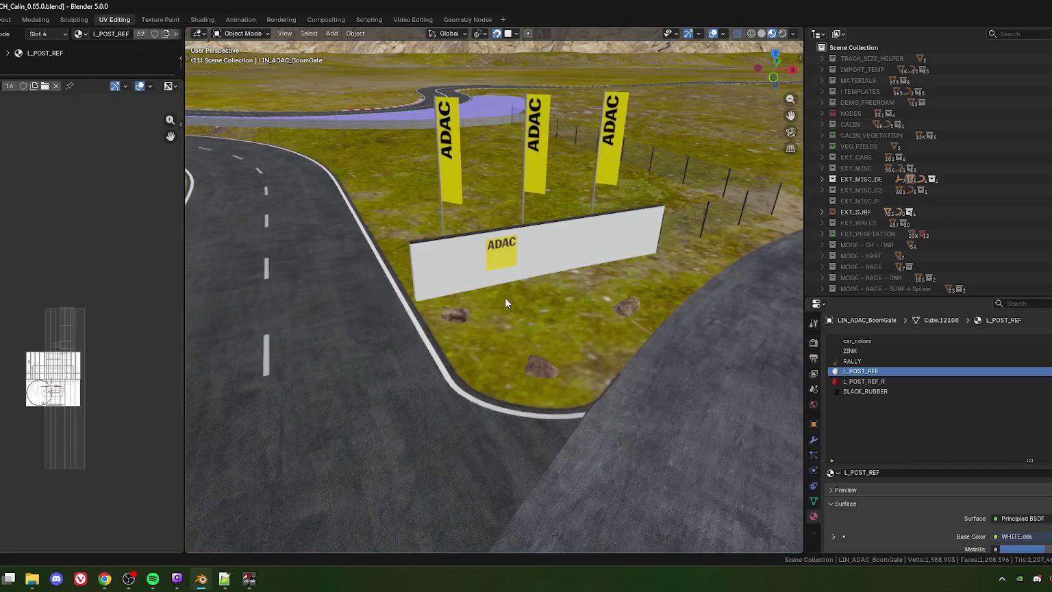
pyautogui.click(504, 253)
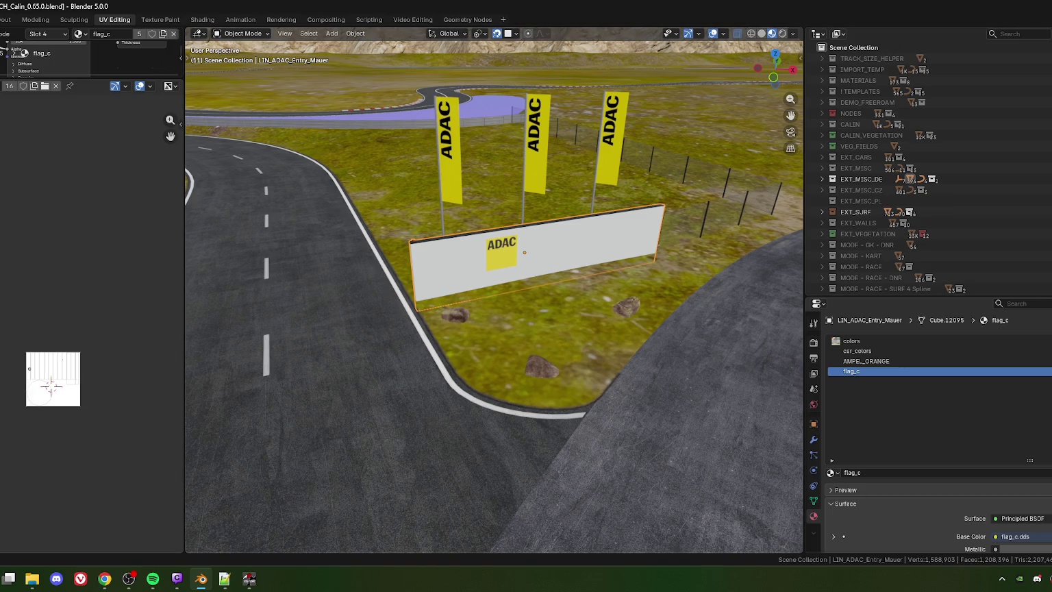
pyautogui.hotkey('alt', 'Tab')
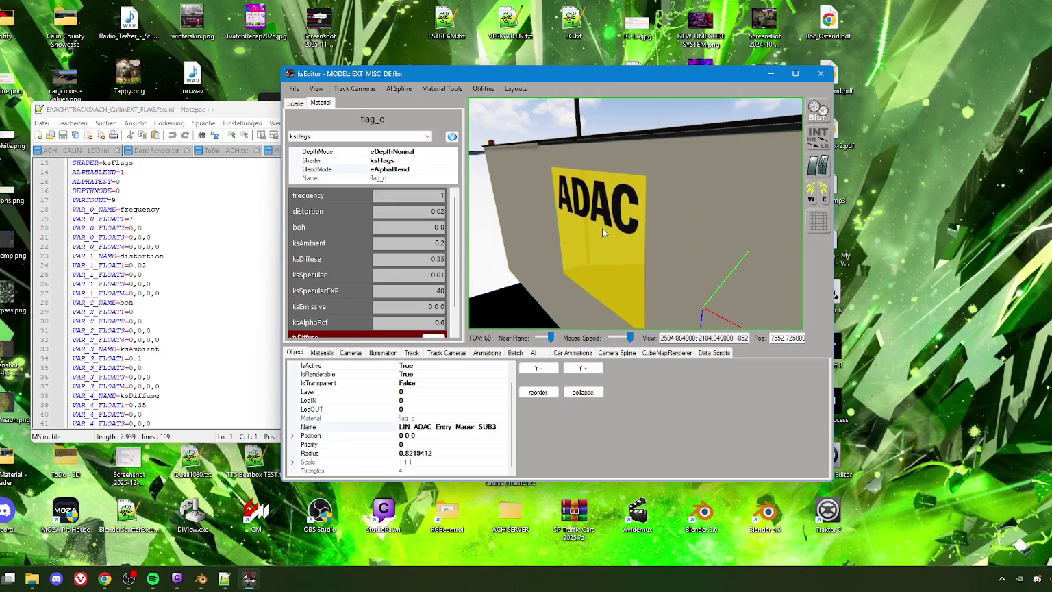
# Frame the whole ADAC wall and flags, then start a Win+Shift+S screen capture
pyautogui.click(595, 235)
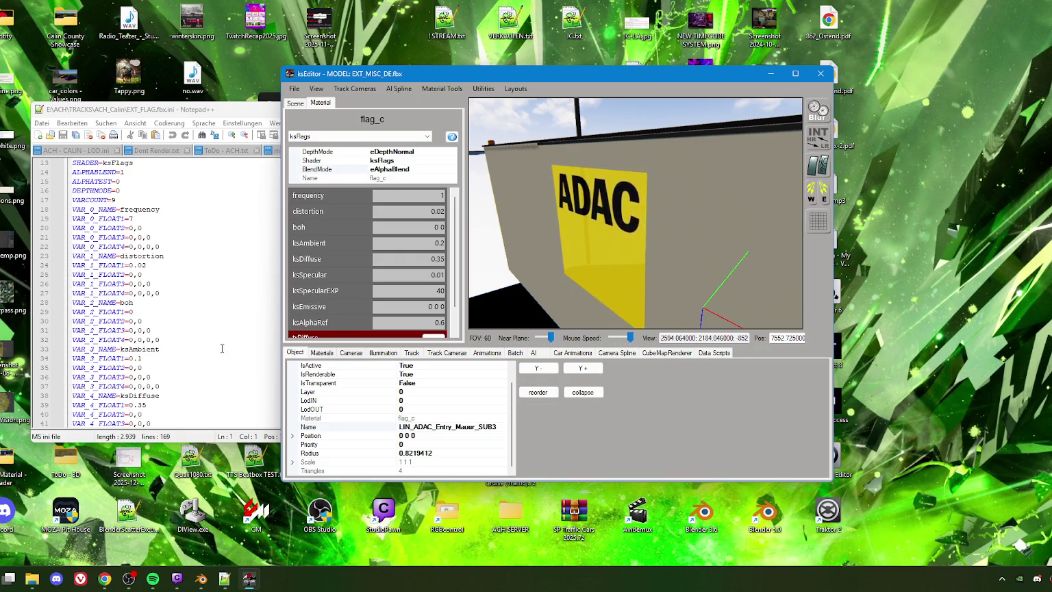
pyautogui.click(584, 236)
pyautogui.moveTo(584, 237); pyautogui.dragTo(513, 255, button='right')
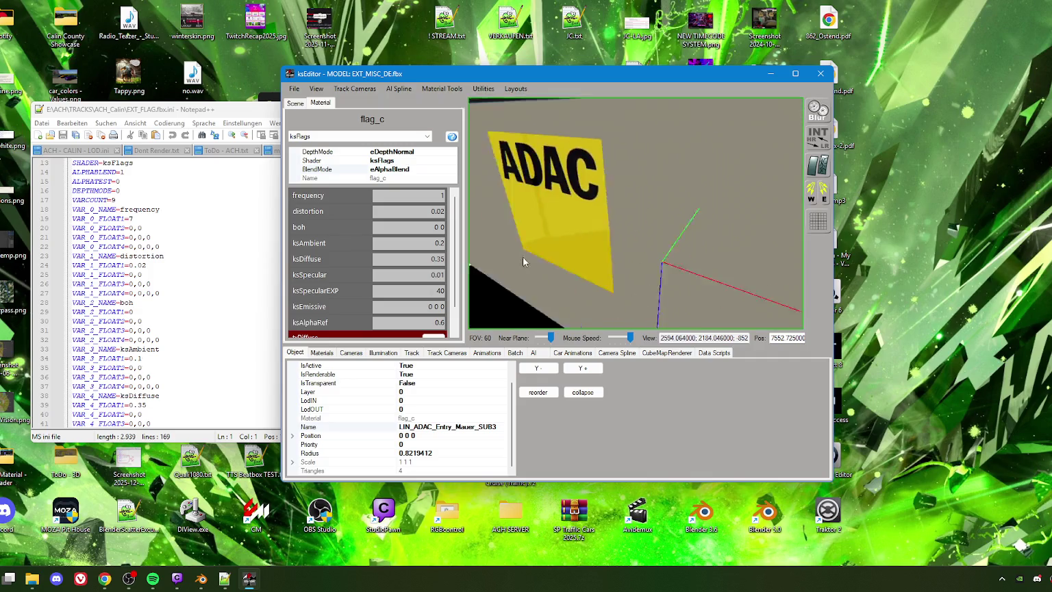
pyautogui.moveTo(597, 219)
pyautogui.mouseDown(button='right')
pyautogui.moveTo(615, 246)
pyautogui.moveTo(697, 245)
pyautogui.mouseUp(button='right')
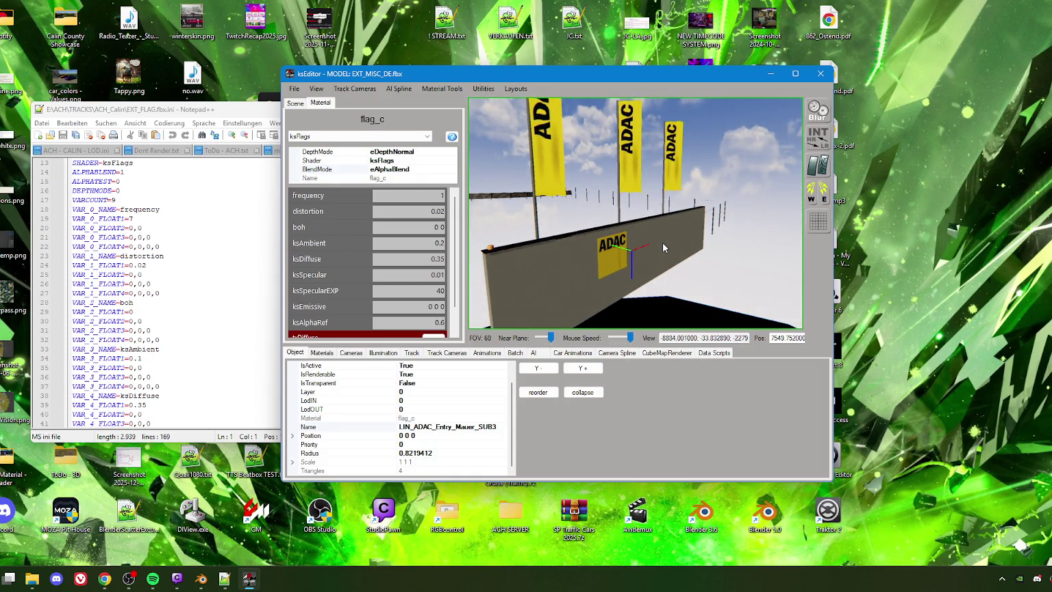
pyautogui.press('super+shift+s')
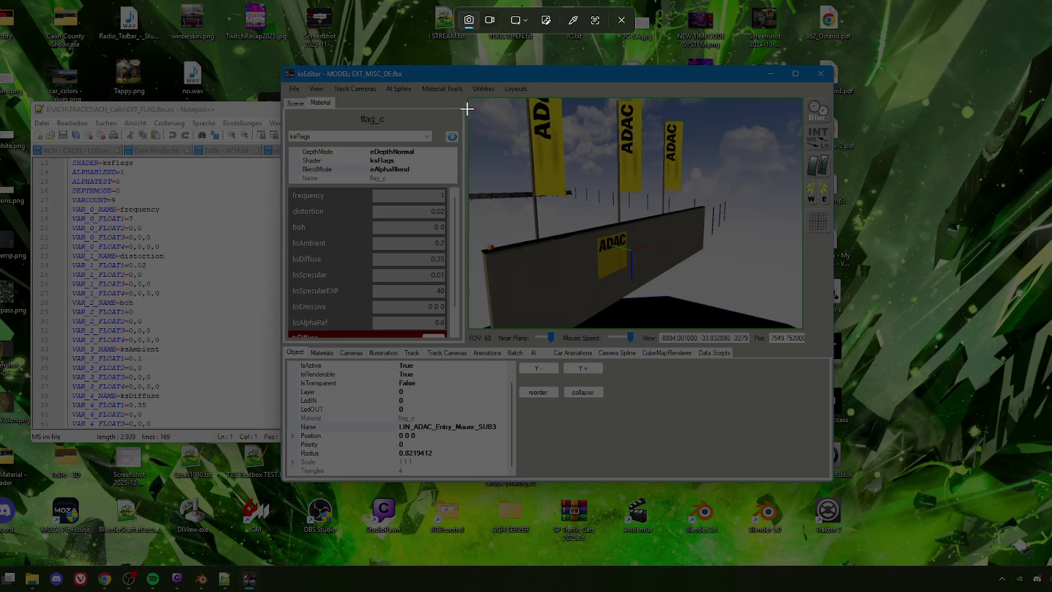
# Capture the wall viewport and circle its ADAC sign in red
pyautogui.moveTo(469, 104); pyautogui.dragTo(780, 340)
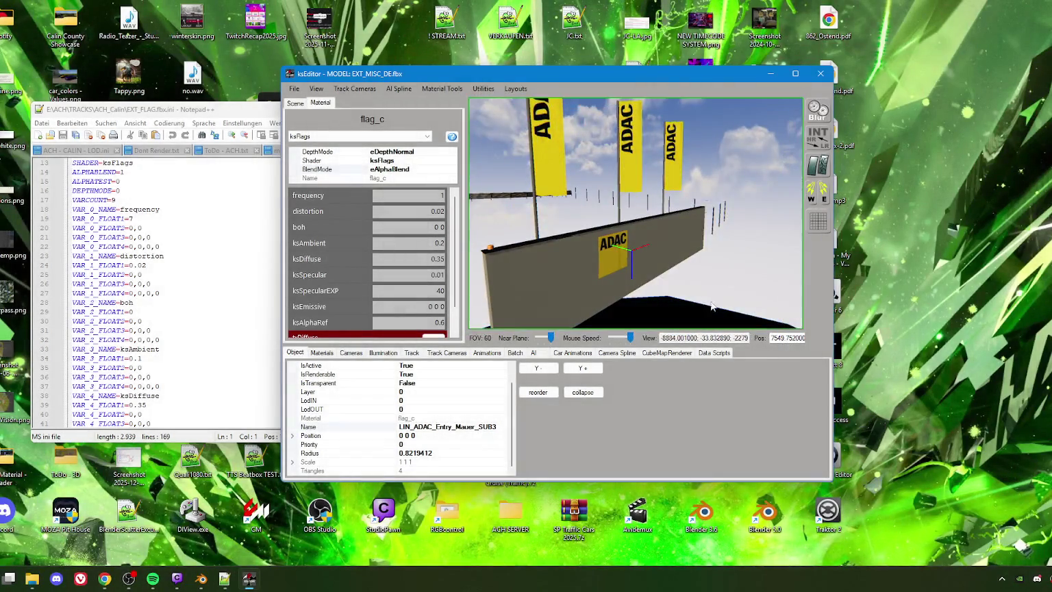
pyautogui.click(1042, 410)
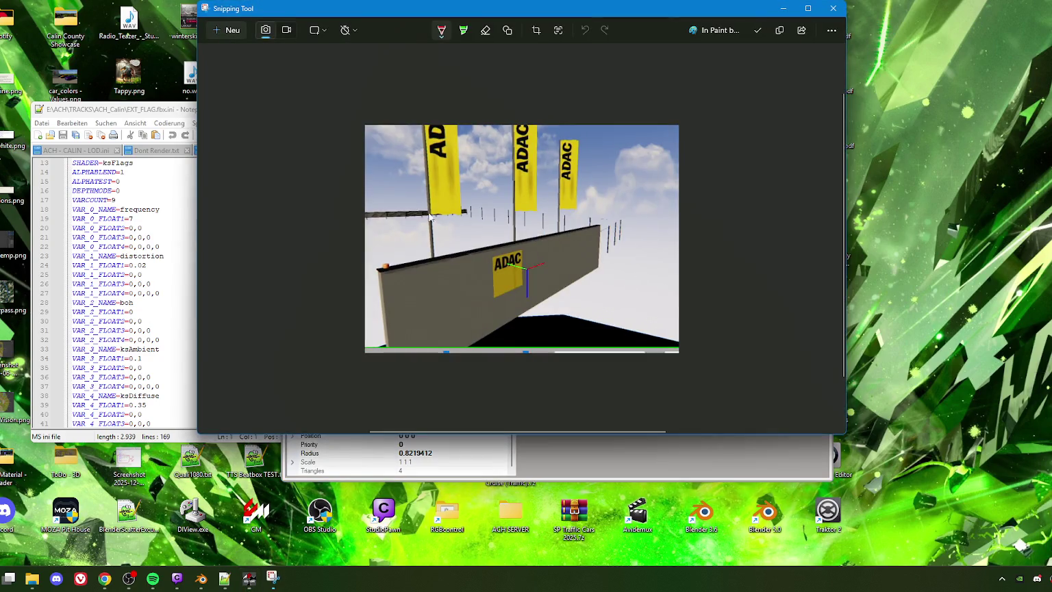
pyautogui.moveTo(531, 268)
pyautogui.mouseDown()
pyautogui.moveTo(506, 304)
pyautogui.moveTo(573, 252)
pyautogui.moveTo(597, 250)
pyautogui.moveTo(583, 264)
pyautogui.moveTo(596, 277)
pyautogui.moveTo(632, 289)
pyautogui.moveTo(641, 280)
pyautogui.mouseUp()
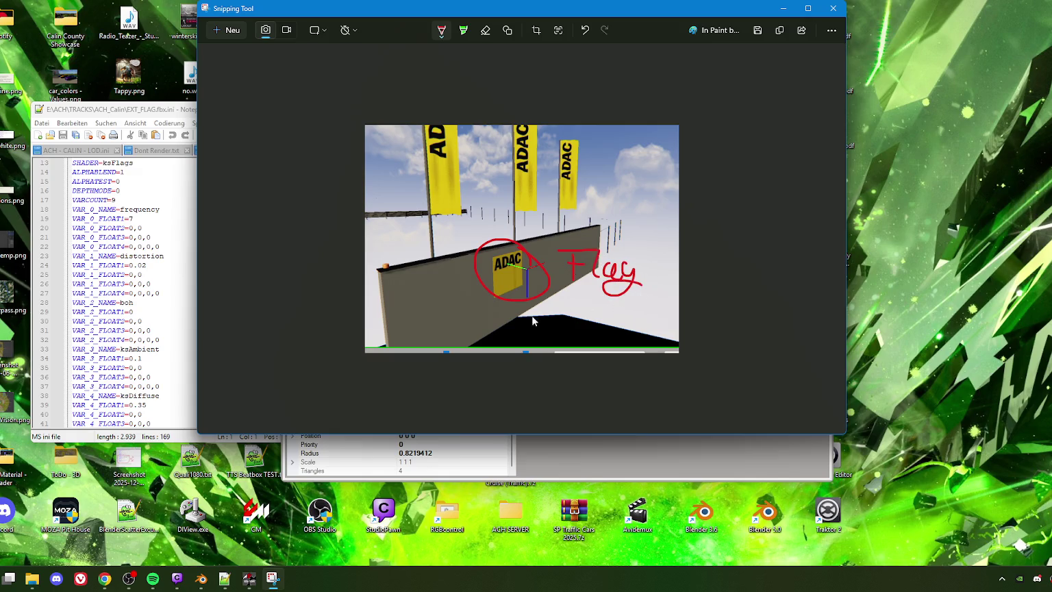
# Handwrite the notes 'Flag animation' and 'may be ball' on the capture
pyautogui.moveTo(509, 314)
pyautogui.mouseDown()
pyautogui.moveTo(557, 326)
pyautogui.moveTo(630, 323)
pyautogui.mouseUp()
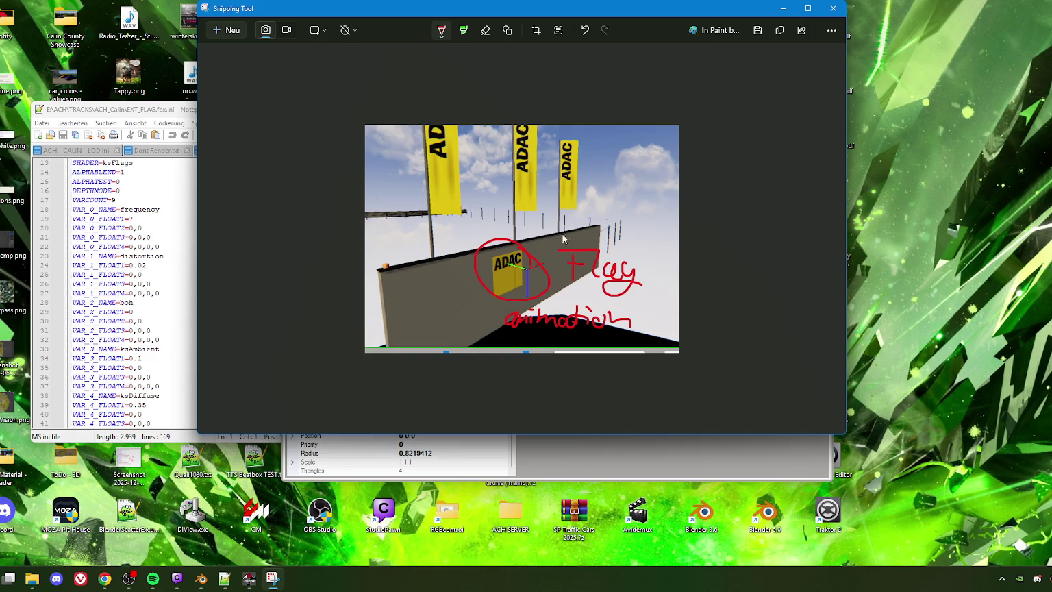
pyautogui.moveTo(589, 151)
pyautogui.mouseDown()
pyautogui.moveTo(595, 142)
pyautogui.moveTo(616, 152)
pyautogui.moveTo(604, 168)
pyautogui.mouseUp()
pyautogui.moveTo(628, 134)
pyautogui.mouseDown()
pyautogui.moveTo(636, 155)
pyautogui.moveTo(657, 153)
pyautogui.mouseUp()
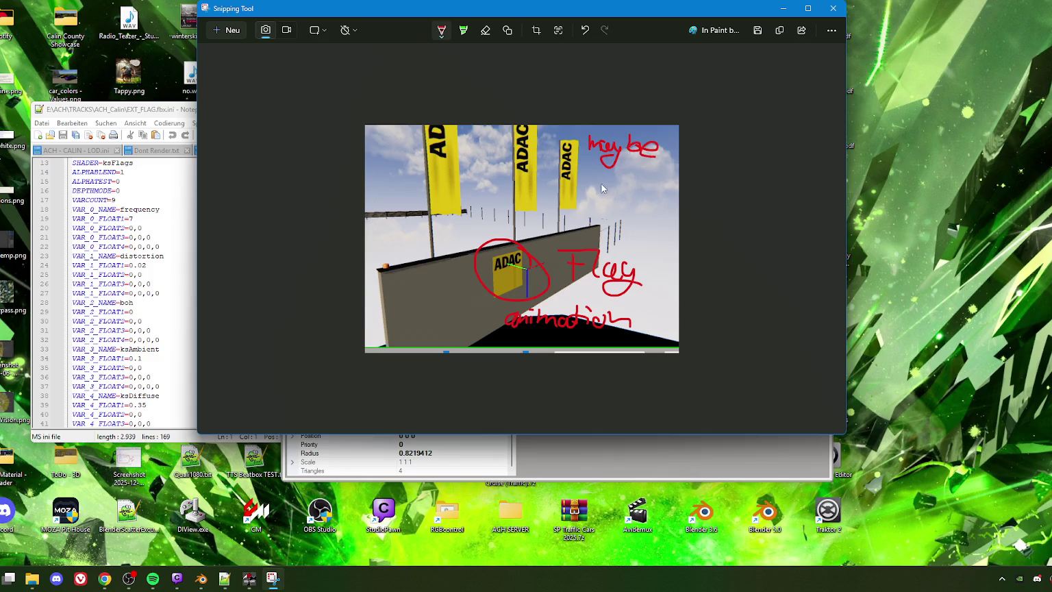
pyautogui.moveTo(589, 178); pyautogui.dragTo(626, 195)
pyautogui.click(757, 30)
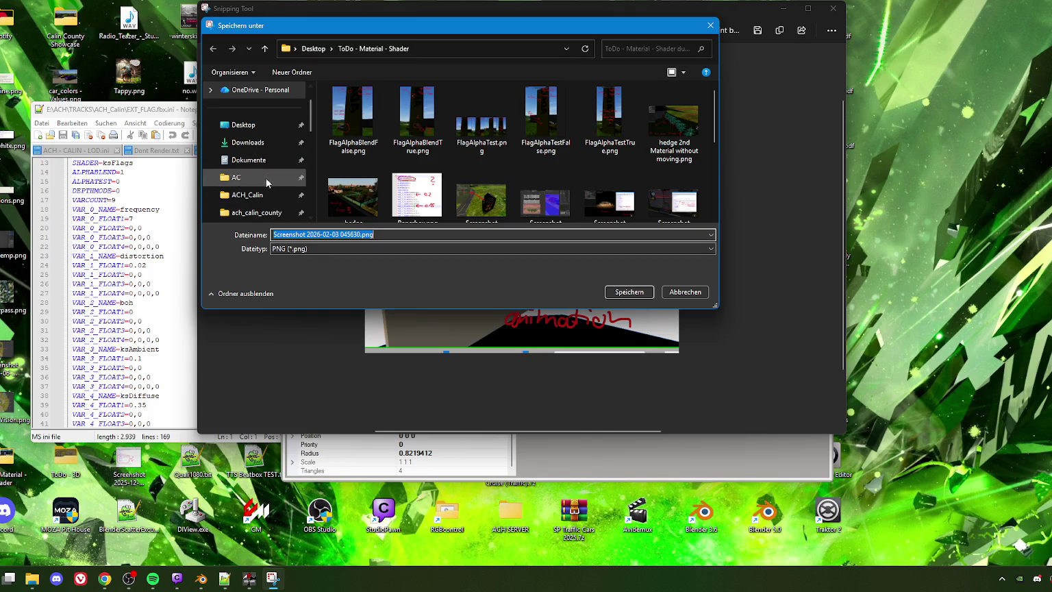
# Save the annotated capture as a PNG in Desktop > ToDo - 3D and close Snipping Tool
pyautogui.scroll(-2, 255, 182)
pyautogui.scroll(3, 253, 175)
pyautogui.click(243, 163)
pyautogui.scroll(-3, 493, 205)
pyautogui.scroll(-2, 499, 206)
pyautogui.scroll(5, 510, 208)
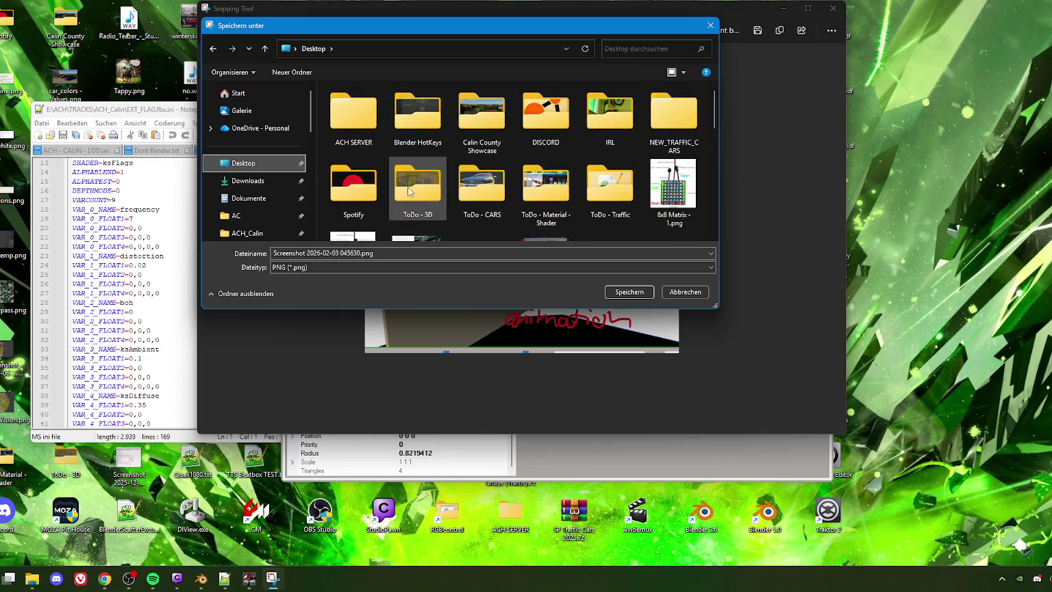
pyautogui.click(419, 196)
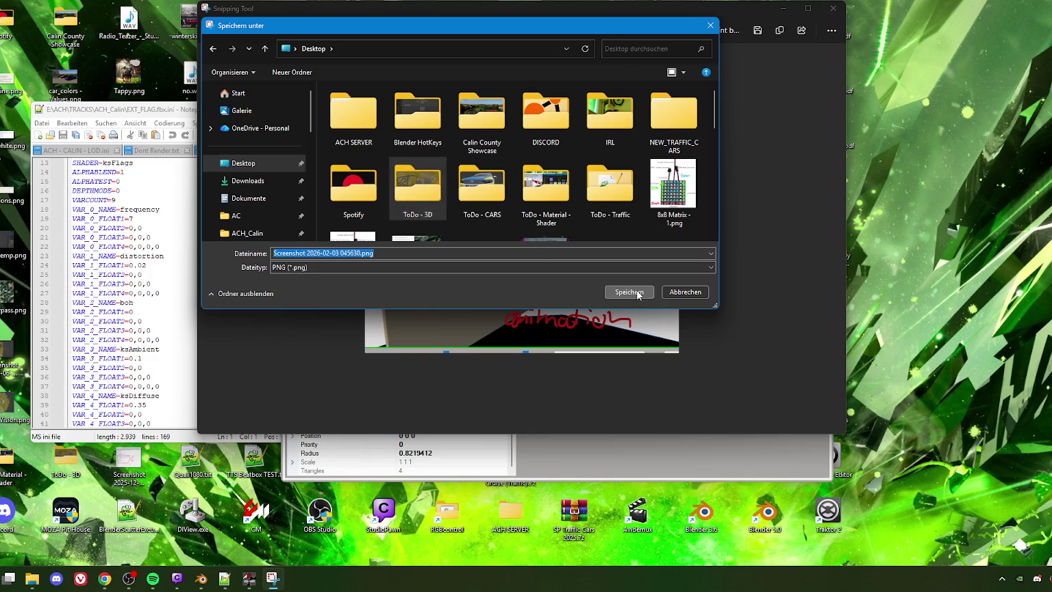
pyautogui.click(627, 292)
pyautogui.click(629, 292)
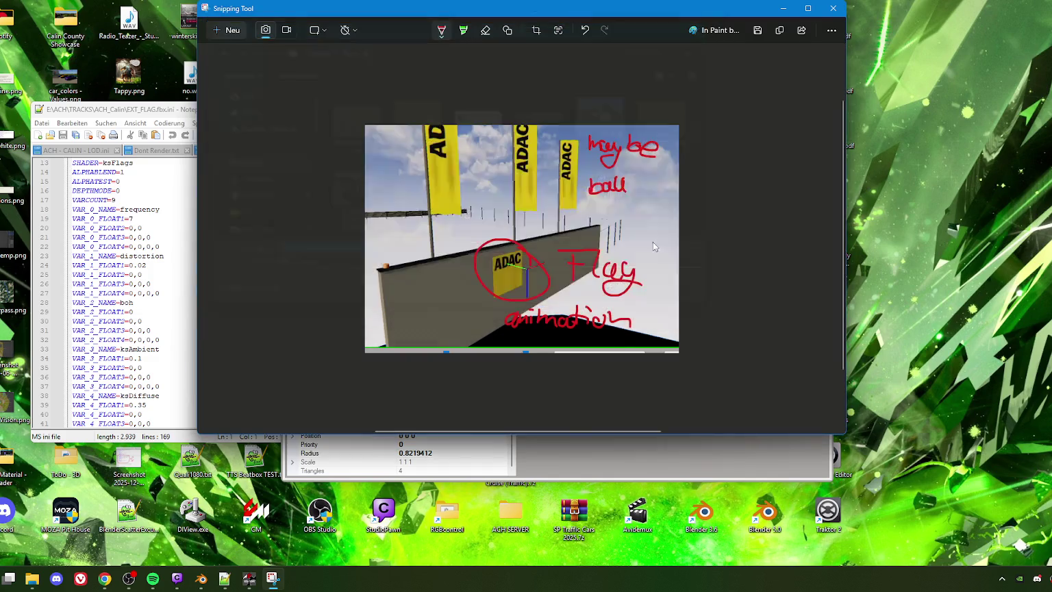
pyautogui.click(832, 8)
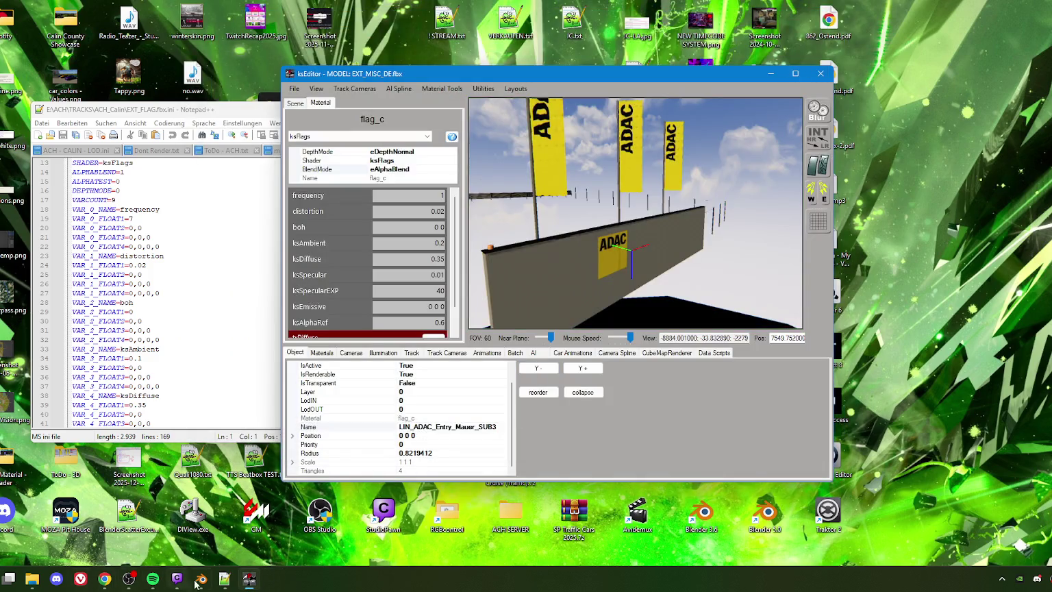
# Switch to Blender and orbit the view to the ADAC entry wall
pyautogui.click(200, 579)
pyautogui.scroll(5, 500, 313)
pyautogui.scroll(-5, 501, 313)
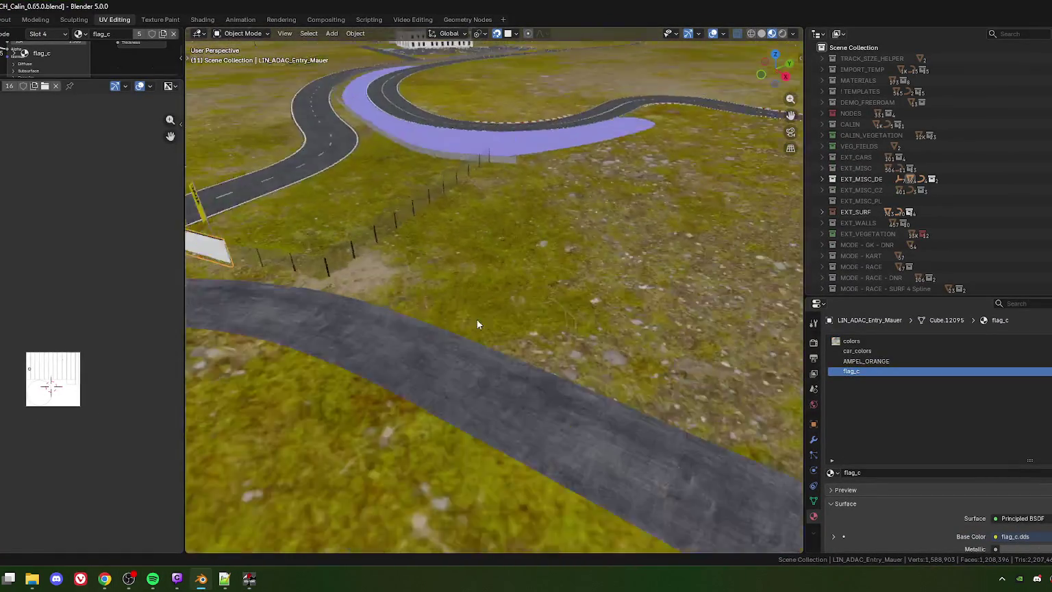
pyautogui.scroll(-3, 476, 319)
pyautogui.moveTo(463, 333); pyautogui.dragTo(505, 348, button='middle')
pyautogui.scroll(2, 505, 348)
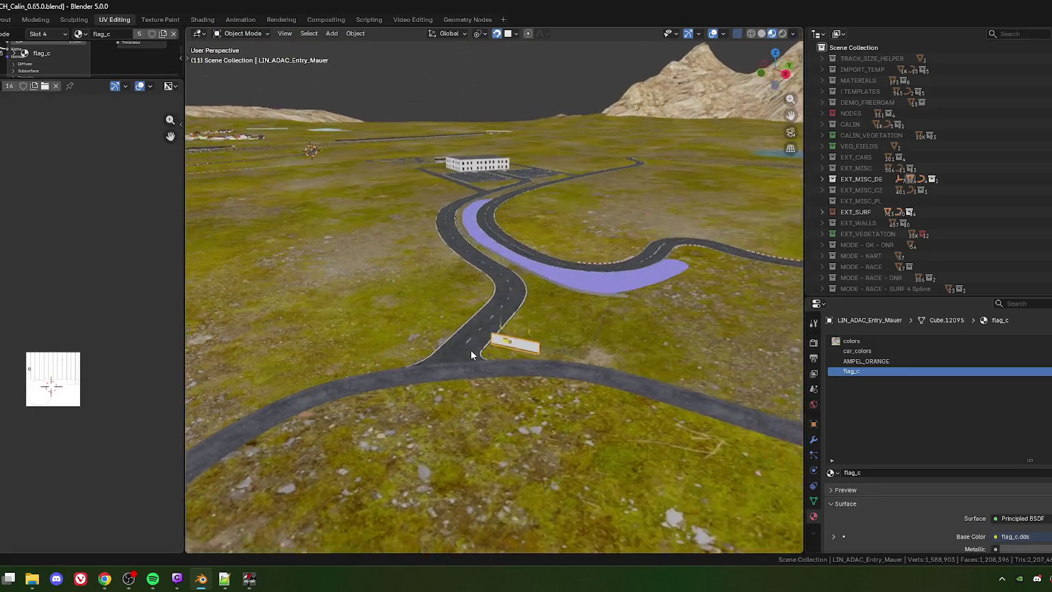
pyautogui.scroll(2, 470, 349)
pyautogui.scroll(3, 491, 346)
pyautogui.scroll(3, 482, 322)
pyautogui.moveTo(433, 316); pyautogui.dragTo(478, 284, button='middle')
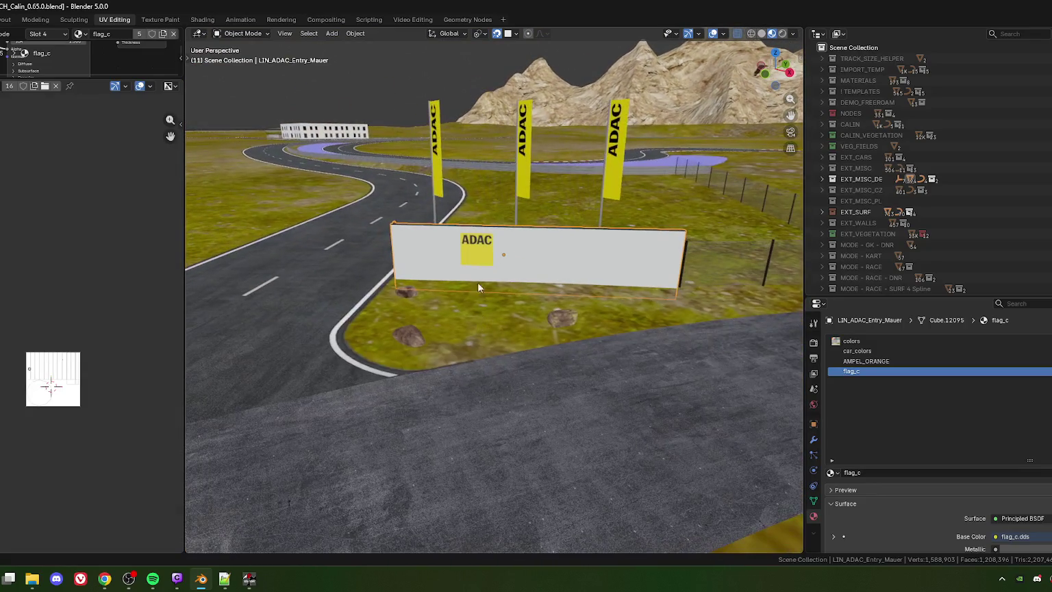
# Enter Edit Mode, select the ADAC sign face and frame the view on it
pyautogui.press('Tab')
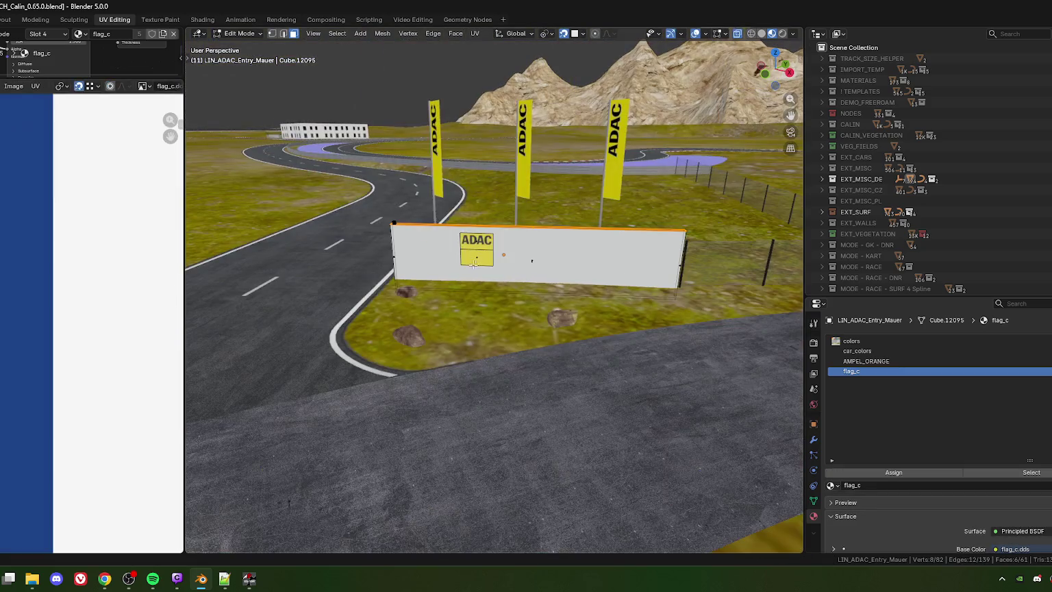
pyautogui.click(473, 263)
pyautogui.moveTo(473, 263); pyautogui.dragTo(482, 322, button='middle')
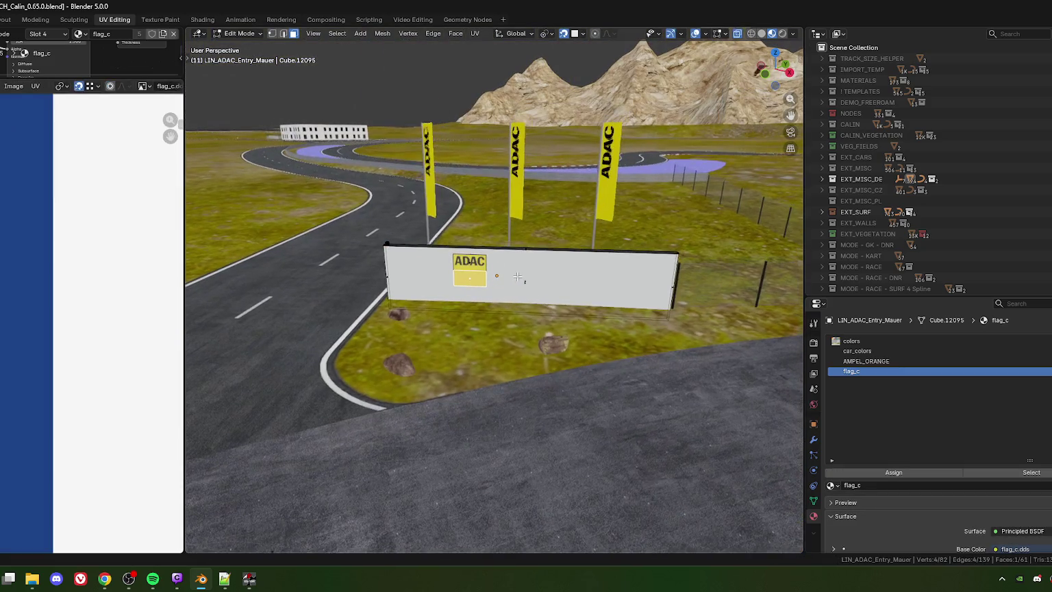
pyautogui.scroll(1, 488, 336)
pyautogui.press('KP_Decimal')
pyautogui.scroll(-2, 506, 363)
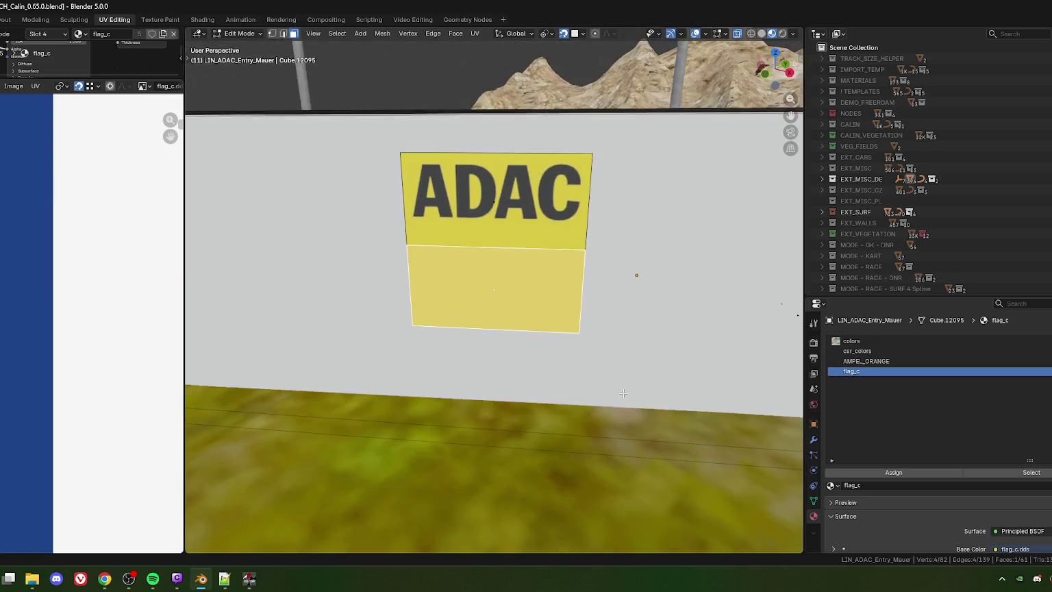
pyautogui.scroll(-1, 525, 398)
# Duplicate the ADAC face 1.7091 m along X, with snapping set to closest vertex
pyautogui.hotkey('shift', 'd')
pyautogui.press('x')
pyautogui.press('x')
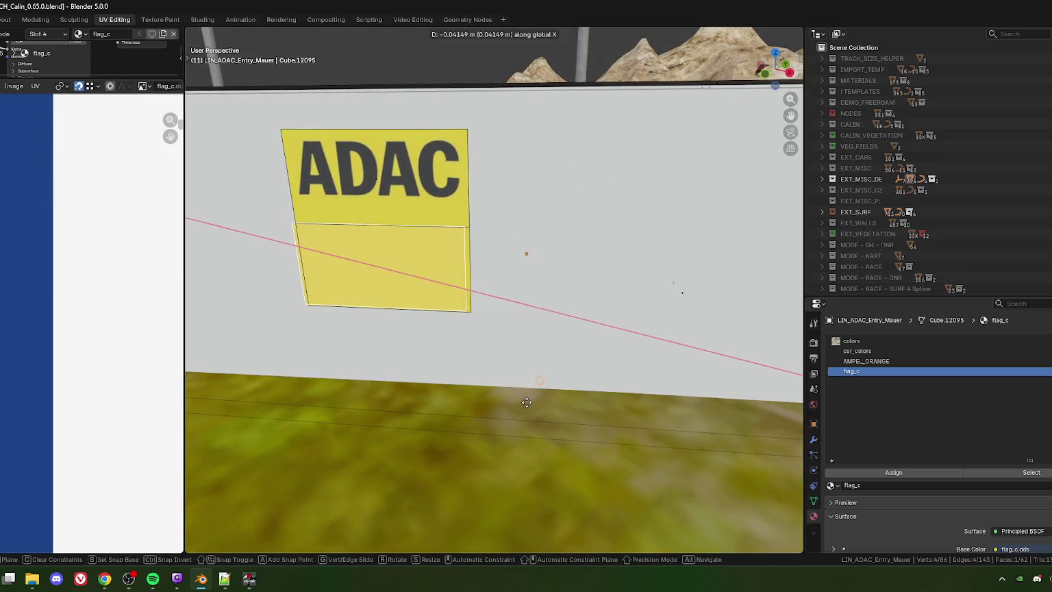
pyautogui.click(650, 404)
pyautogui.moveTo(650, 403); pyautogui.dragTo(571, 404, button='middle')
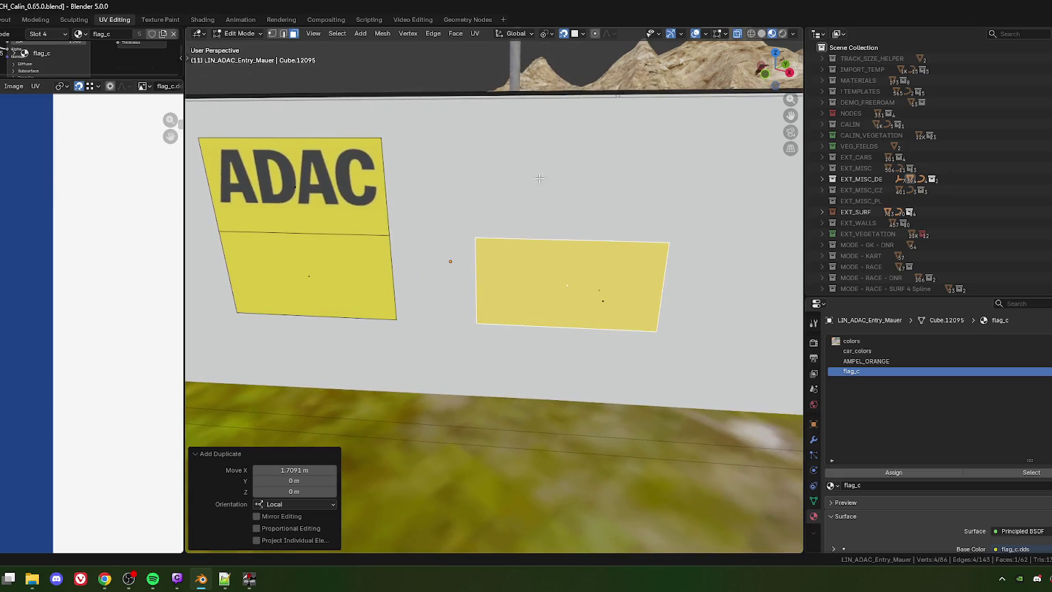
pyautogui.click(582, 34)
pyautogui.click(535, 66)
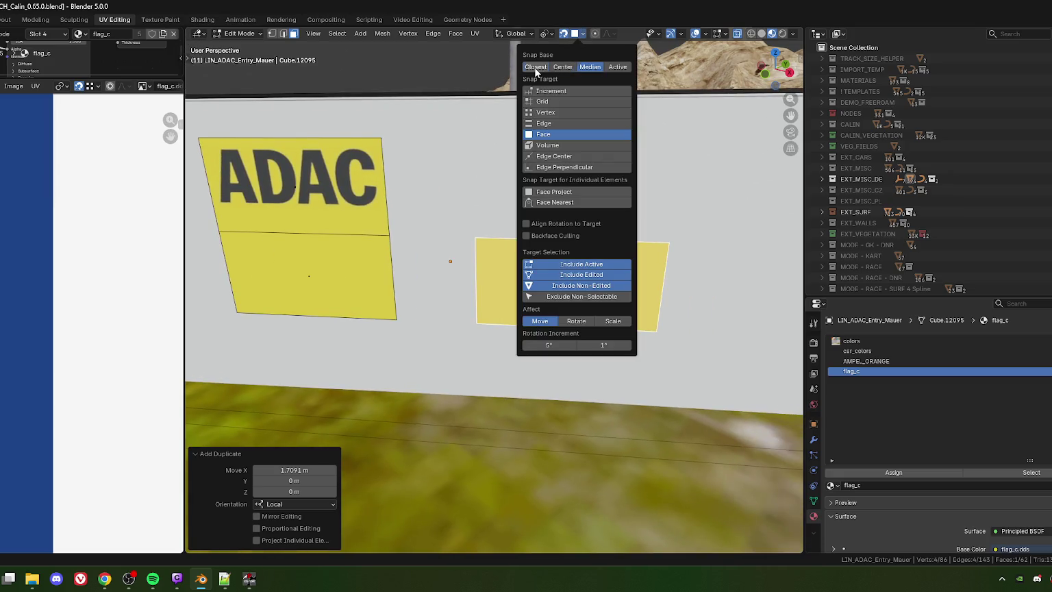
pyautogui.click(545, 113)
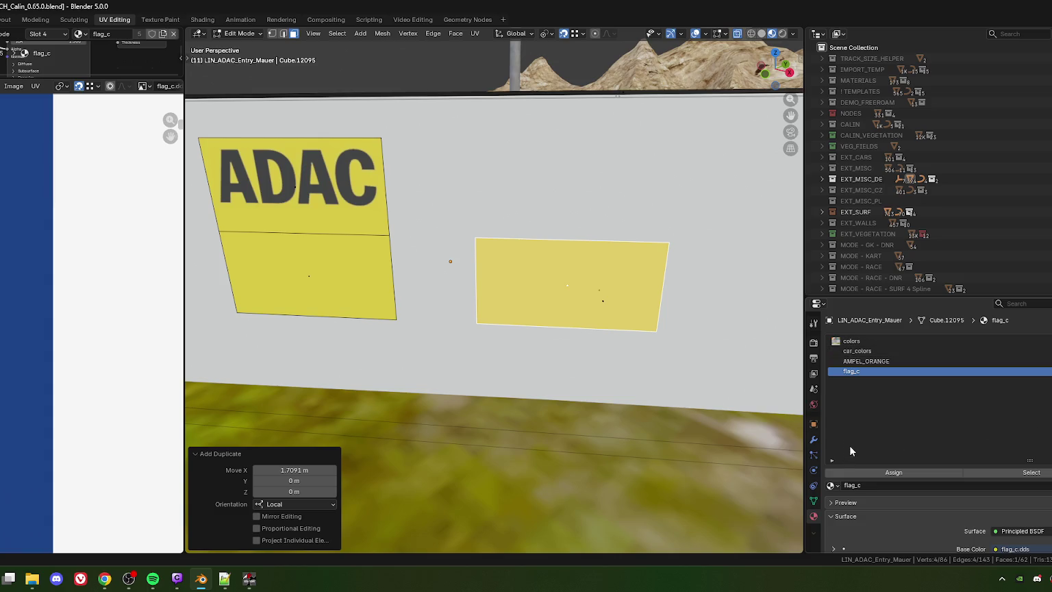
# Add a new empty material slot and assign it to the copied face
pyautogui.click(1047, 341)
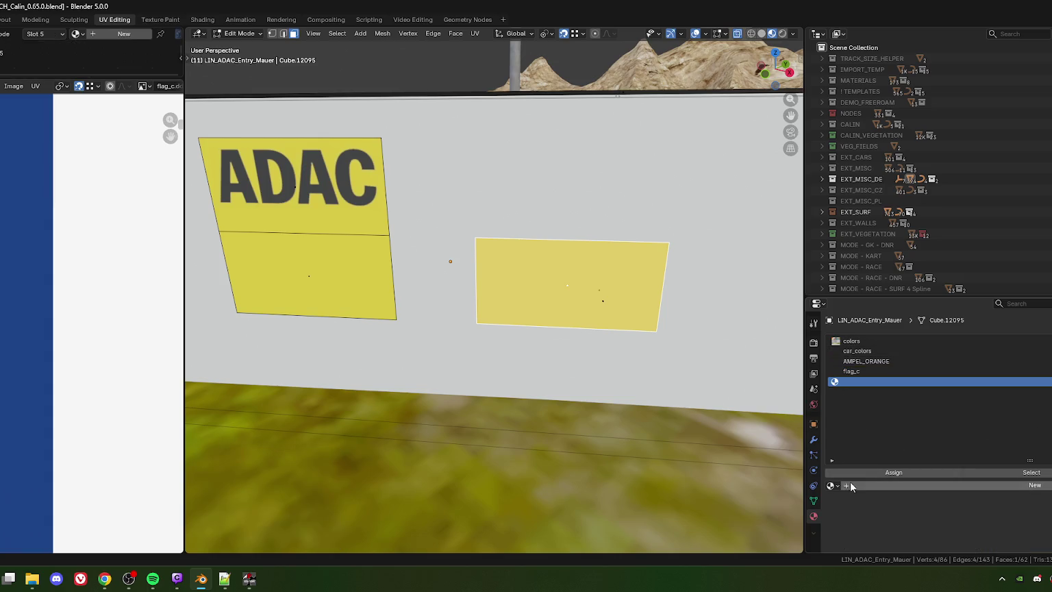
pyautogui.click(873, 472)
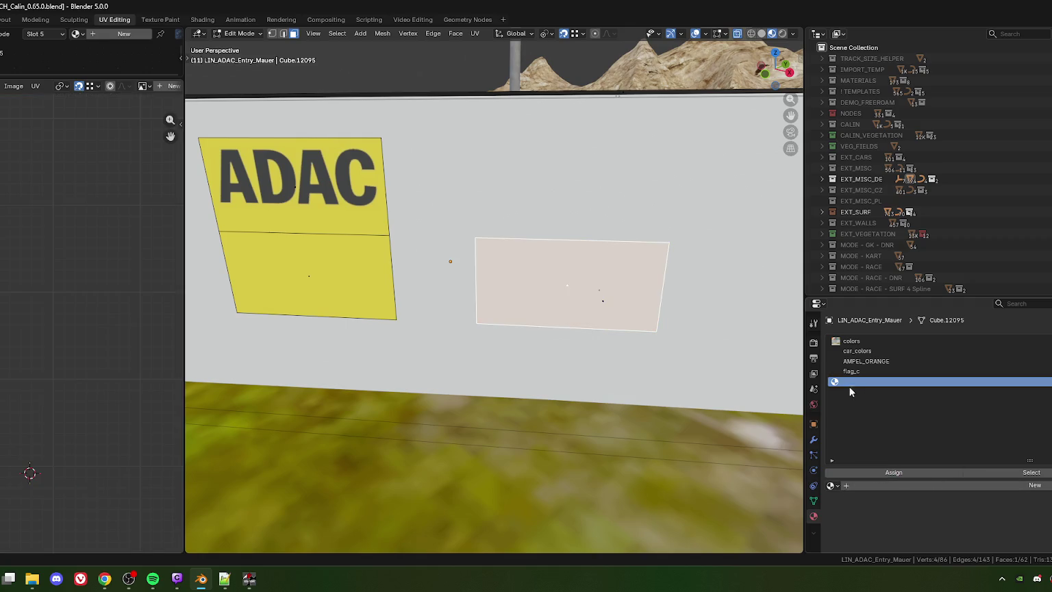
pyautogui.click(832, 484)
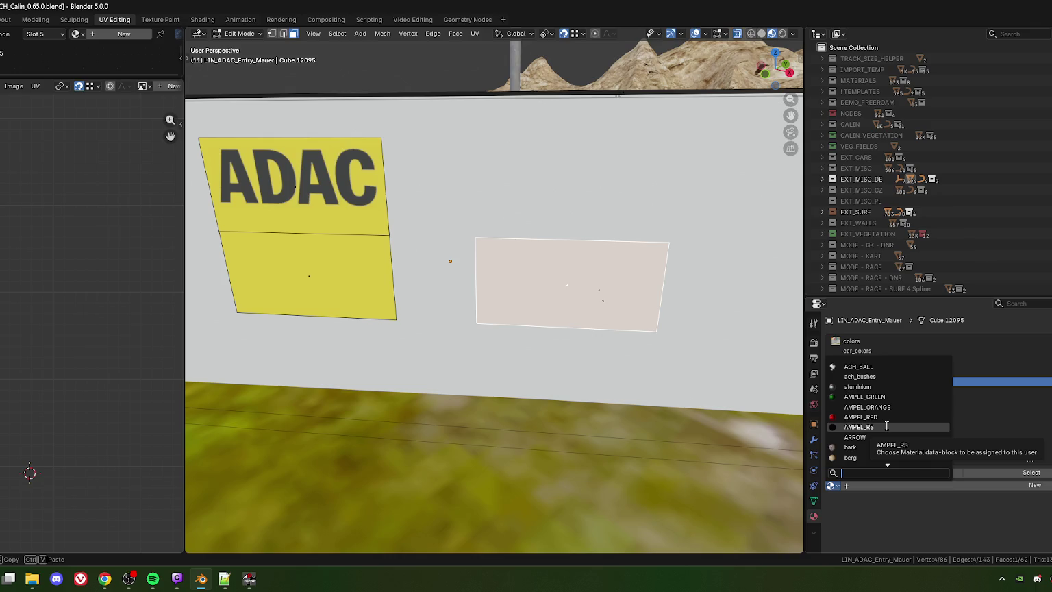
# Search 'sign' in the material list and apply SIGNS_TEXT to the new slot
pyautogui.write('sign')
pyautogui.press('Down')
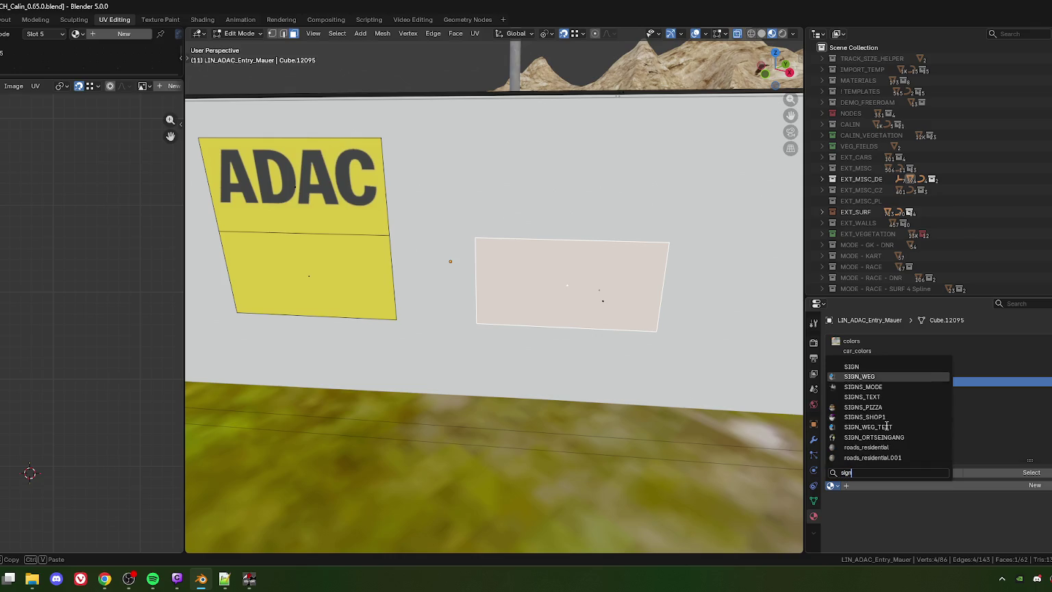
pyautogui.press('Down')
pyautogui.press('Down')
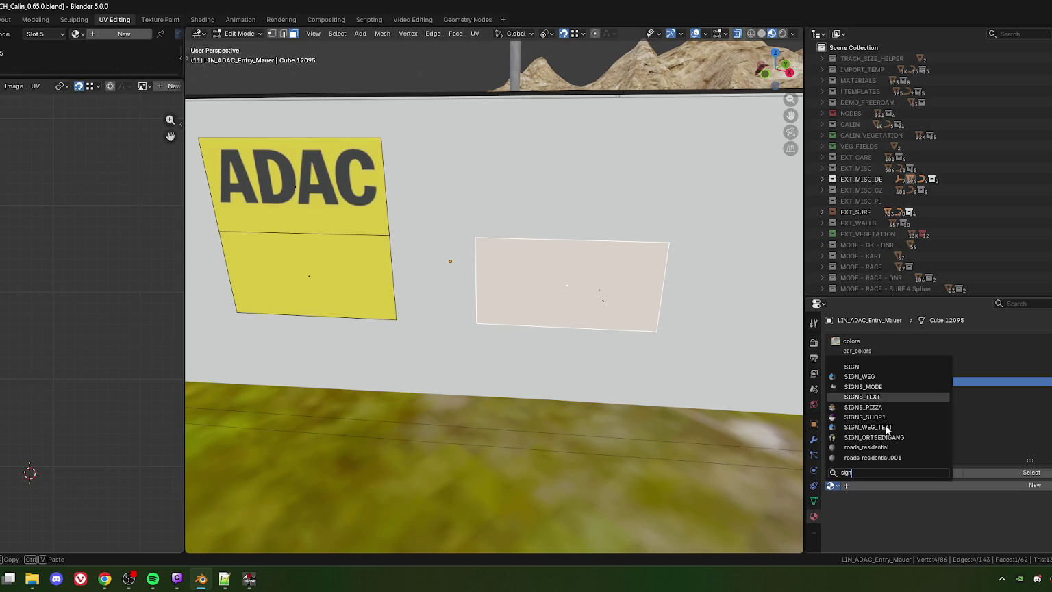
pyautogui.press('Return')
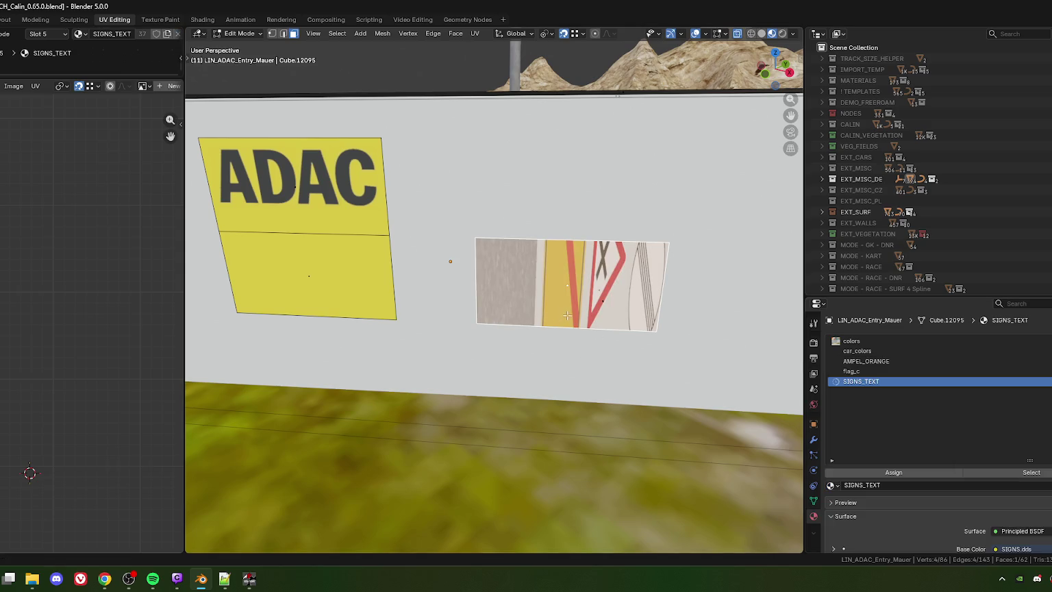
# Orbit and pan the views to inspect the sign texture on the copied face
pyautogui.moveTo(547, 284)
pyautogui.mouseDown(button='middle')
pyautogui.moveTo(591, 320)
pyautogui.moveTo(522, 337)
pyautogui.mouseUp(button='middle')
pyautogui.scroll(-3, 69, 345)
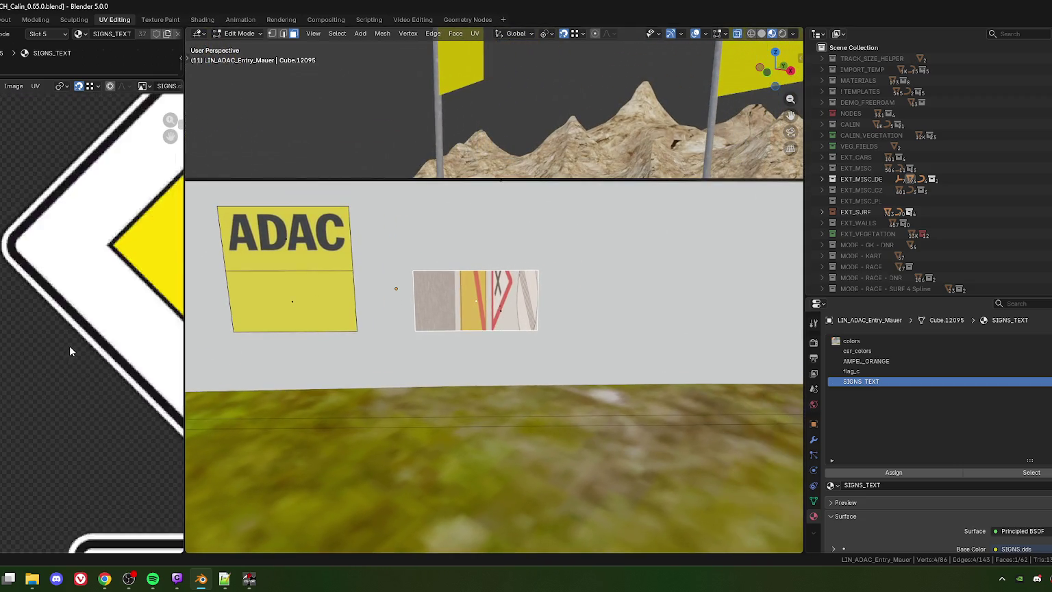
pyautogui.scroll(-3, 69, 345)
pyautogui.scroll(-2, 69, 345)
pyautogui.moveTo(104, 424); pyautogui.dragTo(70, 388, button='middle')
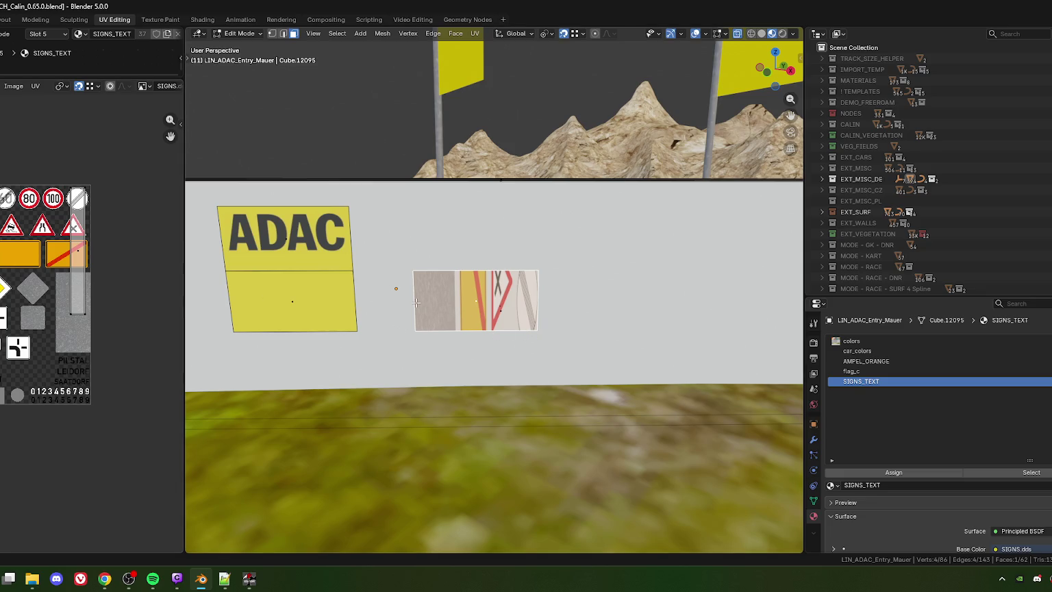
pyautogui.keyDown('shift'); pyautogui.moveTo(276, 247); pyautogui.dragTo(353, 267, button='middle'); pyautogui.keyUp('shift')
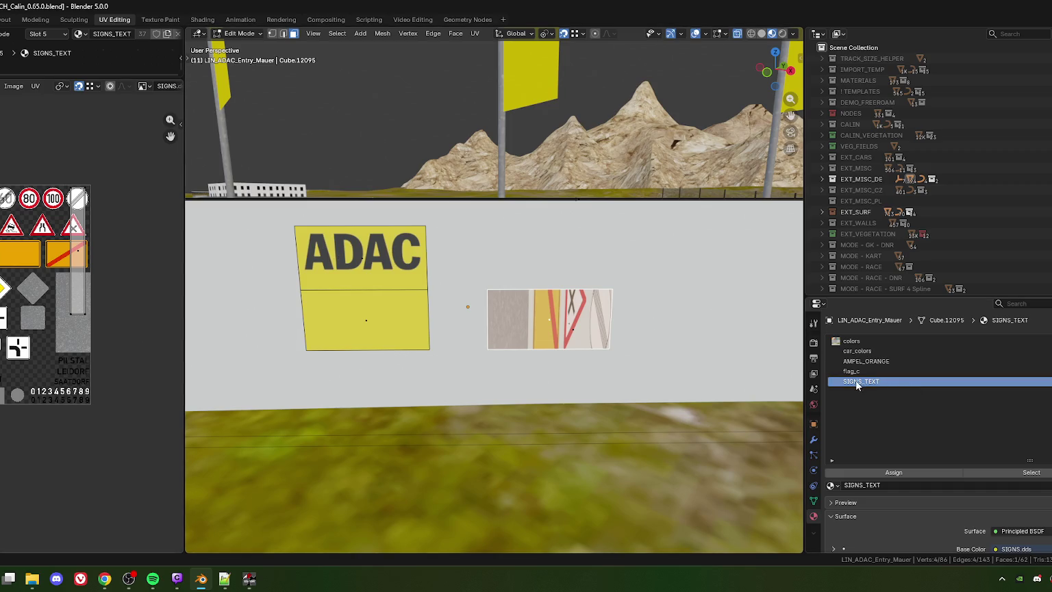
pyautogui.click(833, 485)
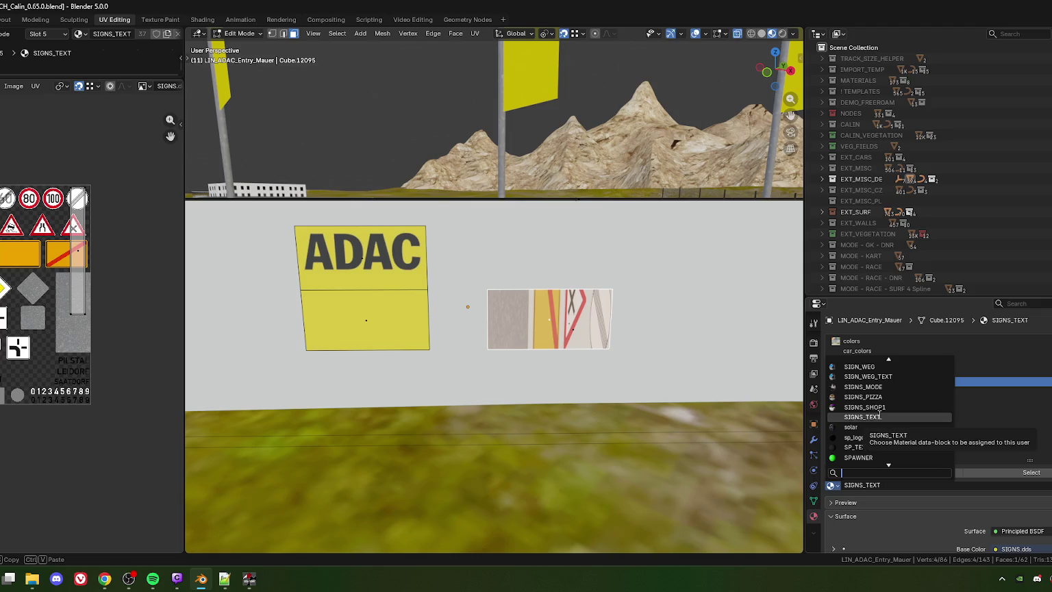
# Apply TEXT_BLACK to the slot and pan the UV editor over its lettering texture
pyautogui.write('text')
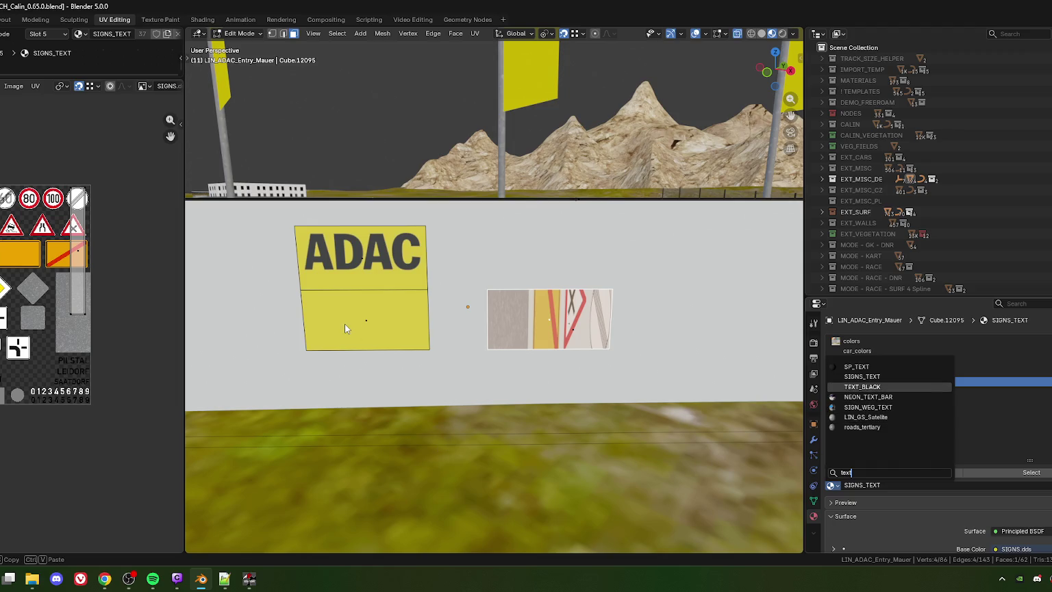
pyautogui.click(859, 386)
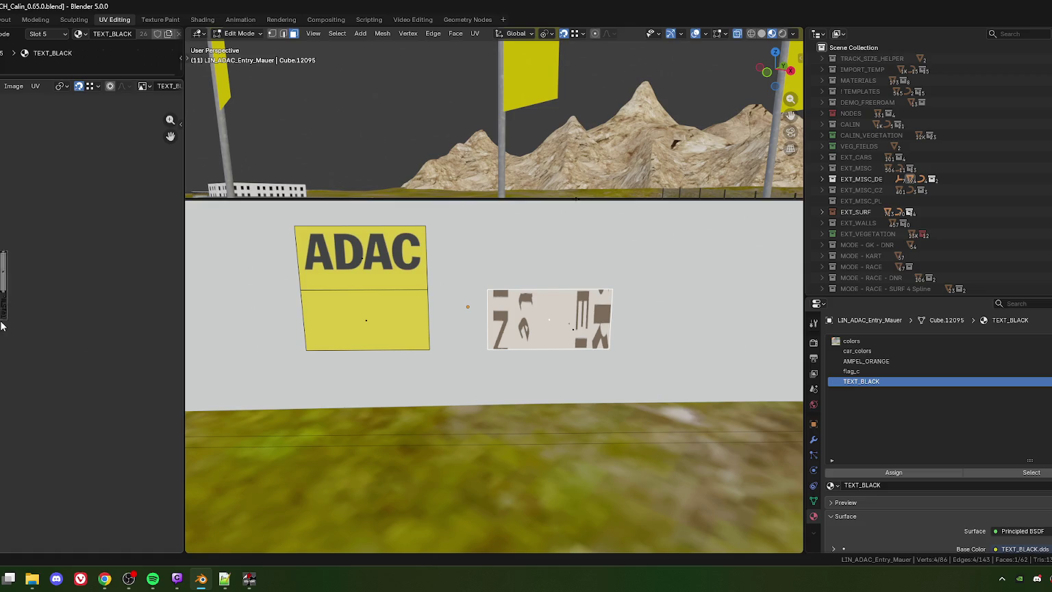
pyautogui.moveTo(0, 342)
pyautogui.mouseDown(button='middle')
pyautogui.moveTo(43, 366)
pyautogui.moveTo(71, 354)
pyautogui.mouseUp(button='middle')
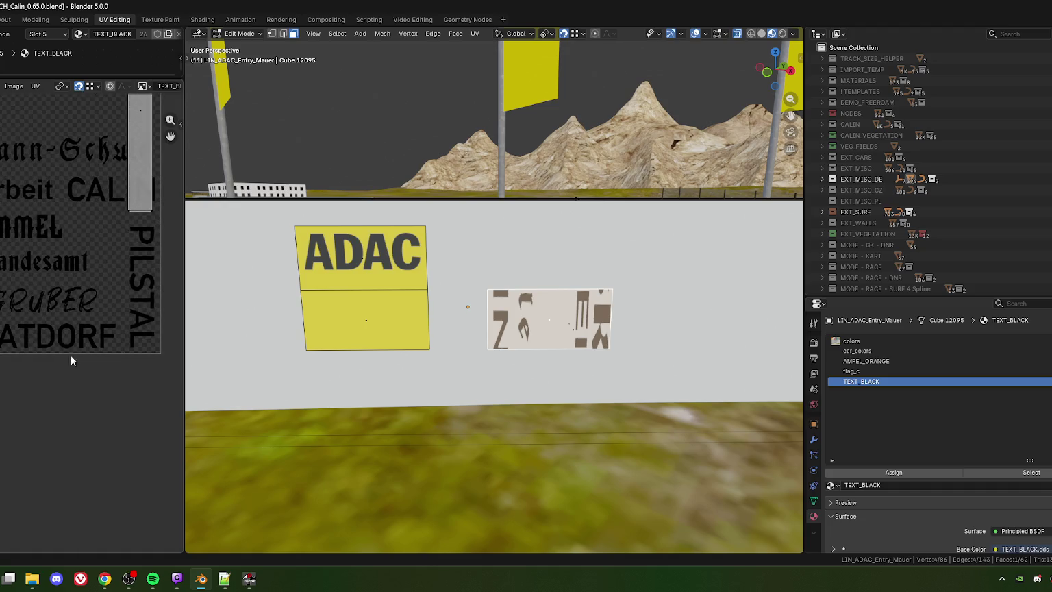
pyautogui.moveTo(185, 333); pyautogui.dragTo(261, 335)
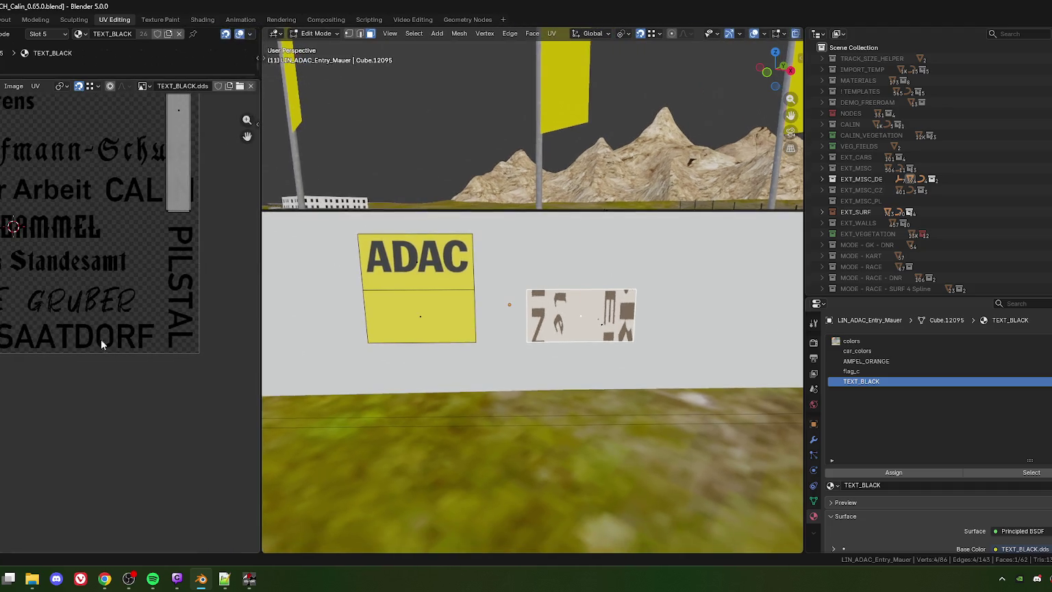
pyautogui.moveTo(45, 356); pyautogui.dragTo(65, 358, button='middle')
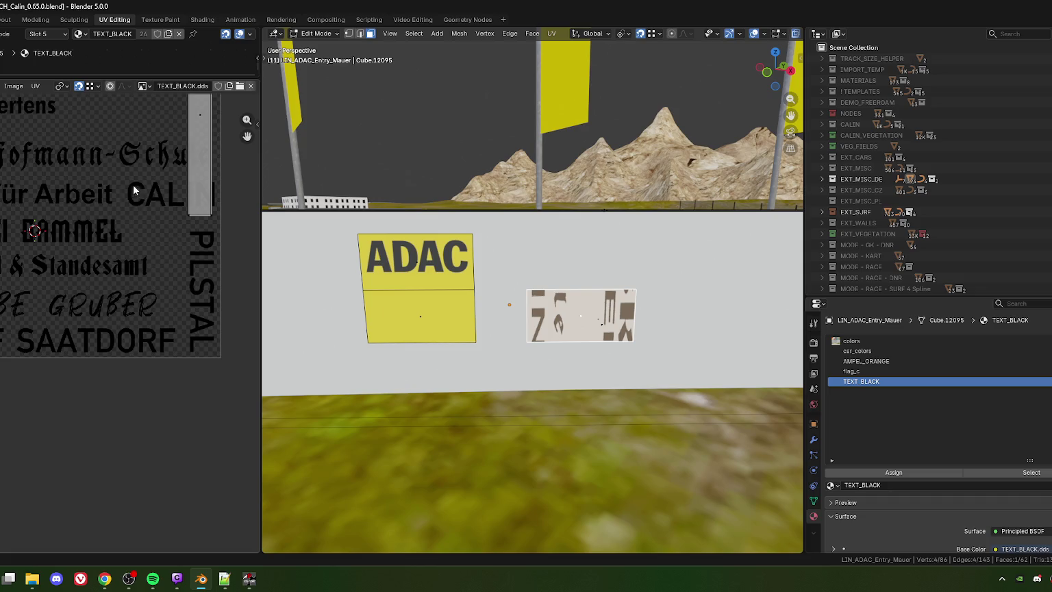
pyautogui.moveTo(146, 204)
pyautogui.mouseDown(button='middle')
pyautogui.moveTo(163, 272)
pyautogui.moveTo(153, 293)
pyautogui.moveTo(152, 271)
pyautogui.mouseUp(button='middle')
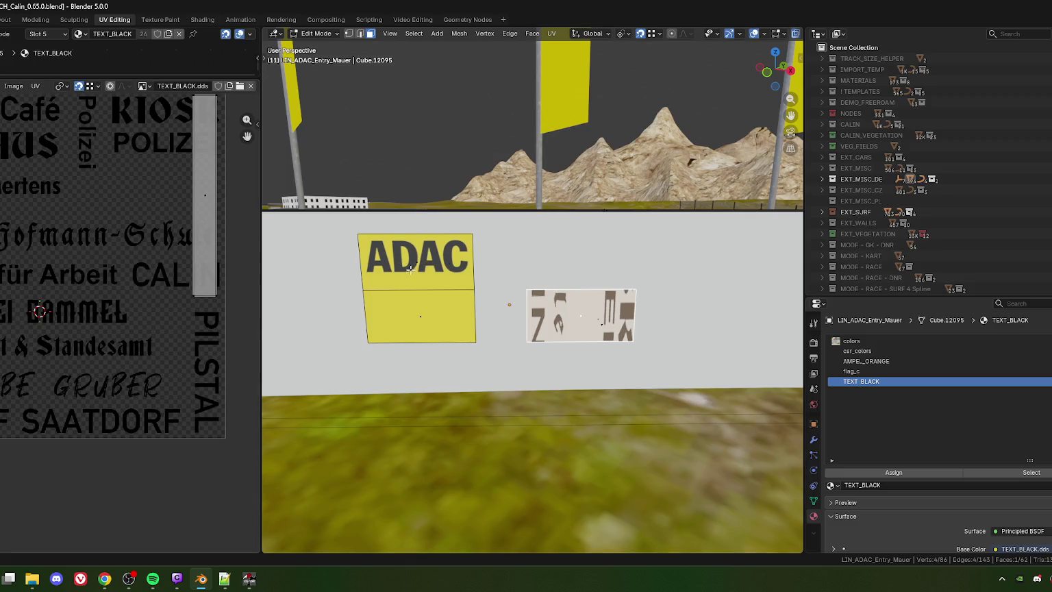
pyautogui.scroll(-1, 448, 267)
pyautogui.scroll(-1, 459, 284)
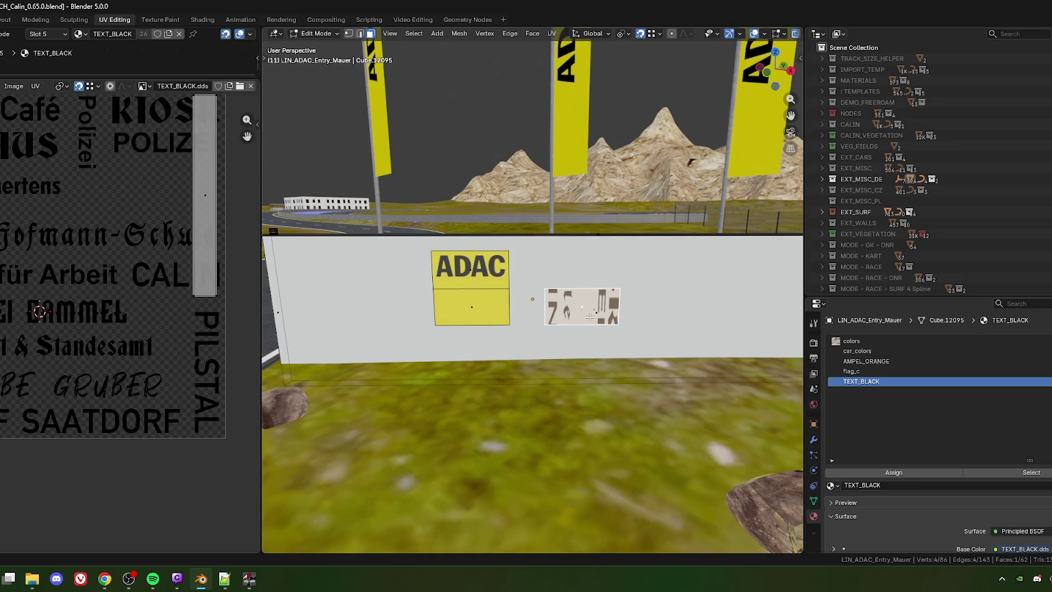
# Toggle to the colors slot and back to TEXT_BLACK, then return to ksEditor
pyautogui.hotkey('ctrl', 'z')
pyautogui.hotkey('ctrl', 'shift', 'z')
pyautogui.hotkey('alt', 'Tab')
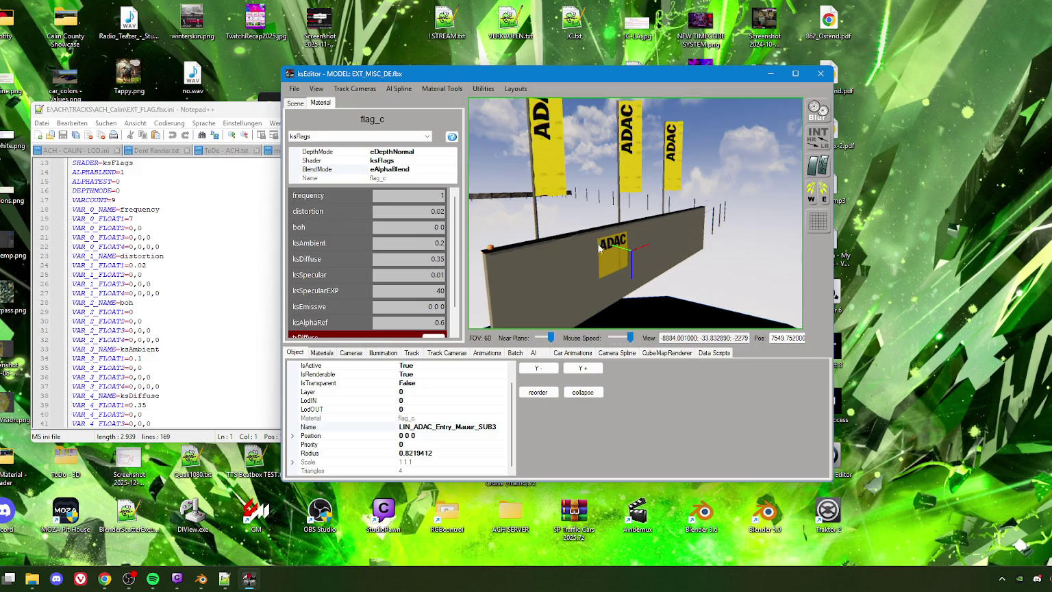
# Turn the camera away from the ADAC wall and save the persistence
pyautogui.moveTo(677, 264)
pyautogui.mouseDown(button='right')
pyautogui.moveTo(618, 254)
pyautogui.moveTo(654, 272)
pyautogui.mouseUp(button='right')
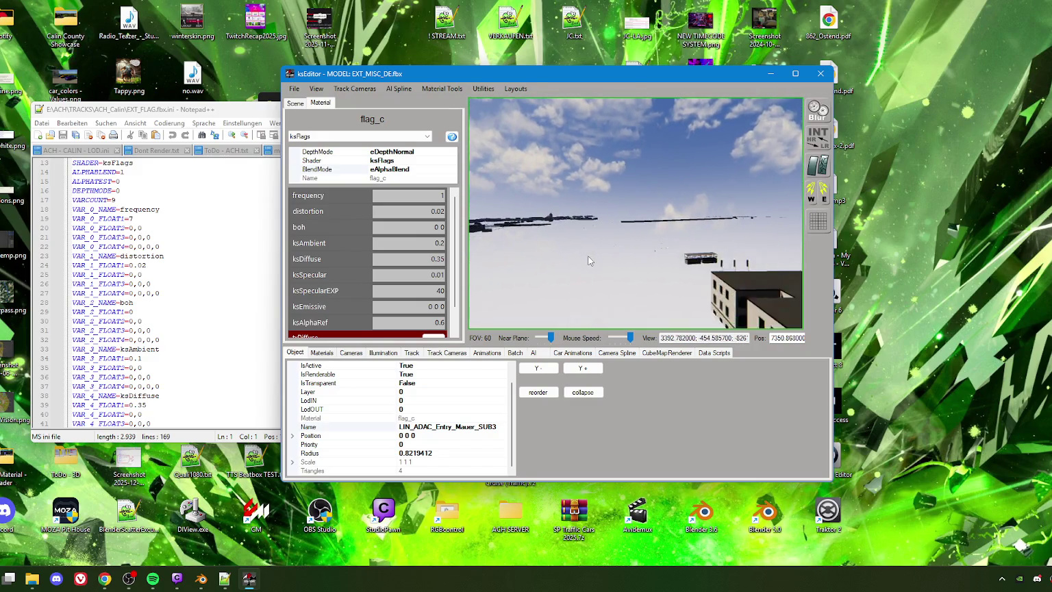
pyautogui.moveTo(654, 272); pyautogui.dragTo(710, 274, button='right')
pyautogui.click(294, 89)
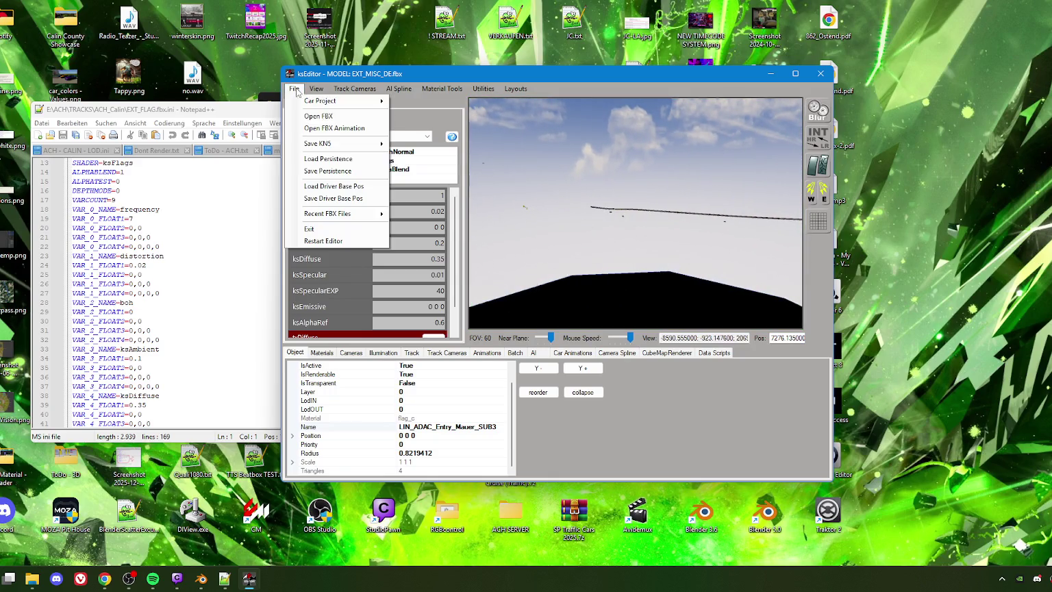
pyautogui.click(333, 172)
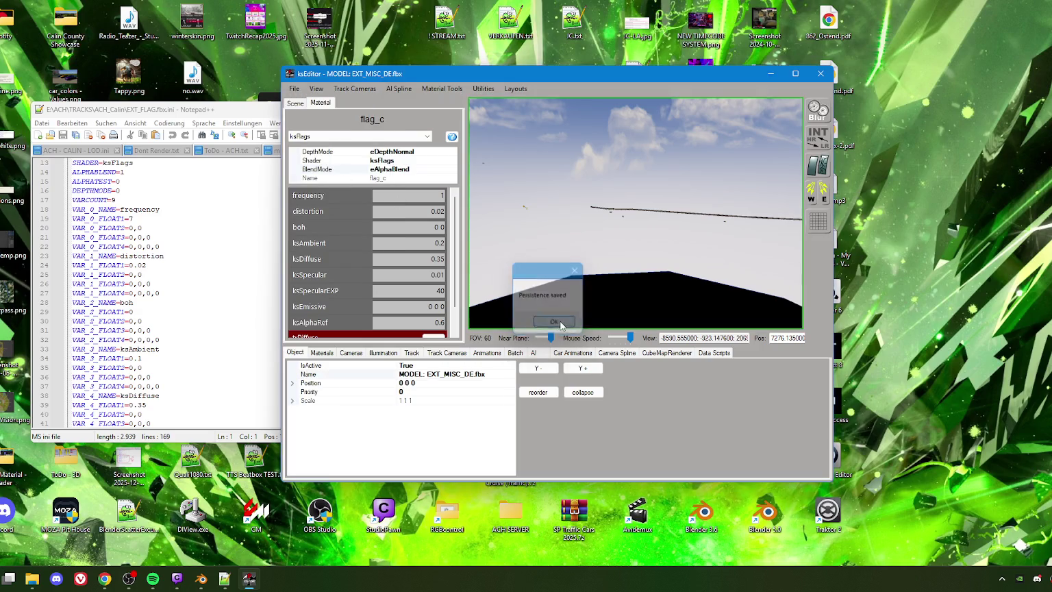
# Export the model as a track KN5 into the ach_calin_county folder
pyautogui.click(294, 88)
pyautogui.moveTo(328, 143)
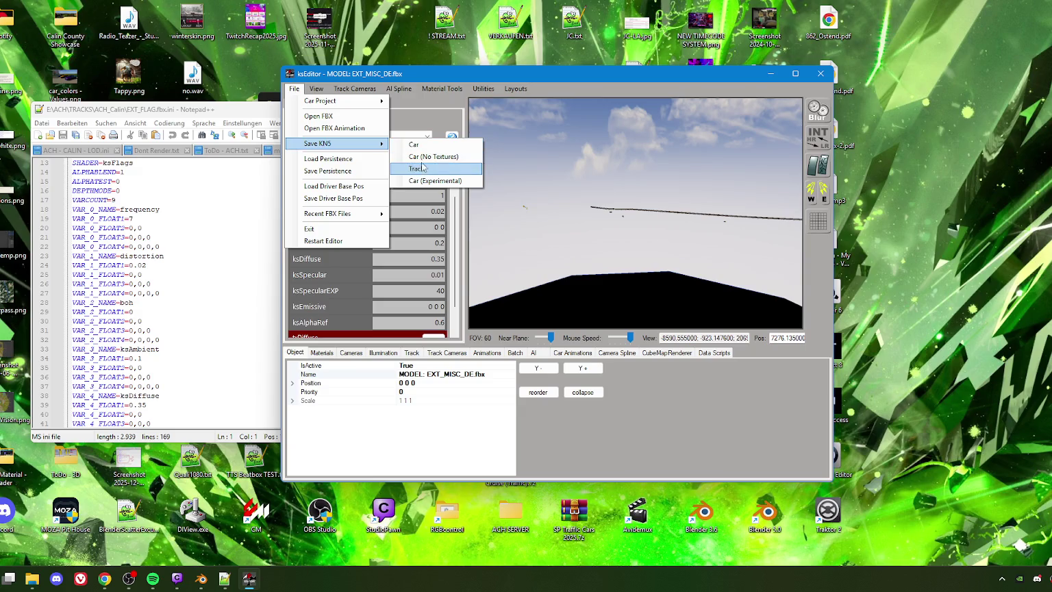
pyautogui.click(427, 161)
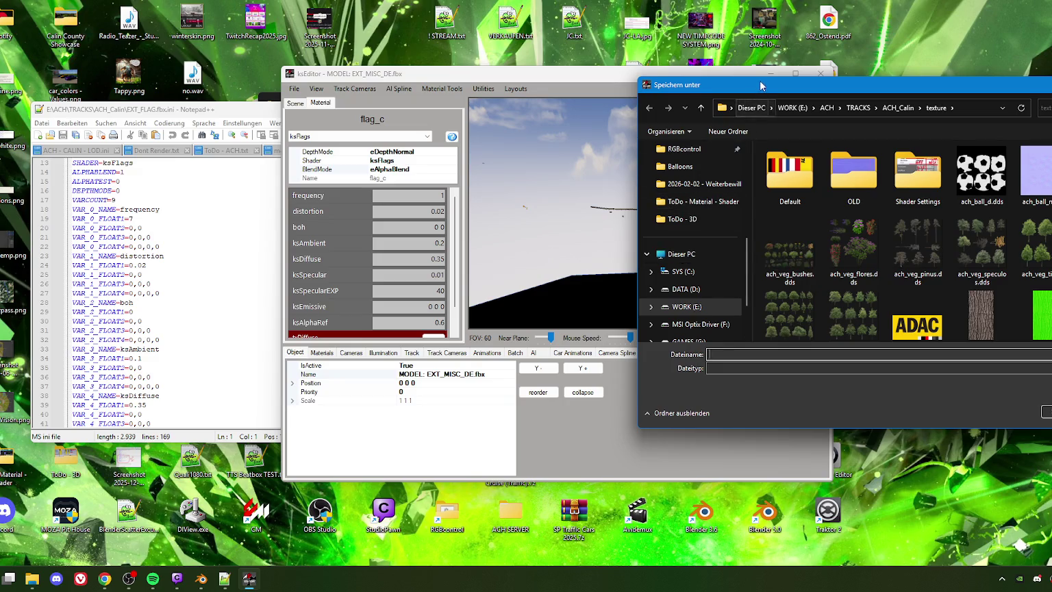
pyautogui.moveTo(762, 86); pyautogui.dragTo(436, 109)
pyautogui.scroll(5, 355, 216)
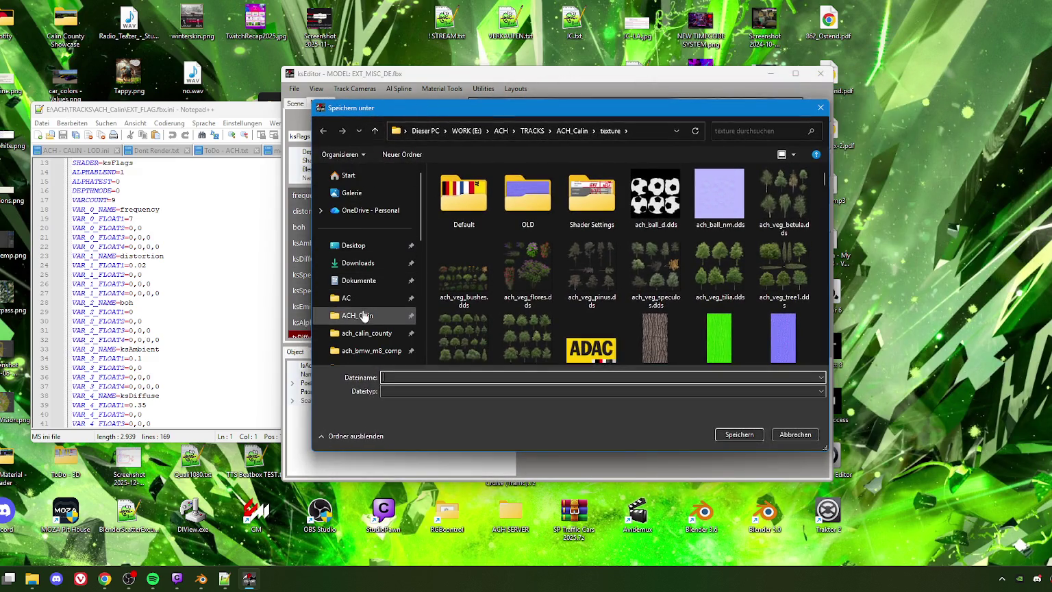
pyautogui.click(364, 333)
pyautogui.scroll(-2, 470, 280)
pyautogui.scroll(-2, 473, 286)
pyautogui.scroll(-2, 472, 288)
pyautogui.scroll(-2, 473, 290)
pyautogui.scroll(1, 473, 287)
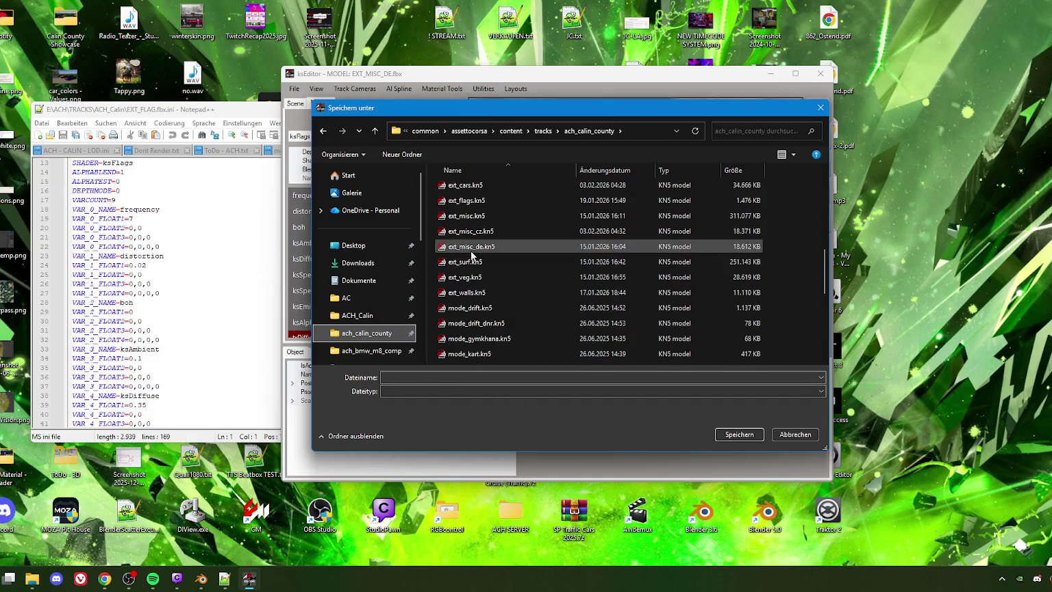
# Overwrite ext_misc_de.kn5, confirm the save, and close ksEditor
pyautogui.click(470, 246)
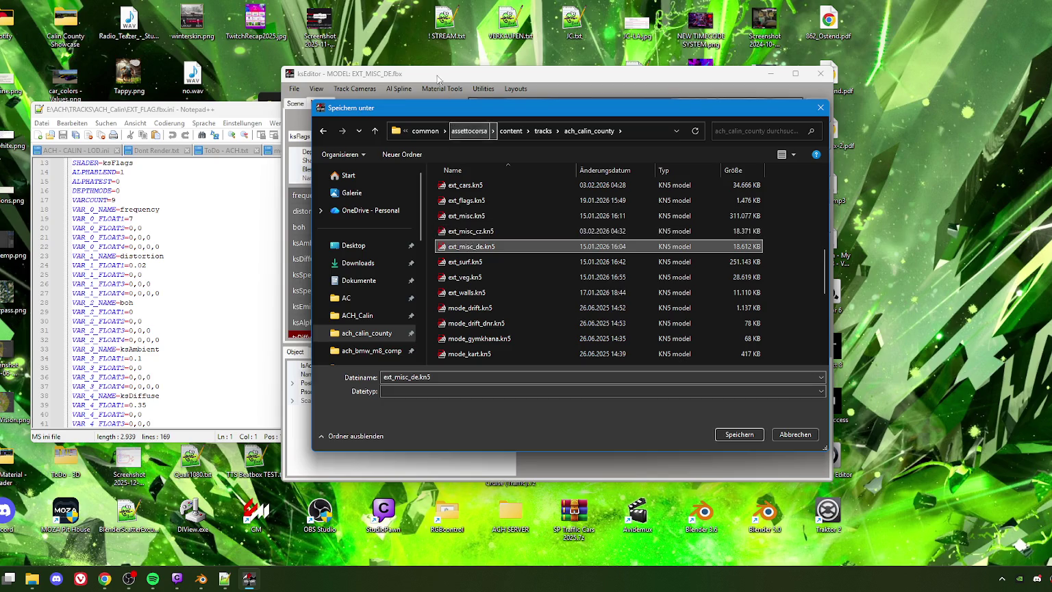
pyautogui.click(738, 436)
pyautogui.click(567, 286)
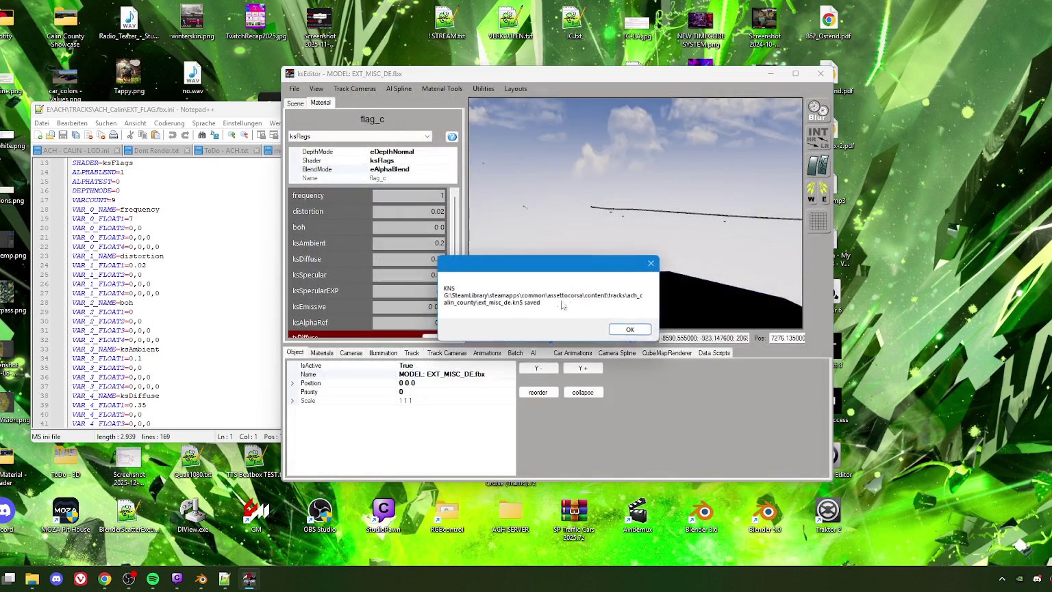
pyautogui.click(625, 328)
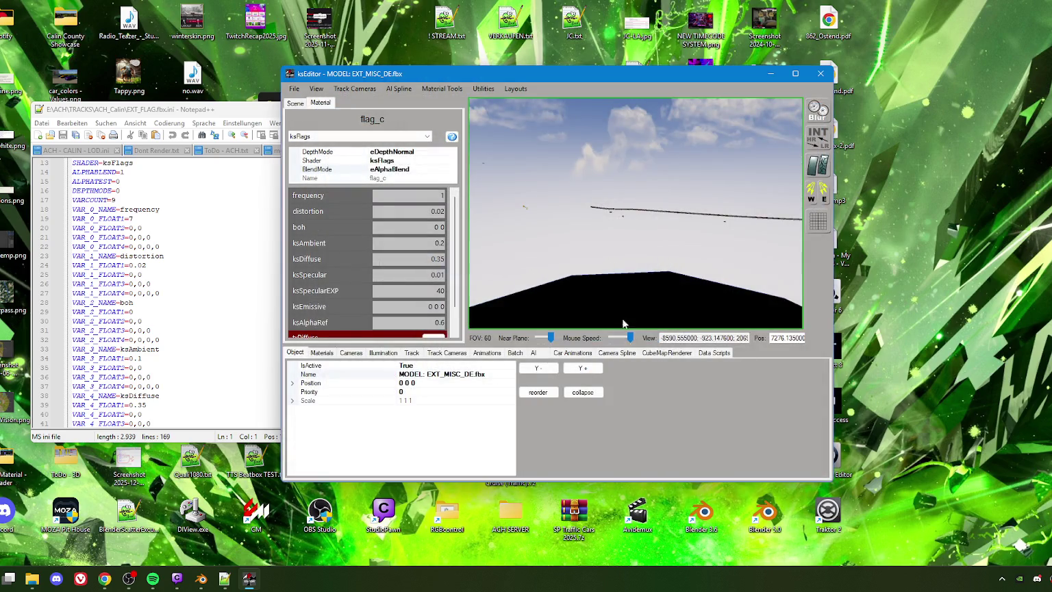
pyautogui.click(820, 74)
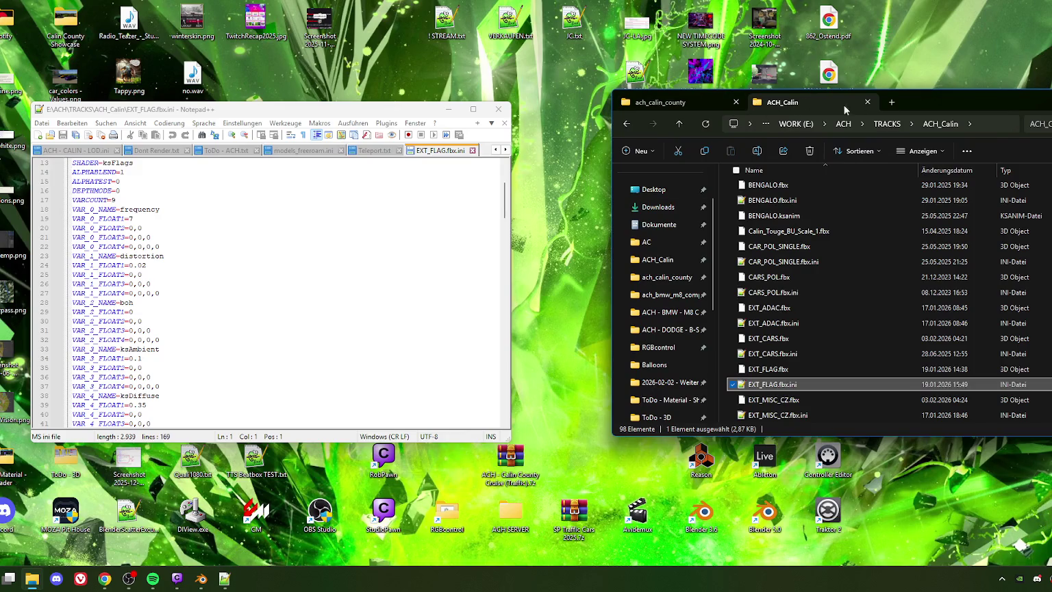
# Launch a fresh ksEditor from File Explorer and centre its window
pyautogui.moveTo(938, 109); pyautogui.dragTo(874, 40)
pyautogui.doubleClick(765, 402)
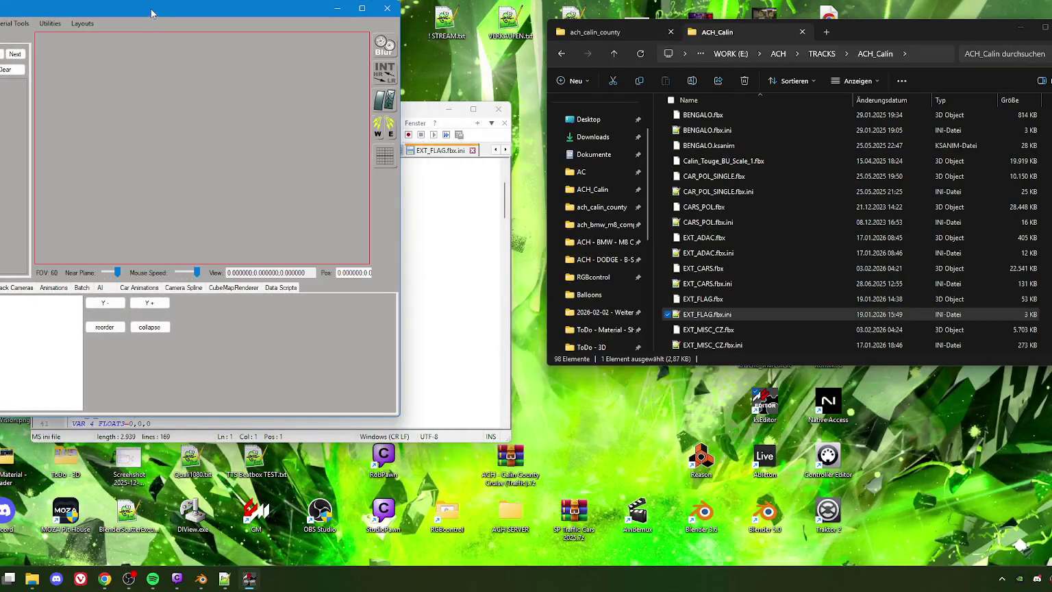
pyautogui.moveTo(152, 13); pyautogui.dragTo(464, 78)
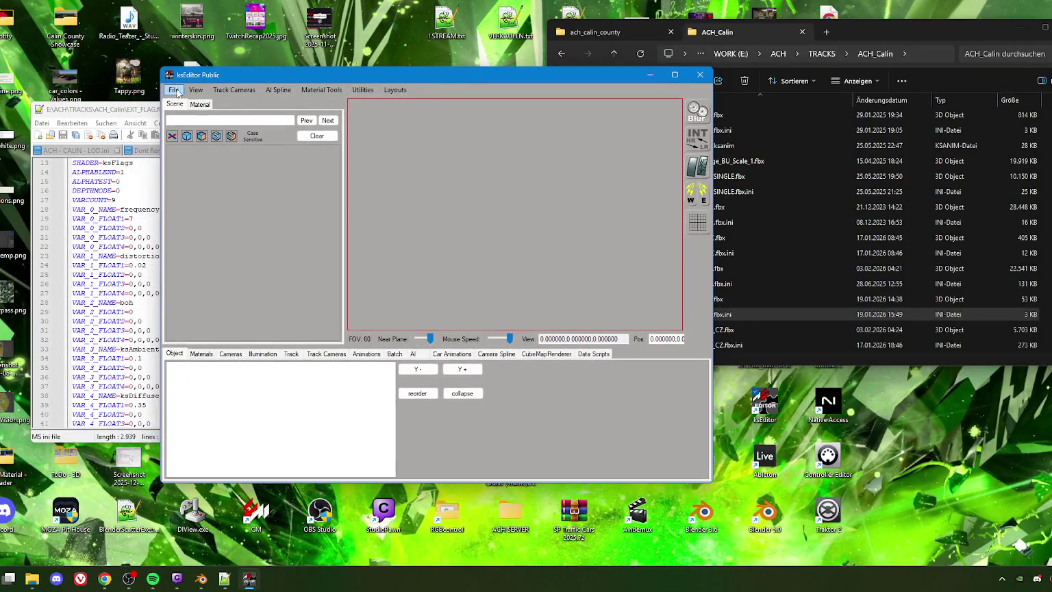
# Open EXTENSION_MISC.fbx from the E:\ACH\TRACKS\ACH_Calin folder
pyautogui.click(174, 89)
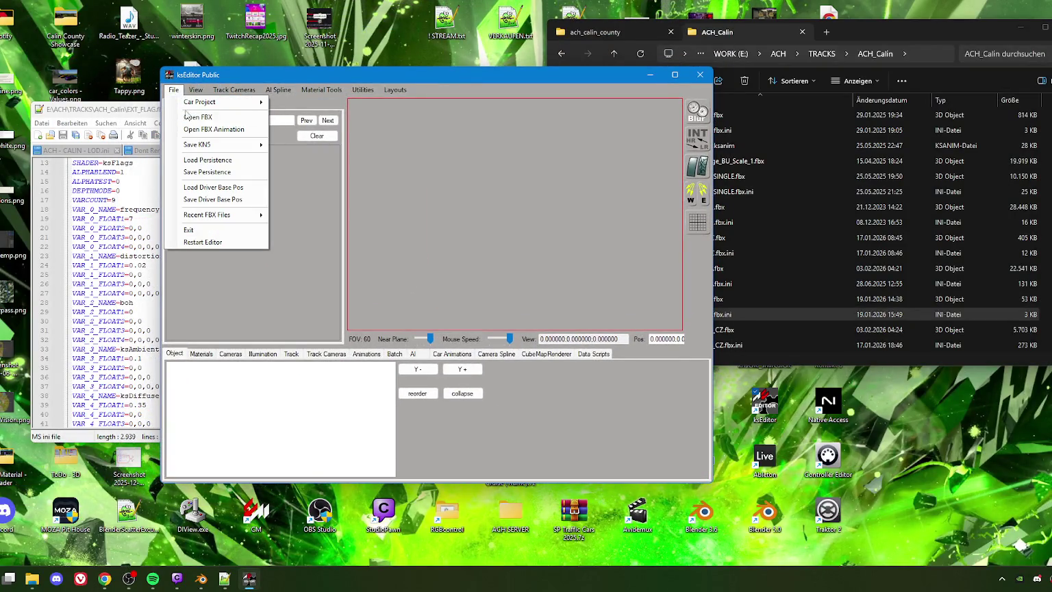
pyautogui.click(199, 117)
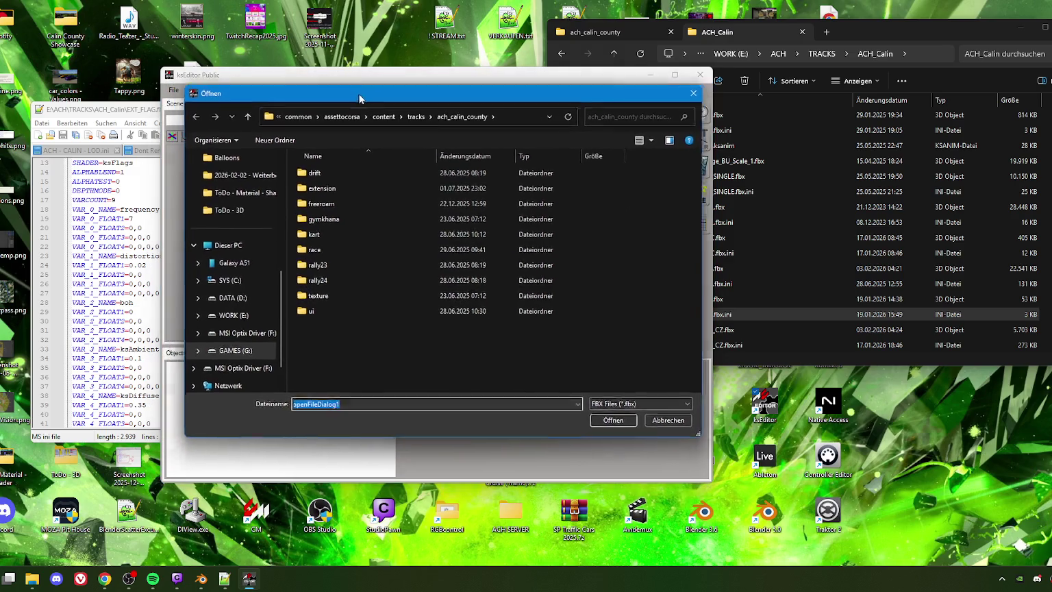
pyautogui.moveTo(301, 92); pyautogui.dragTo(324, 89)
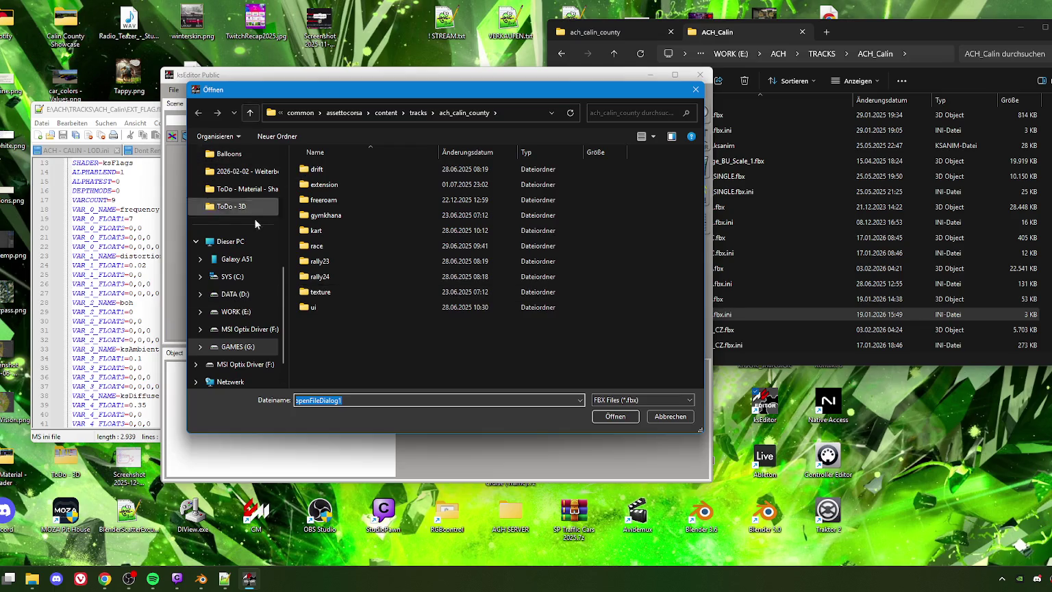
pyautogui.scroll(2, 240, 207)
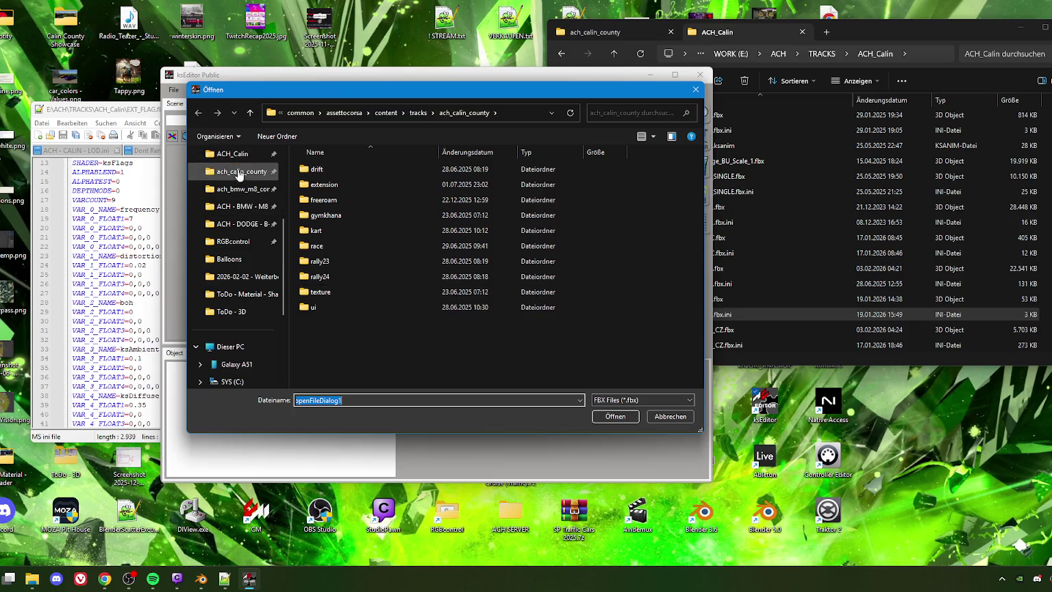
pyautogui.click(235, 154)
pyautogui.scroll(-5, 334, 308)
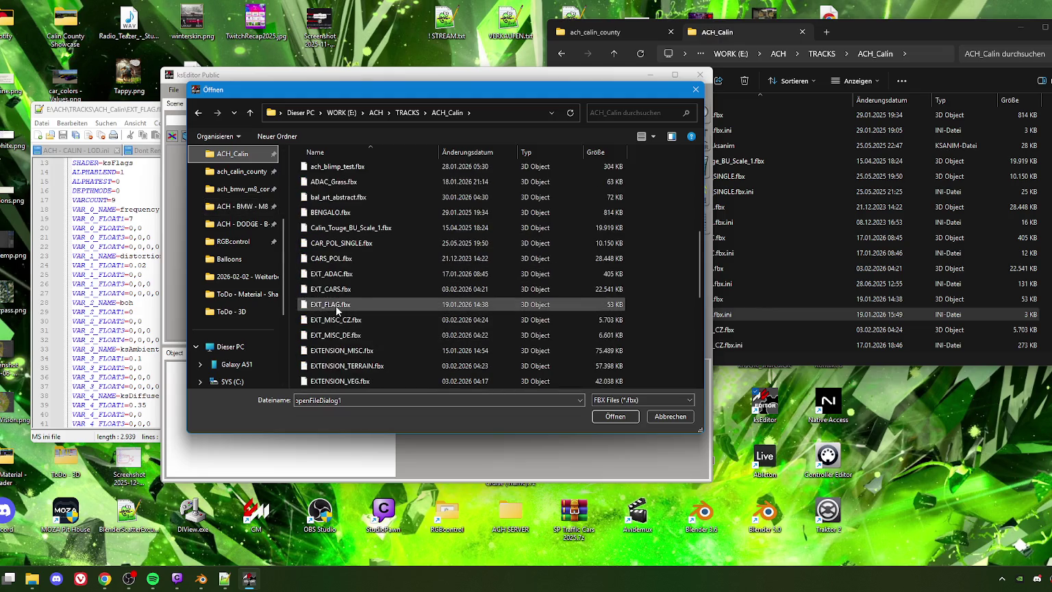
pyautogui.scroll(-3, 332, 297)
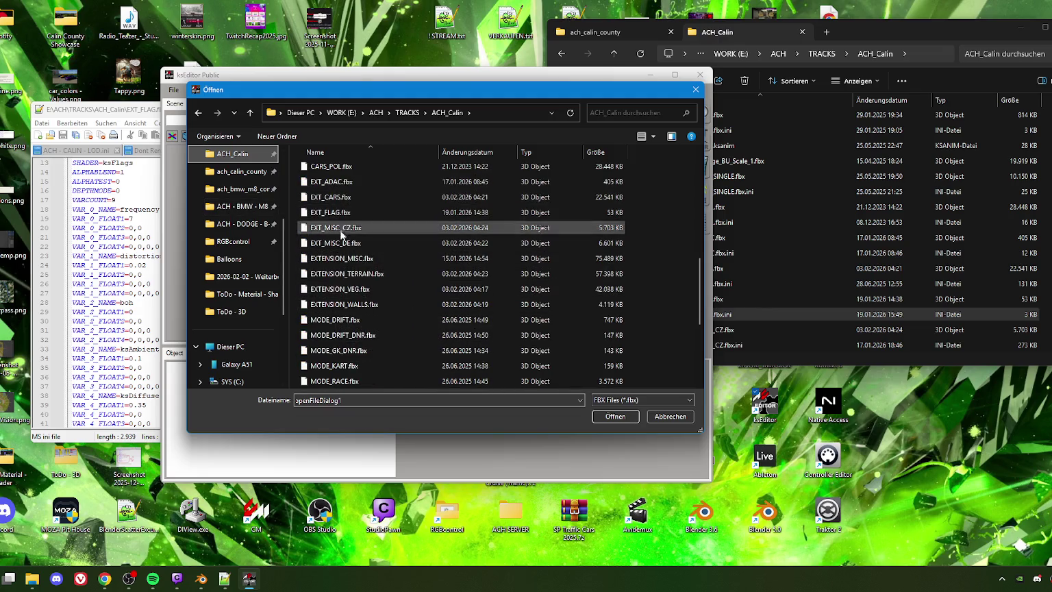
pyautogui.click(342, 265)
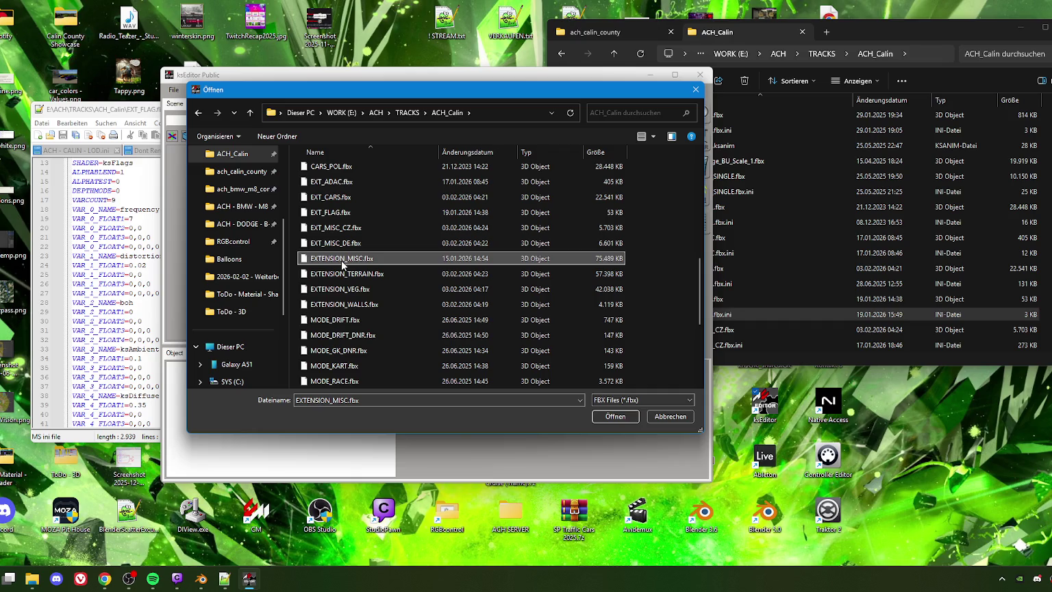
pyautogui.click(614, 416)
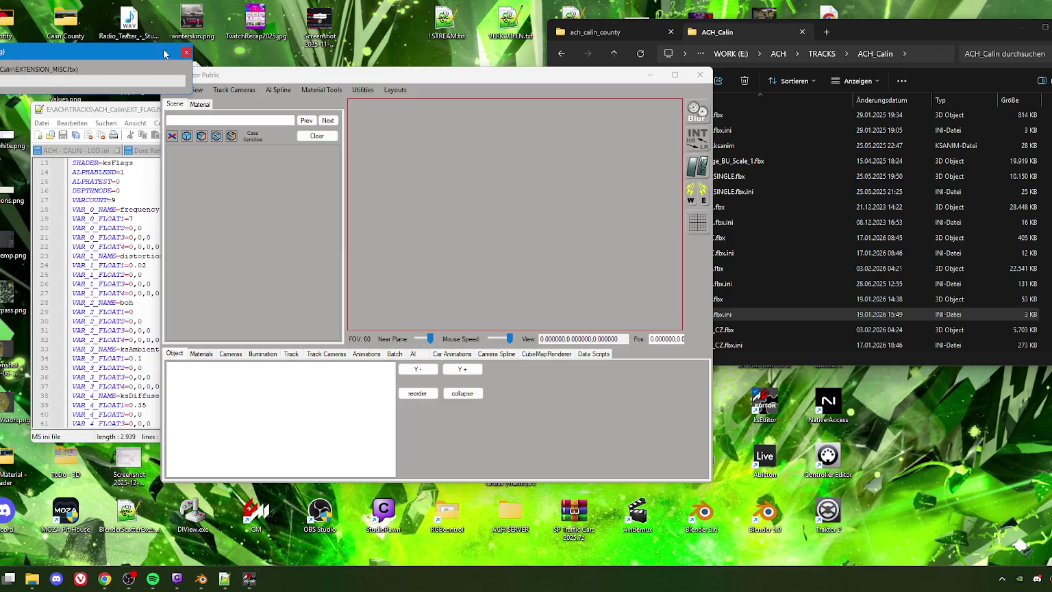
# Close the unresponsive ksEditor, relaunch it from the desktop icon, and bring File Explorer forward
pyautogui.click(185, 53)
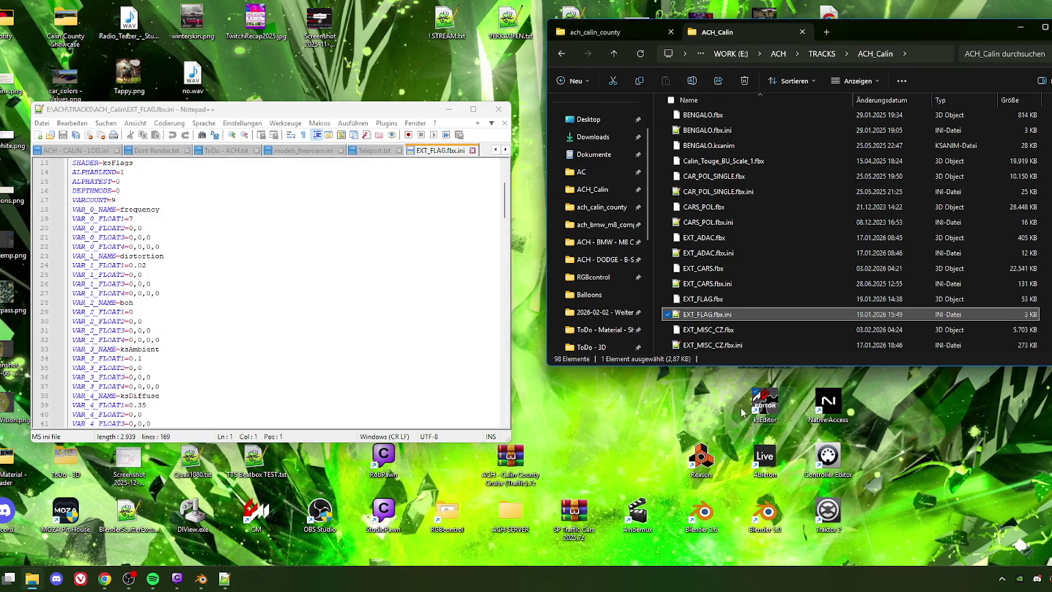
pyautogui.doubleClick(764, 403)
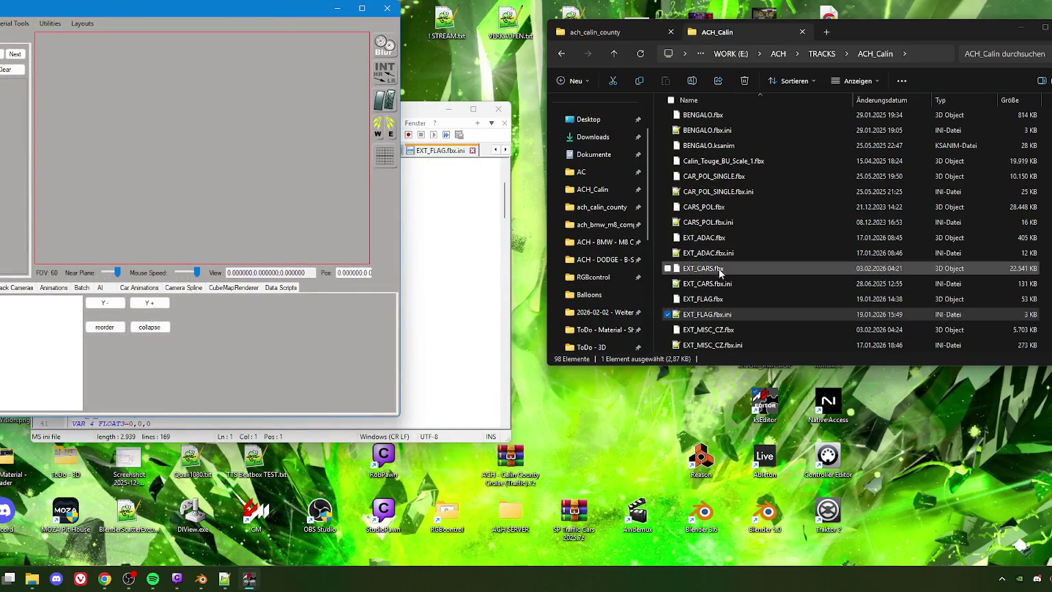
pyautogui.click(651, 85)
# Switch Explorer to the ACH_Calin tab and browse its FBX and ini files
pyautogui.click(716, 34)
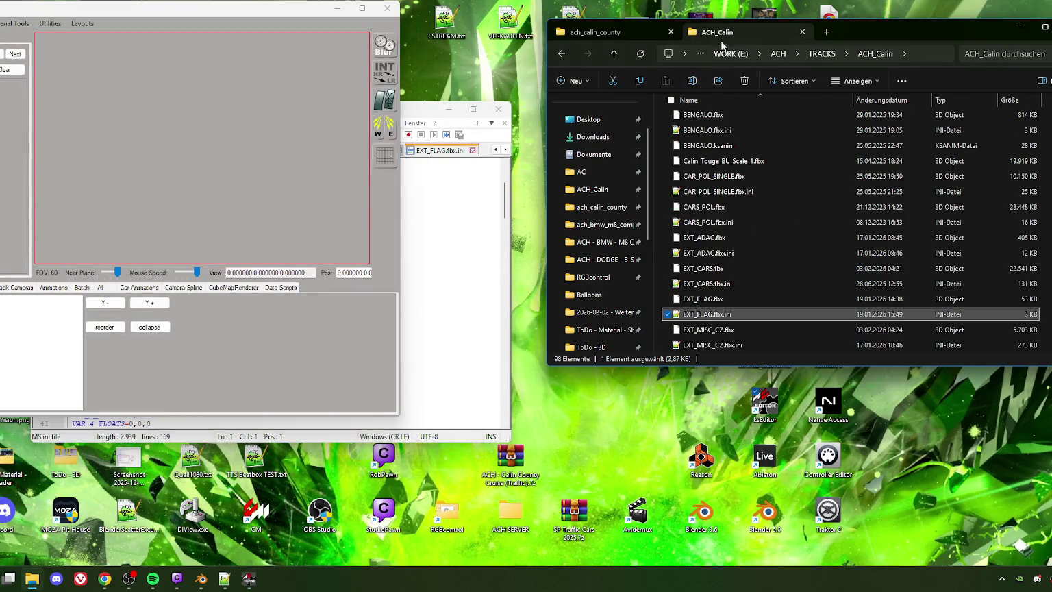
pyautogui.scroll(3, 700, 275)
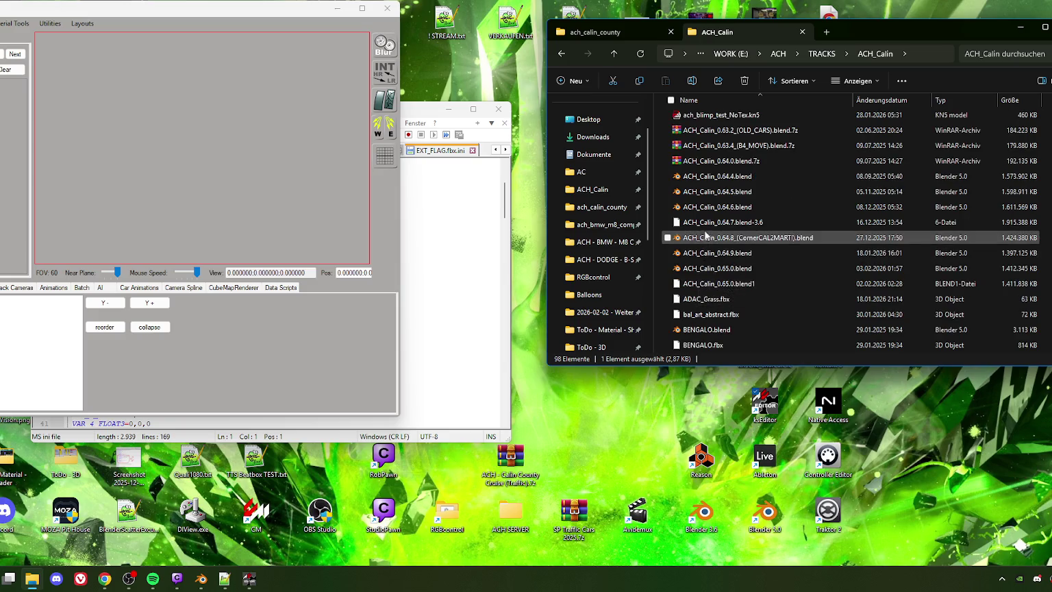
pyautogui.scroll(5, 708, 243)
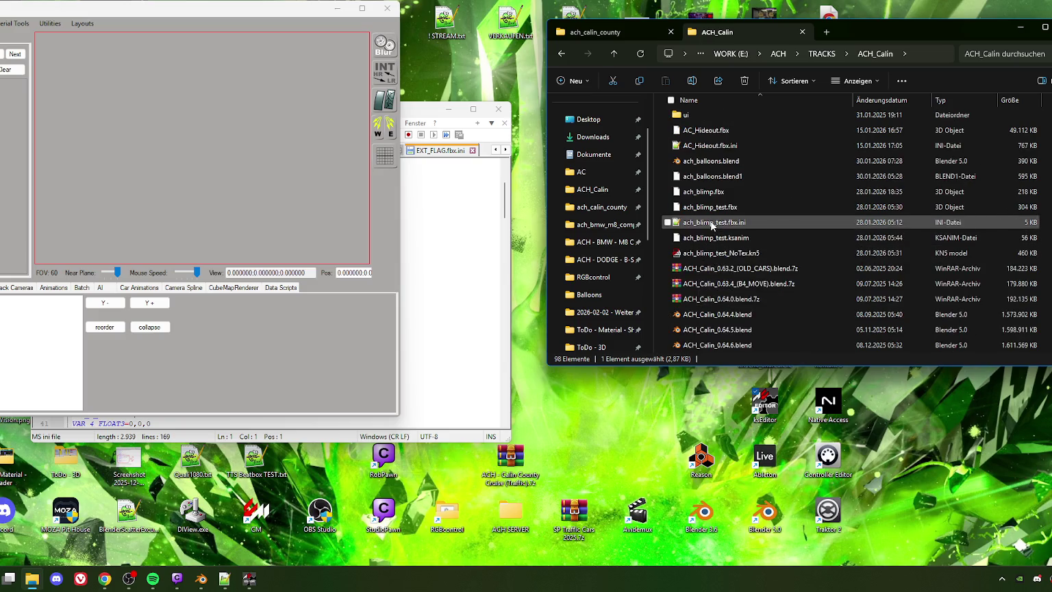
pyautogui.scroll(-3, 711, 223)
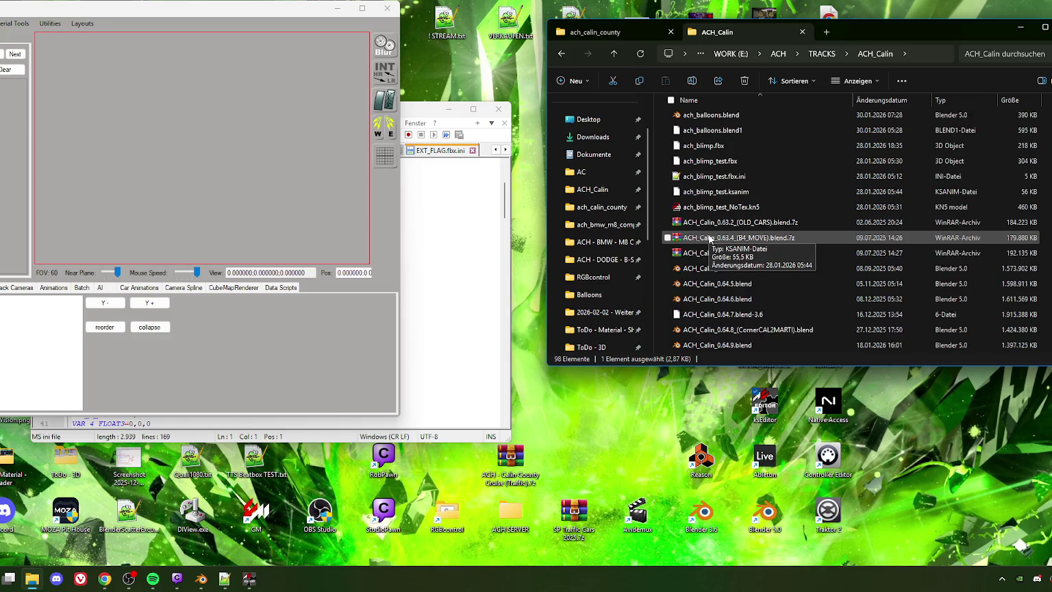
pyautogui.scroll(-3, 709, 238)
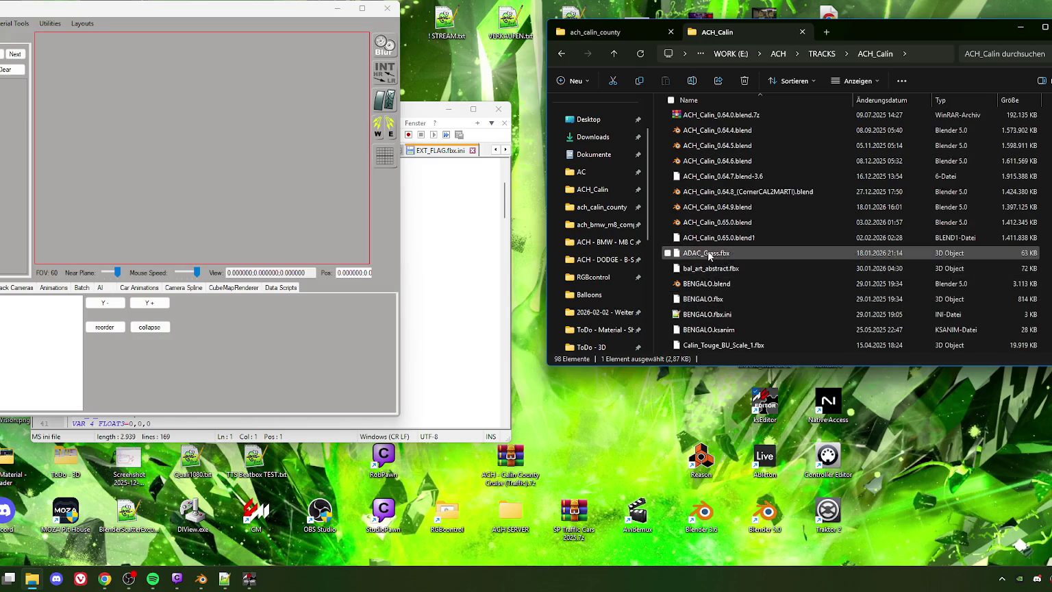
pyautogui.scroll(-4, 711, 288)
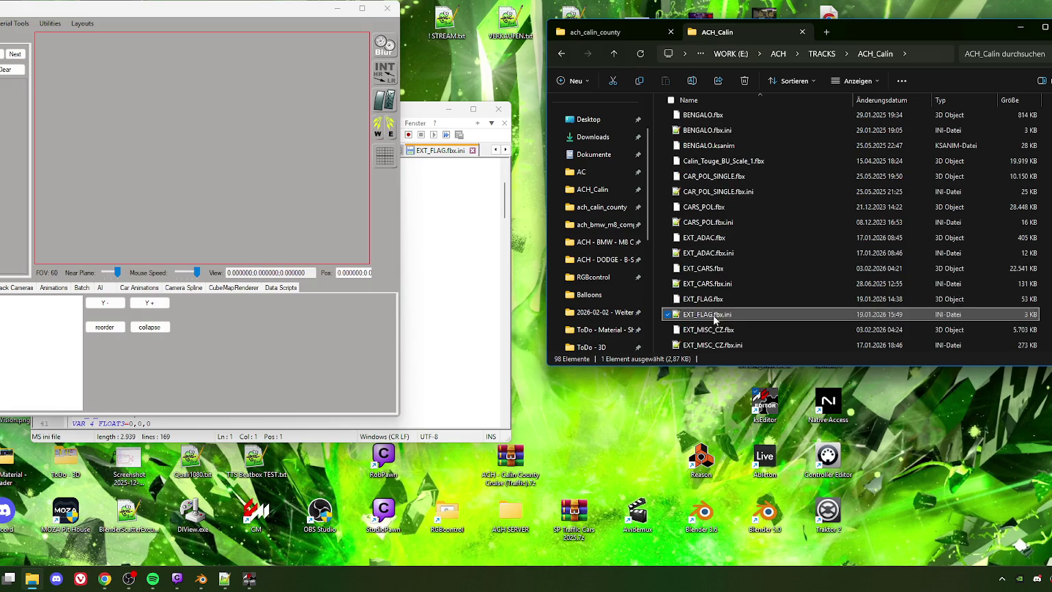
pyautogui.scroll(-2, 713, 315)
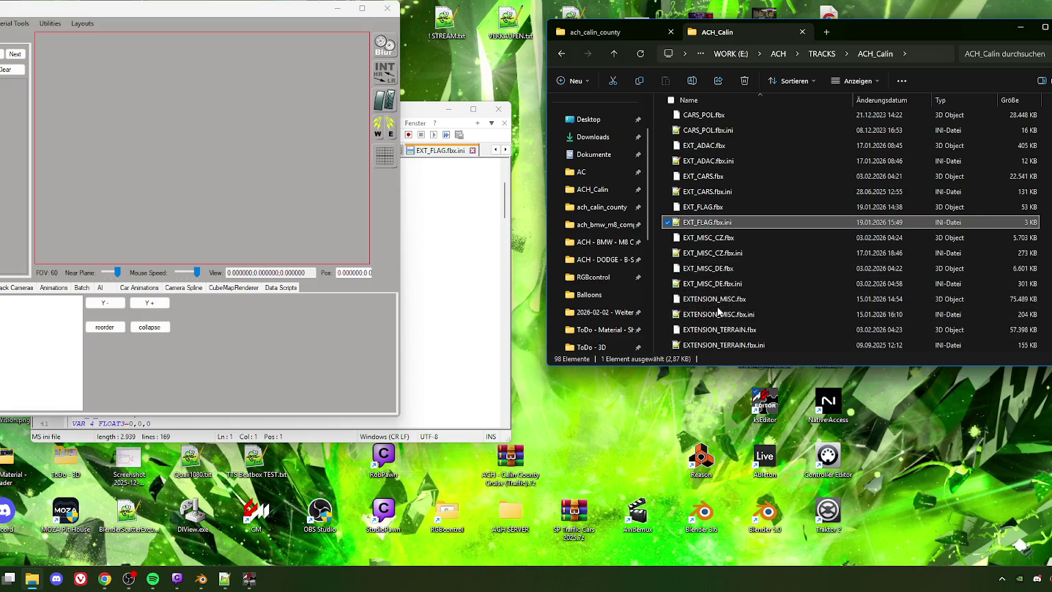
# Select EXT_MISC_DE.fbx, then bring the ksEditor window back into view
pyautogui.click(714, 269)
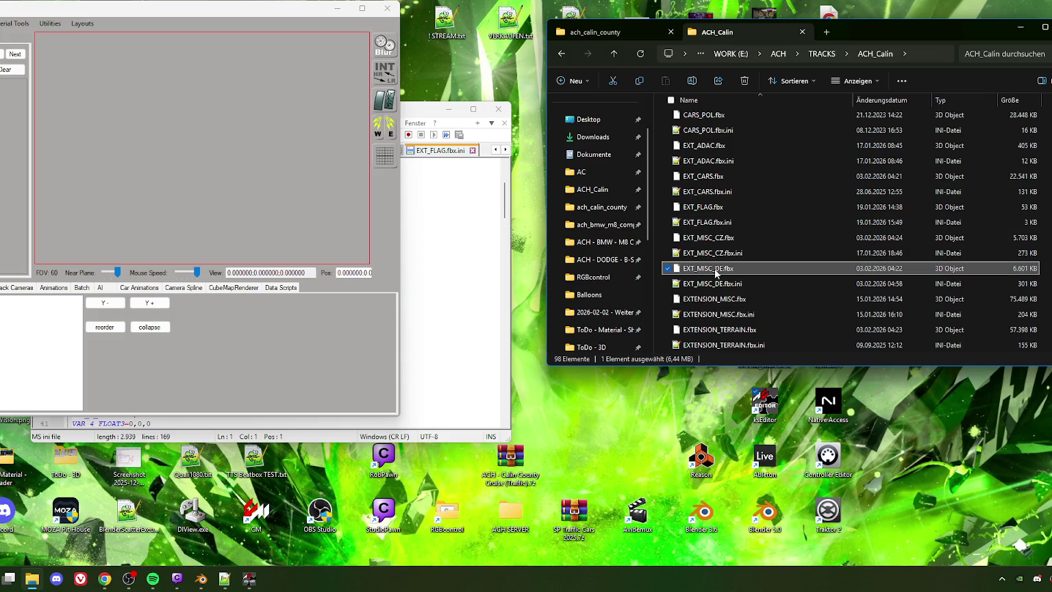
pyautogui.scroll(-1, 714, 271)
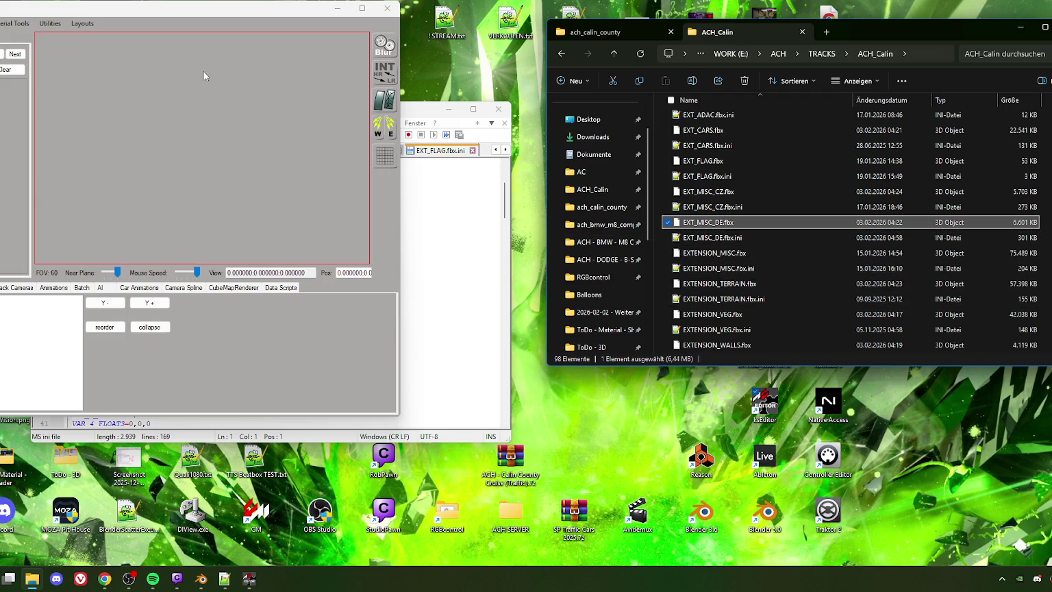
pyautogui.moveTo(20, 12); pyautogui.dragTo(297, 45)
pyautogui.click(138, 56)
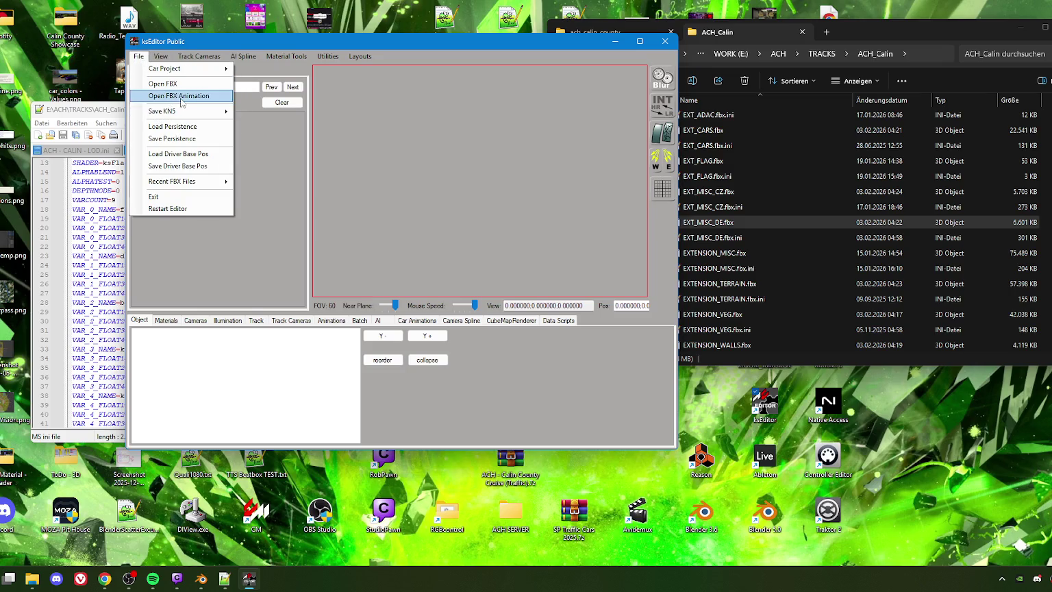
pyautogui.moveTo(161, 111)
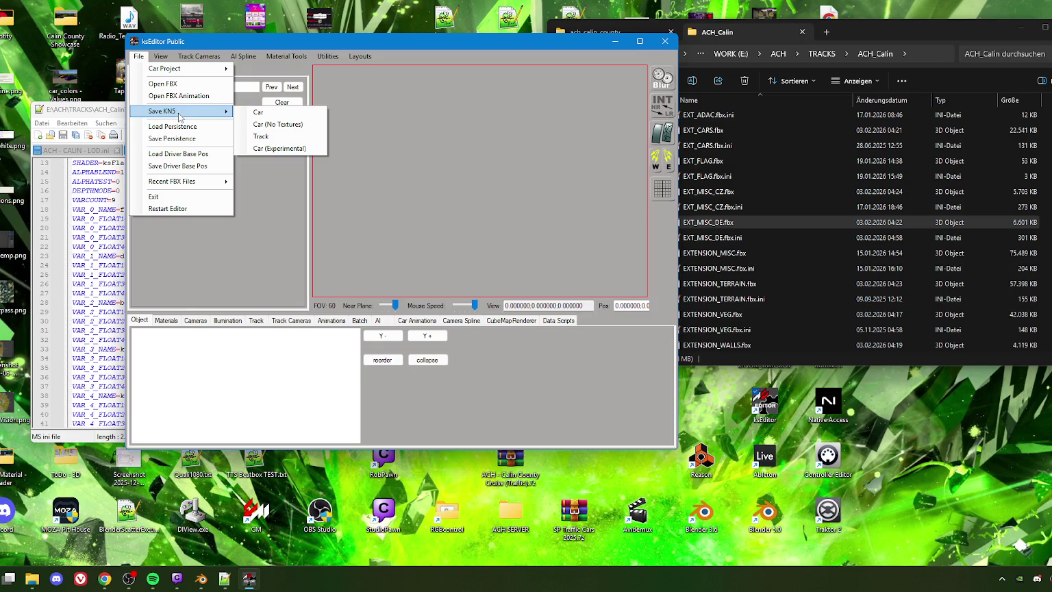
# Open EXTENSION_WALLS.fbx from the ACH_Calin folder through Open FBX
pyautogui.moveTo(164, 68)
pyautogui.click(165, 84)
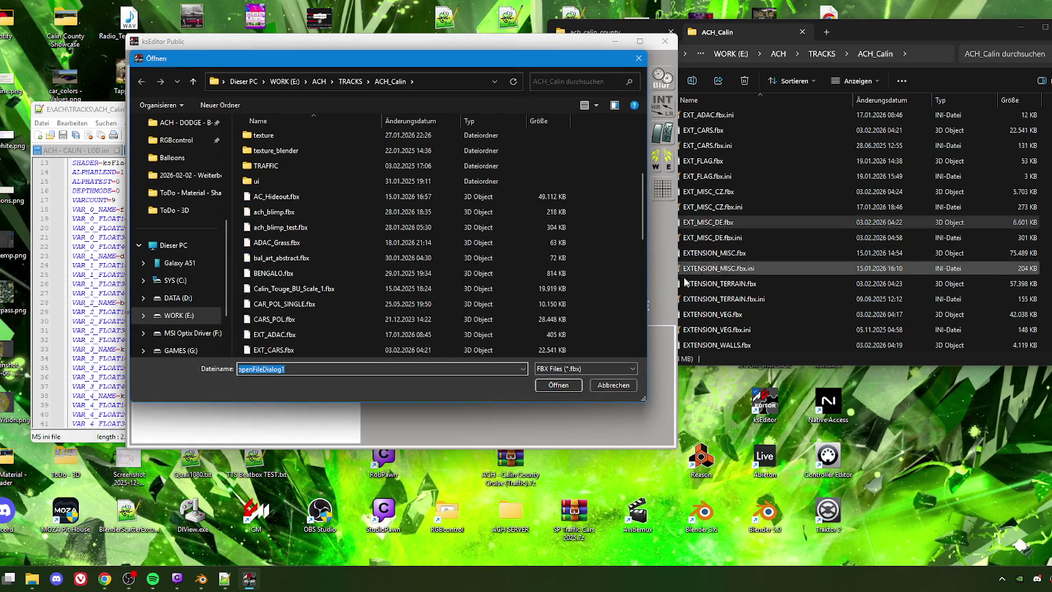
pyautogui.scroll(-5, 307, 295)
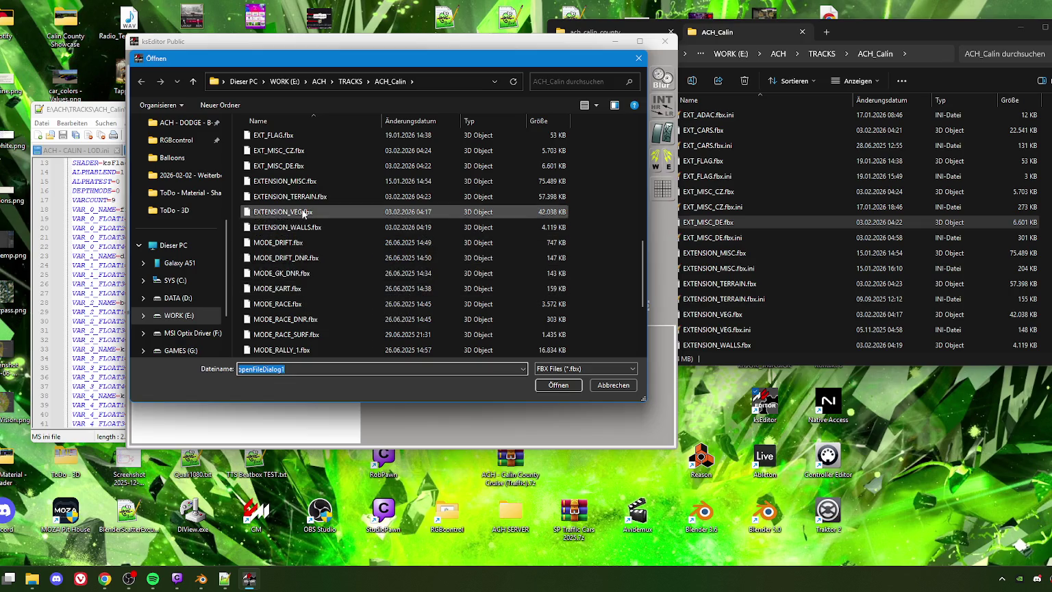
pyautogui.click(302, 198)
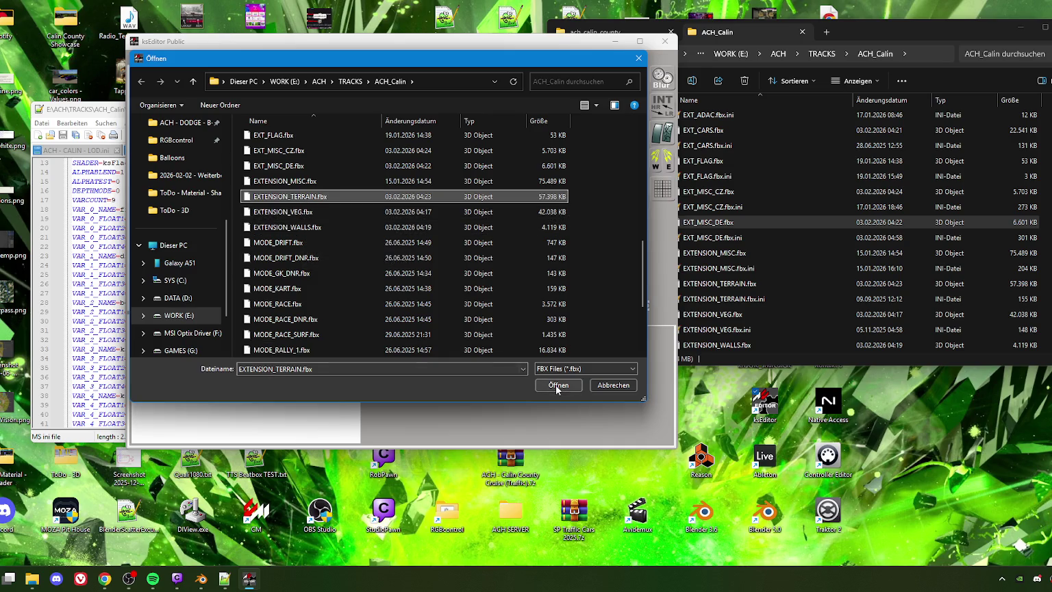
pyautogui.click(304, 230)
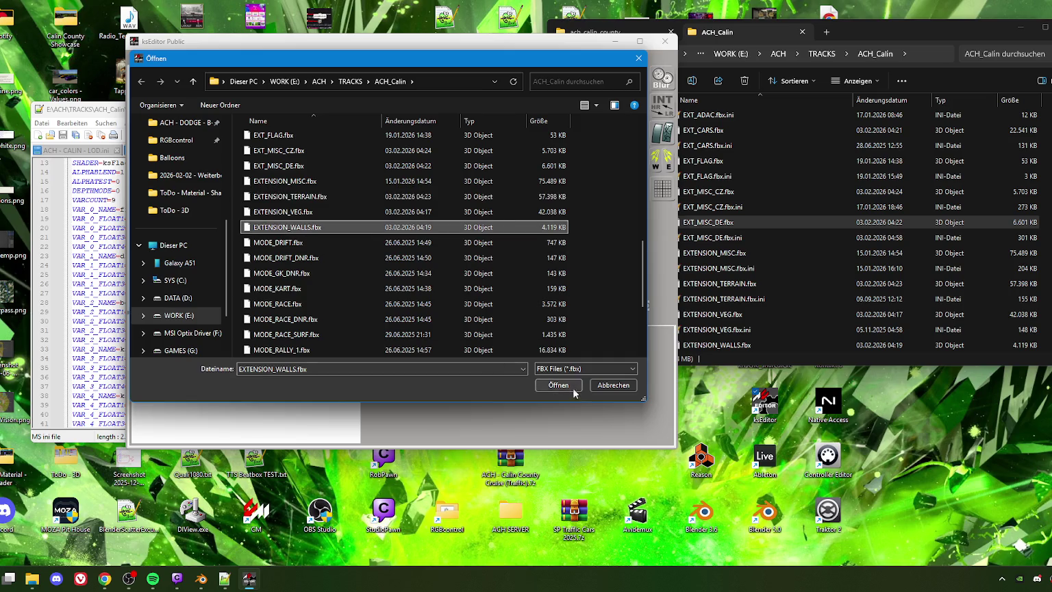
pyautogui.click(573, 388)
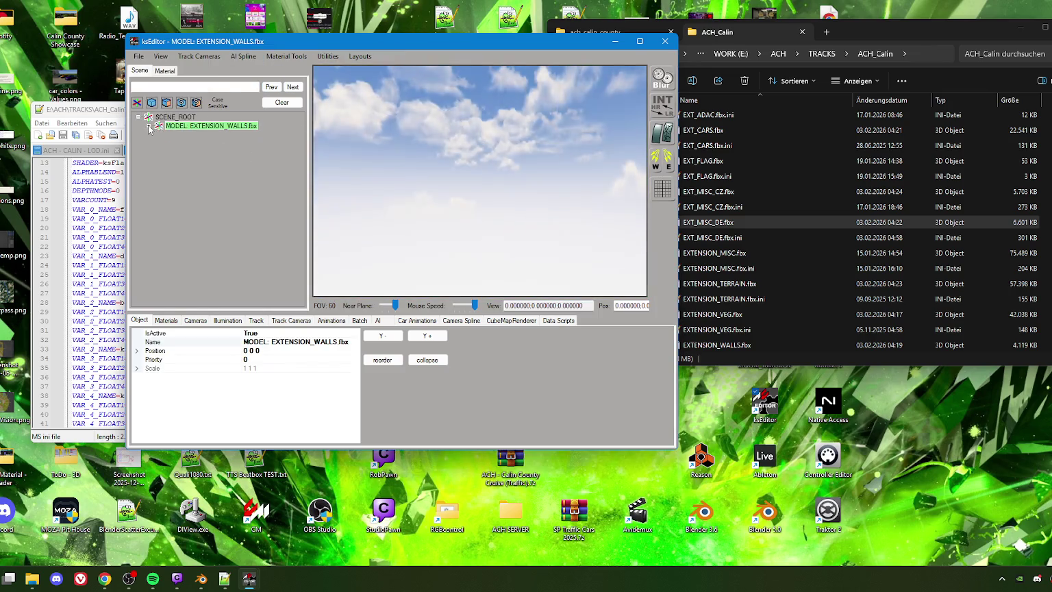
# Search the scene for 'adac' and fly the camera to the 1WALL_ADAC_Track_GR_Entry wall
pyautogui.click(166, 136)
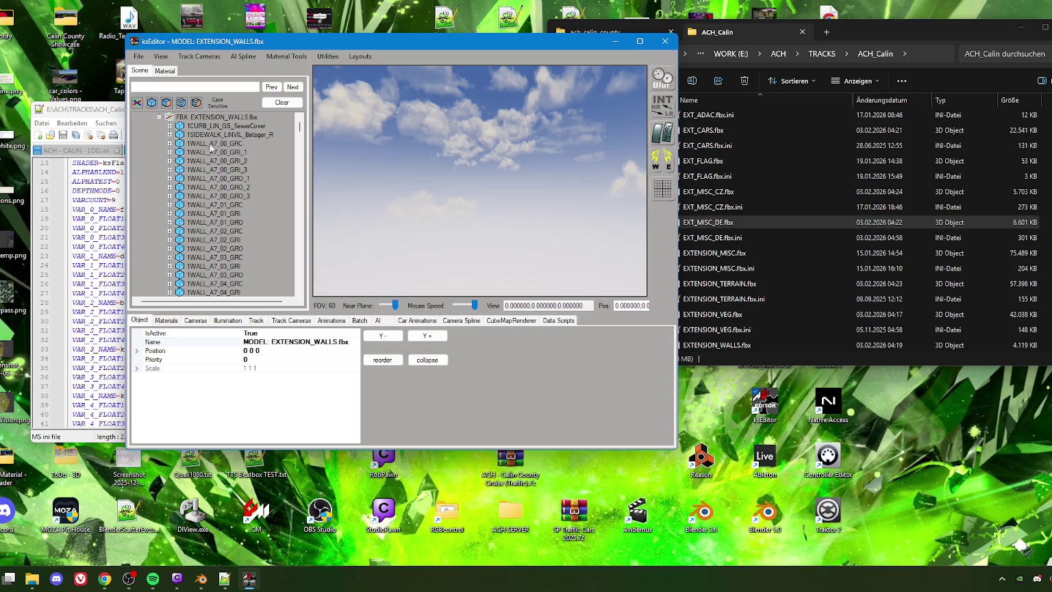
pyautogui.click(181, 88)
pyautogui.write('adac')
pyautogui.click(293, 87)
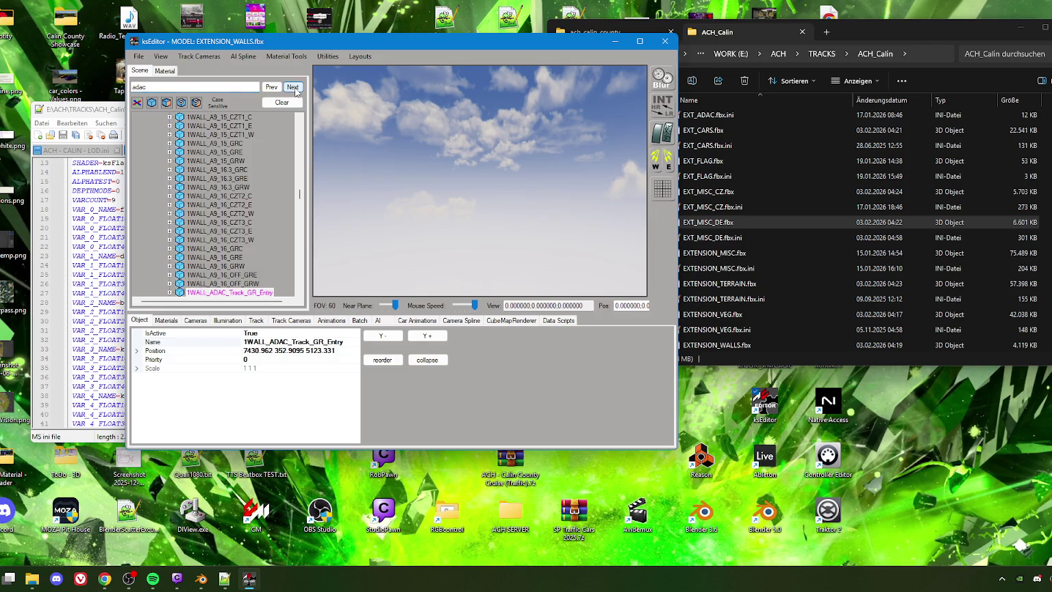
pyautogui.doubleClick(244, 295)
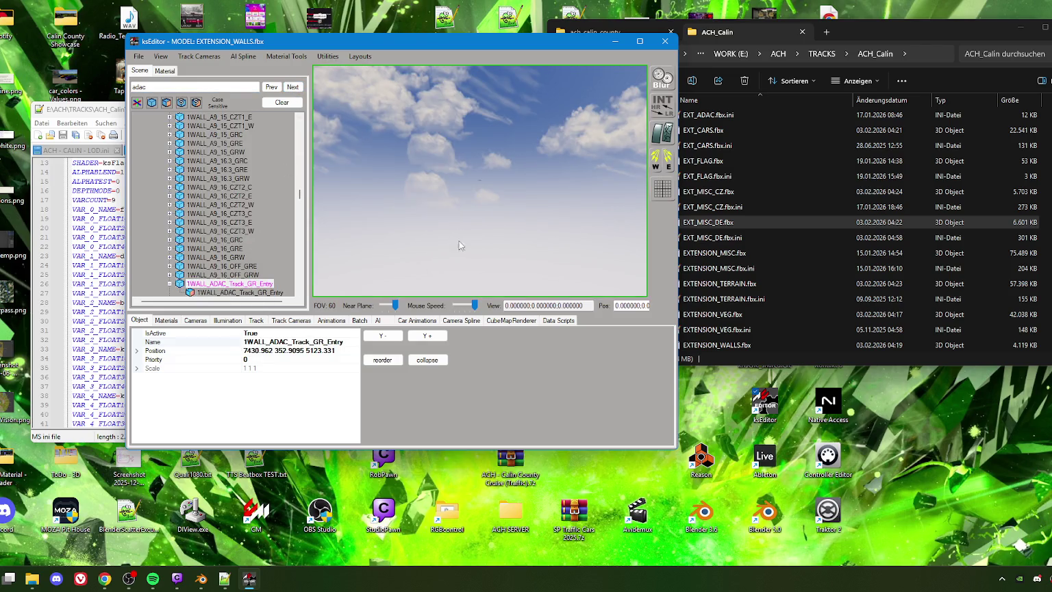
pyautogui.press('w')
pyautogui.press('w')
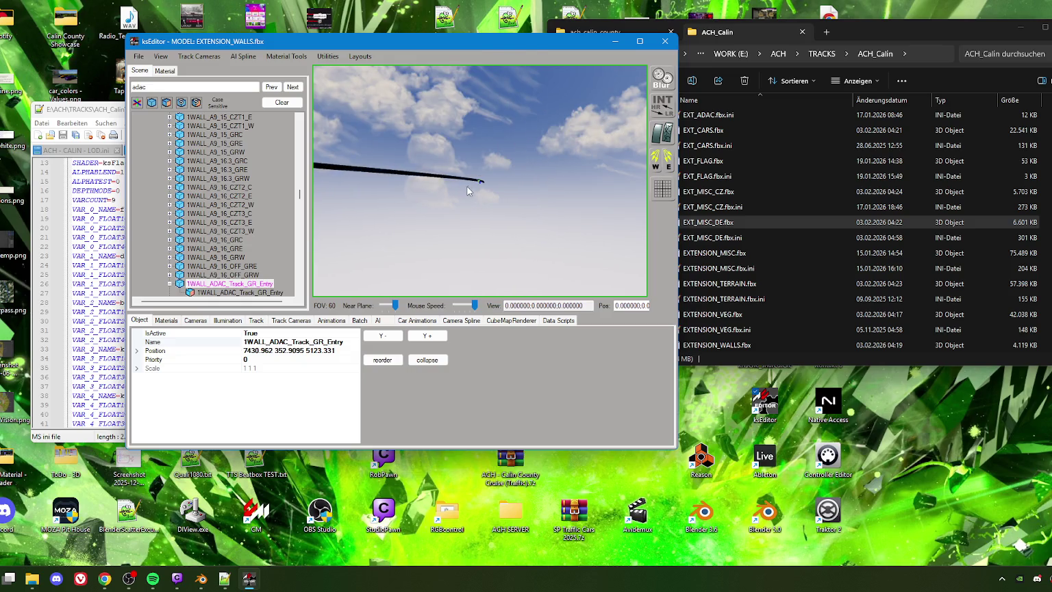
pyautogui.press('w')
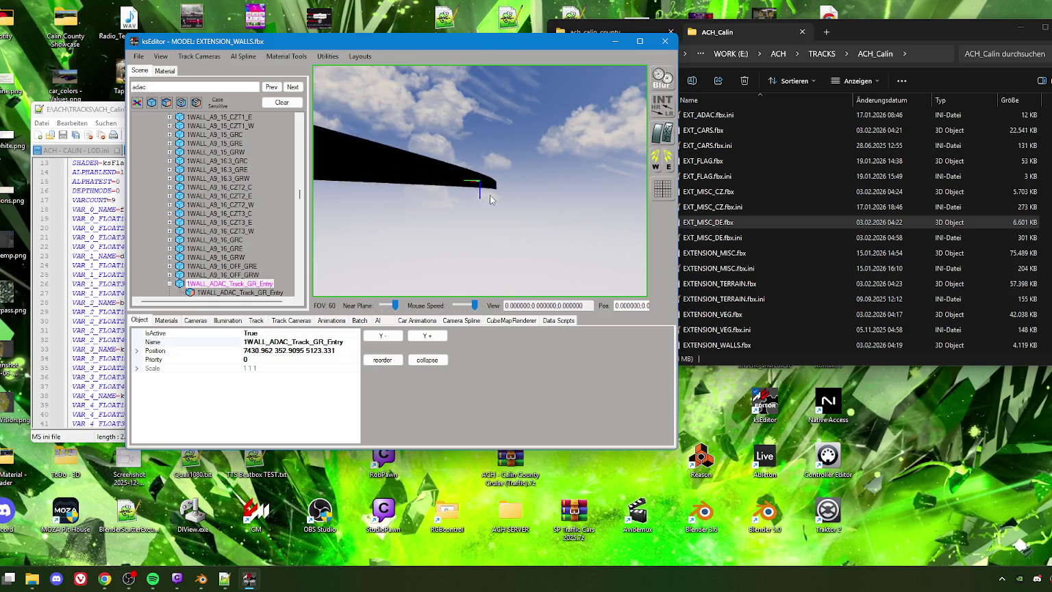
# Select the entry wall mesh and set its IsRenderable to False
pyautogui.click(410, 206)
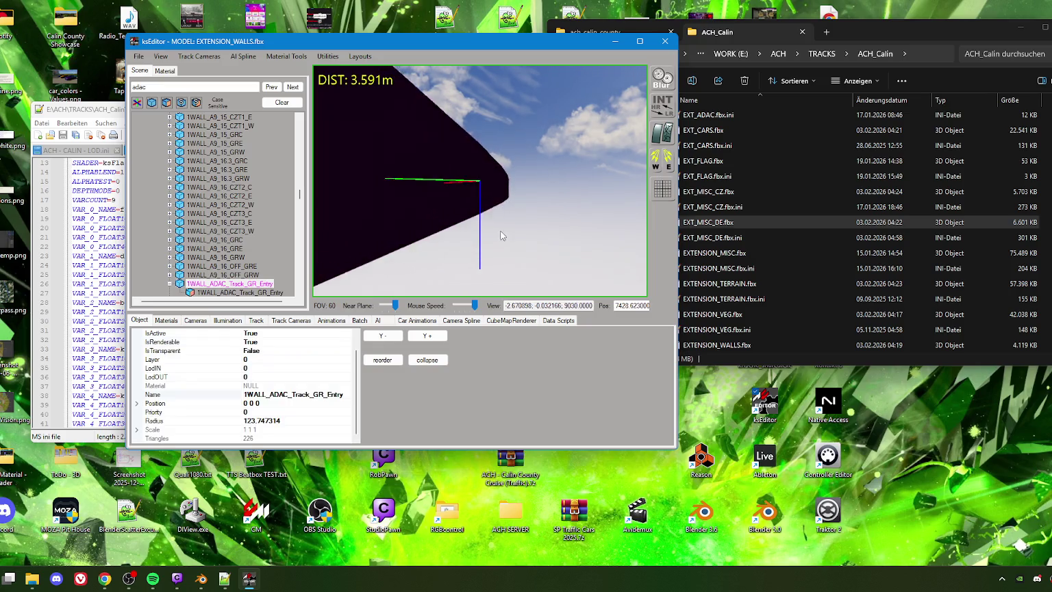
pyautogui.moveTo(478, 206)
pyautogui.mouseDown(button='right')
pyautogui.moveTo(538, 216)
pyautogui.moveTo(434, 211)
pyautogui.moveTo(522, 219)
pyautogui.mouseUp(button='right')
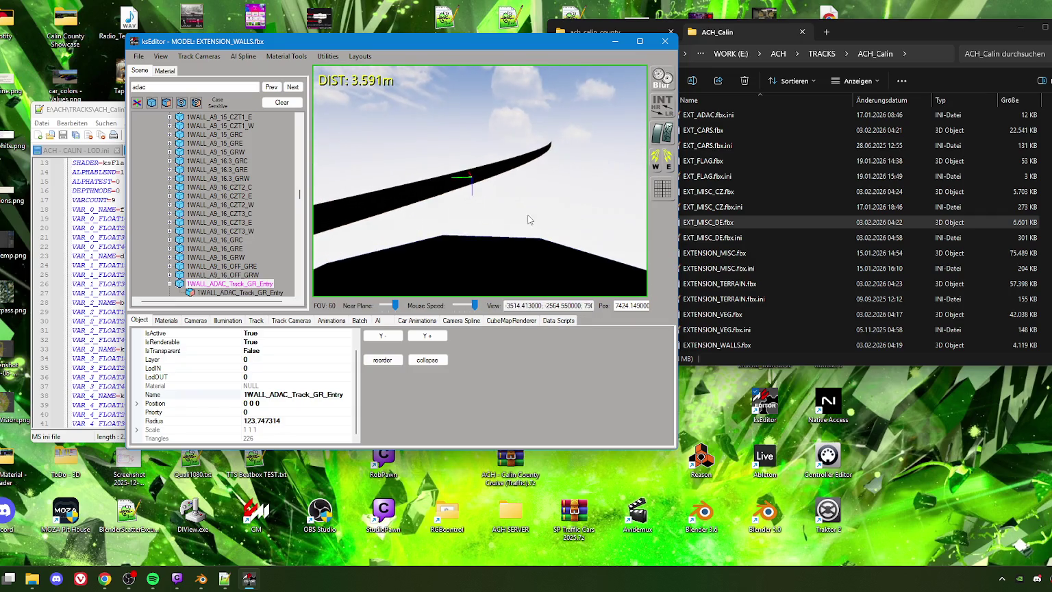
pyautogui.doubleClick(251, 342)
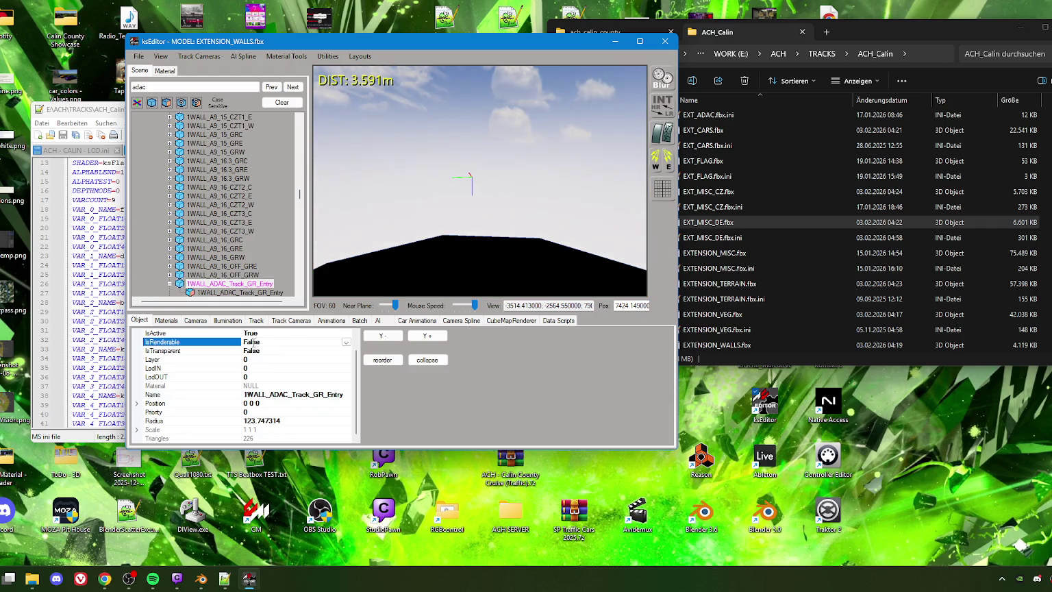
pyautogui.moveTo(445, 152)
pyautogui.mouseDown(button='right')
pyautogui.moveTo(508, 208)
pyautogui.moveTo(597, 206)
pyautogui.moveTo(373, 205)
pyautogui.moveTo(446, 202)
pyautogui.mouseUp(button='right')
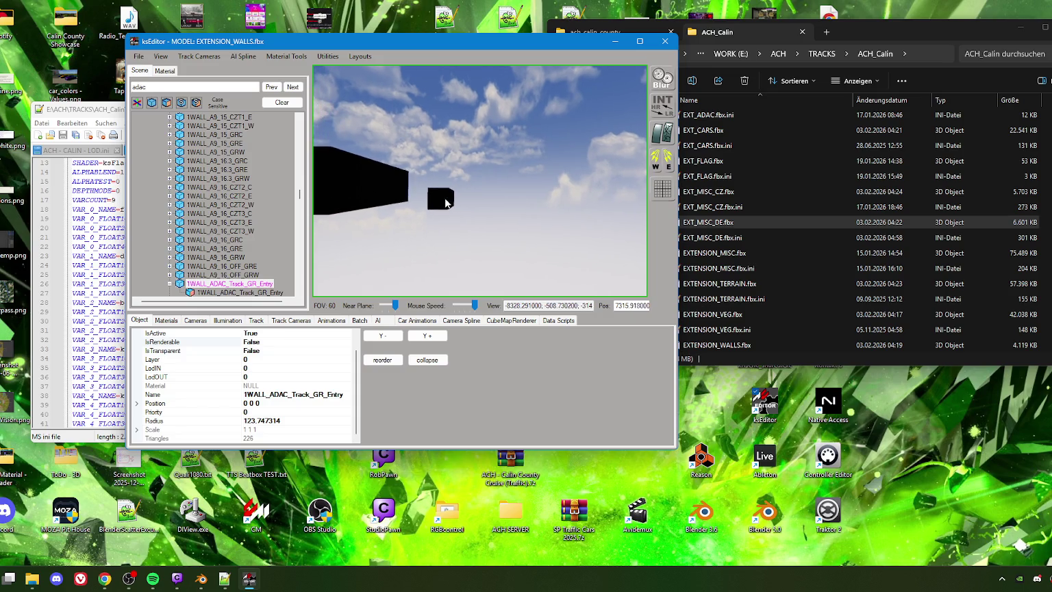
# Set IsRenderable to False on the ADAC van box, office wall and container meshes
pyautogui.click(445, 202)
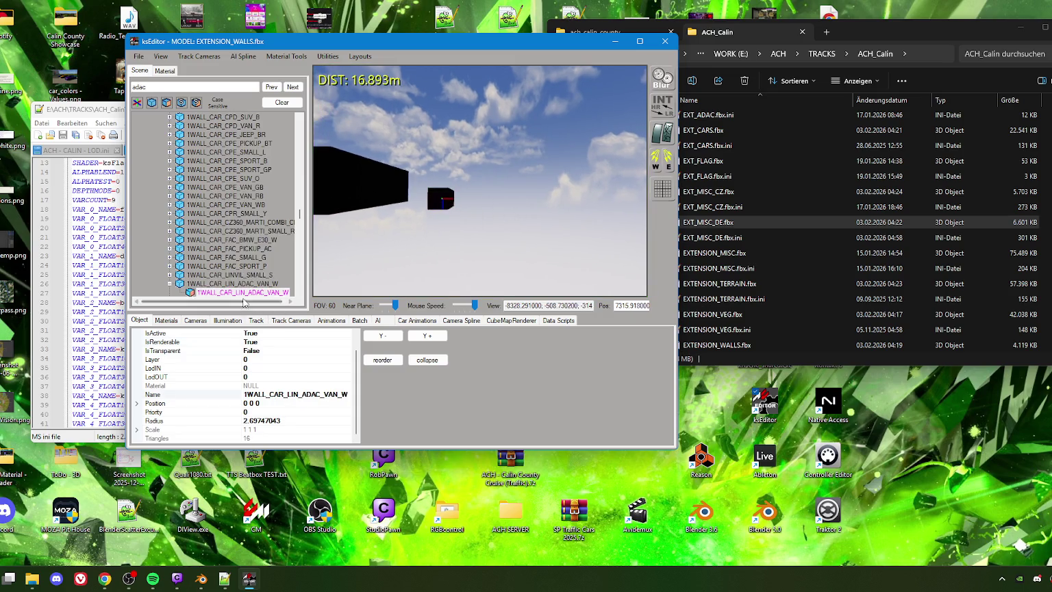
pyautogui.doubleClick(253, 351)
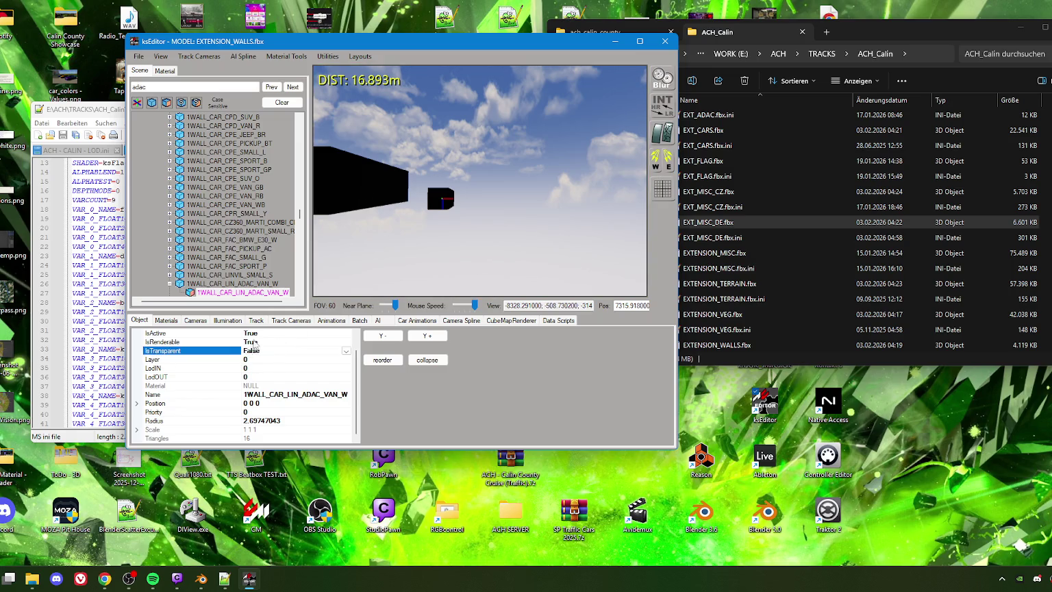
pyautogui.click(362, 189)
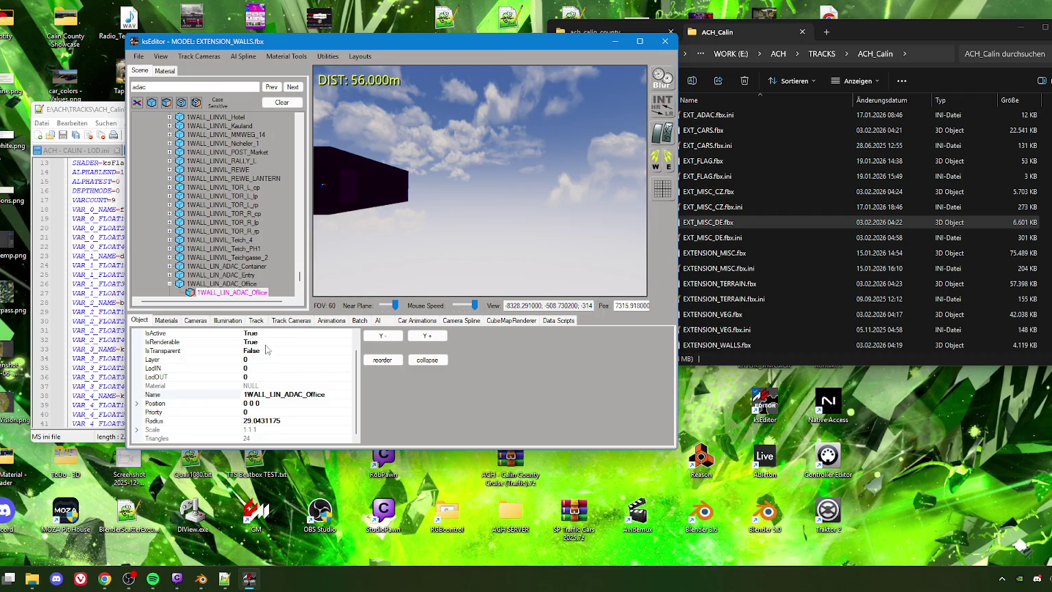
pyautogui.doubleClick(252, 342)
pyautogui.moveTo(371, 226); pyautogui.dragTo(346, 213, button='right')
pyautogui.click(368, 195)
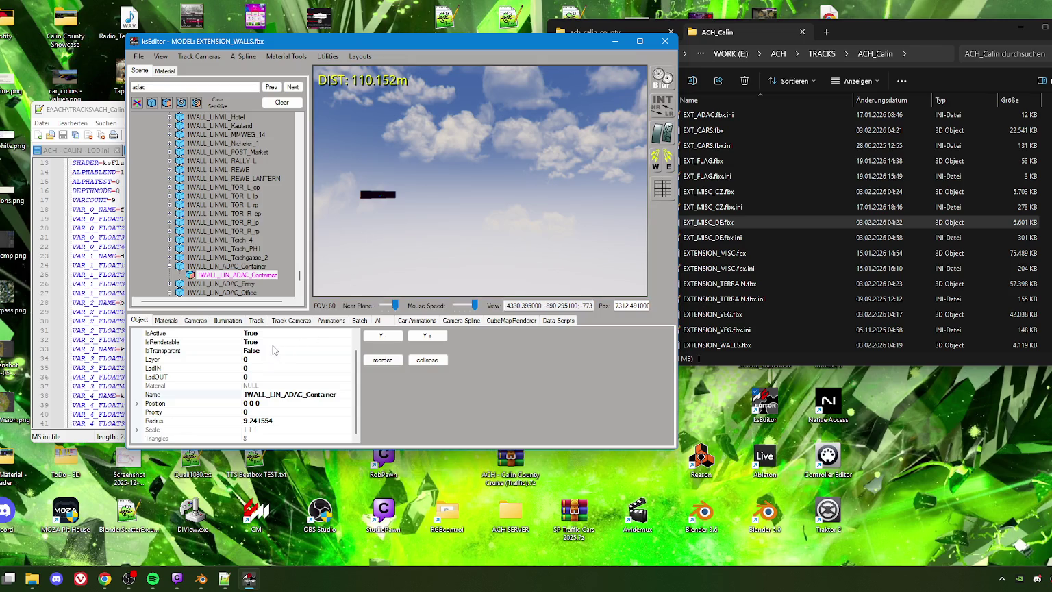
pyautogui.doubleClick(261, 341)
# Scroll the scene tree and open the 1WALL_LIN_ADAC_Entry object's details
pyautogui.click(373, 215)
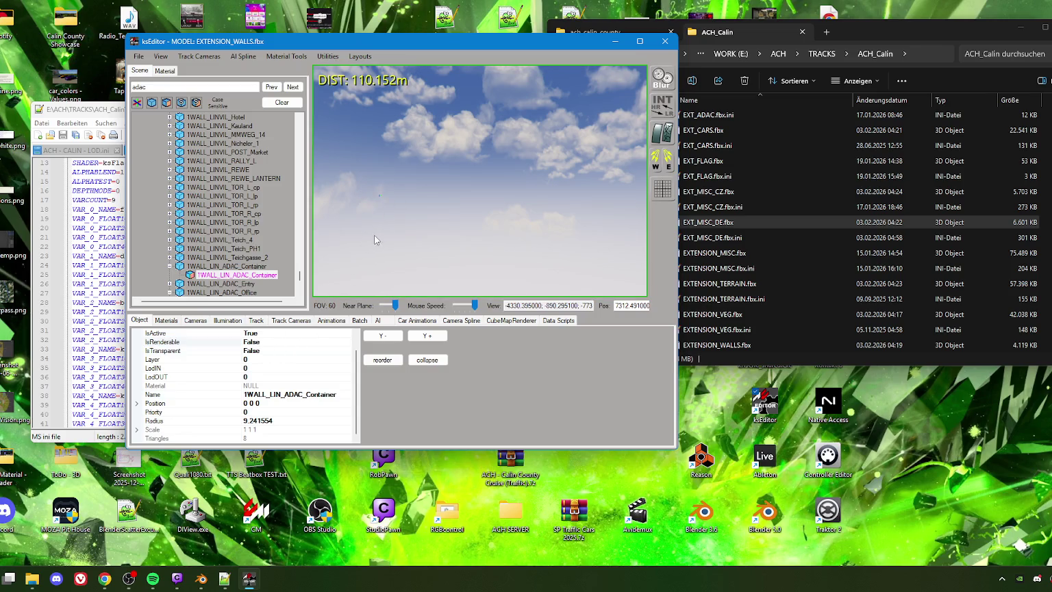
pyautogui.moveTo(375, 239); pyautogui.dragTo(556, 239, button='right')
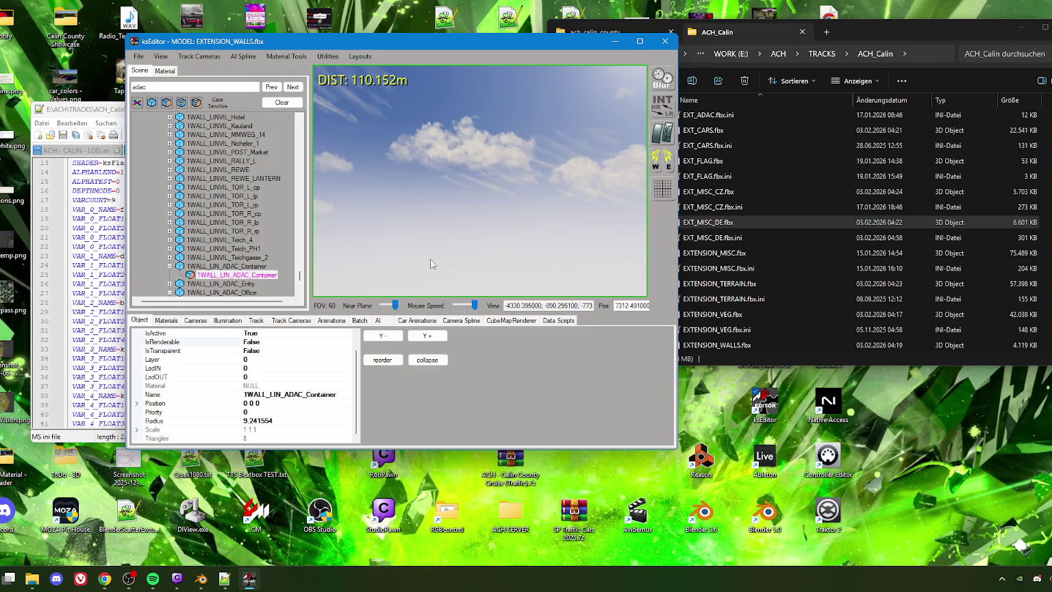
pyautogui.scroll(-1, 241, 267)
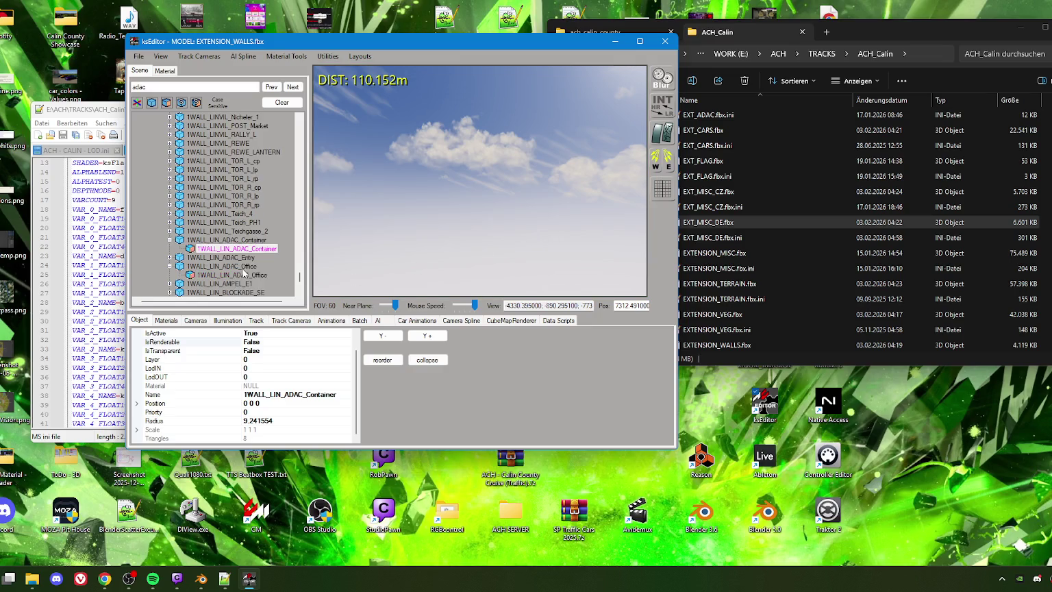
pyautogui.scroll(-1, 243, 265)
pyautogui.click(247, 231)
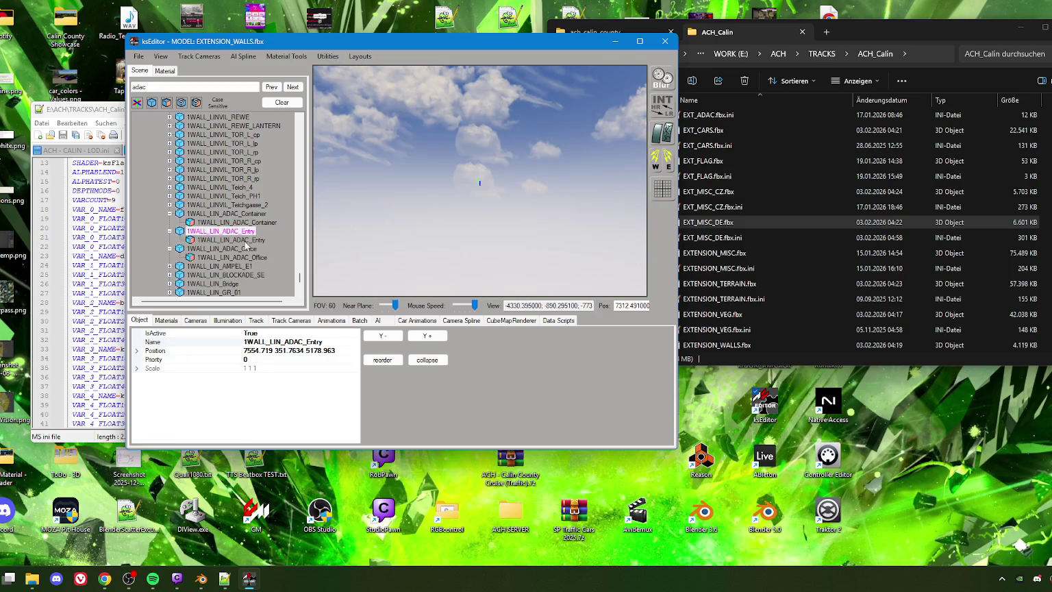
pyautogui.click(201, 578)
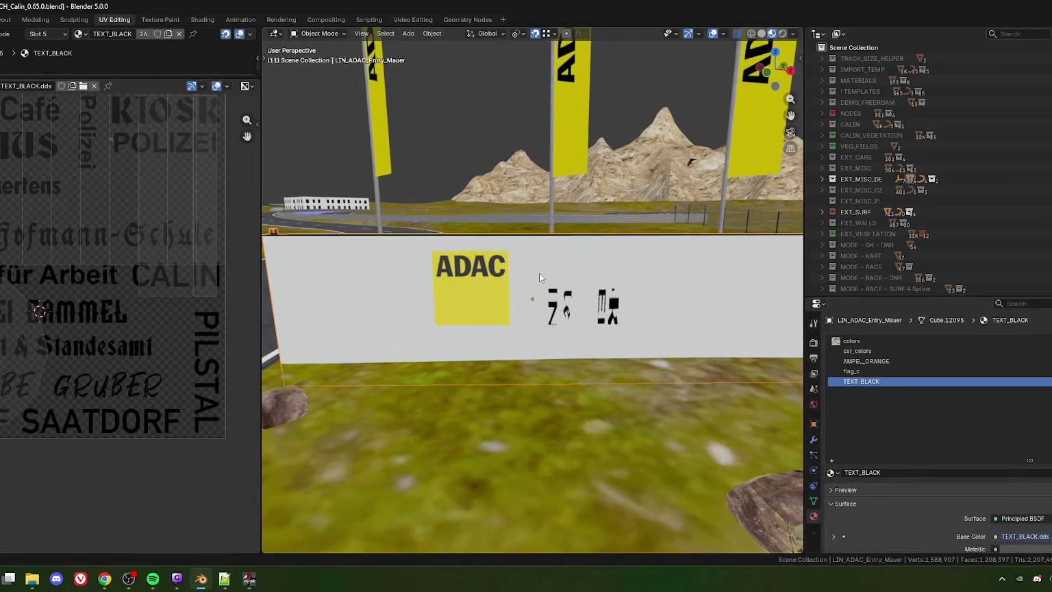
# In Blender, show the EXT_WALLS collection and select the fence and 1WALL_LIN_ADAC_Entry wall
pyautogui.moveTo(539, 272); pyautogui.dragTo(507, 291, button='middle')
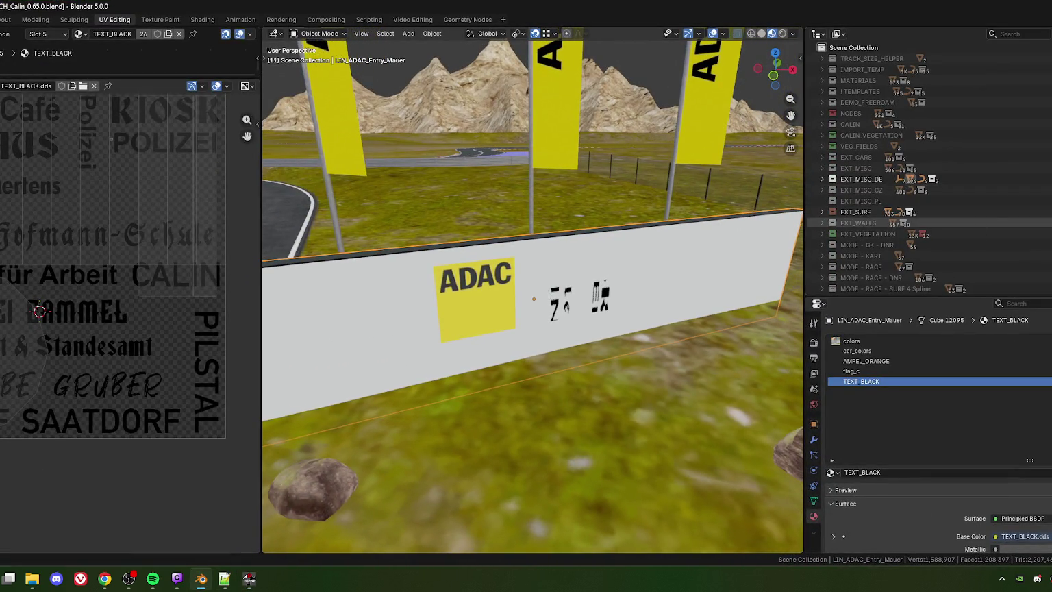
pyautogui.click(831, 222)
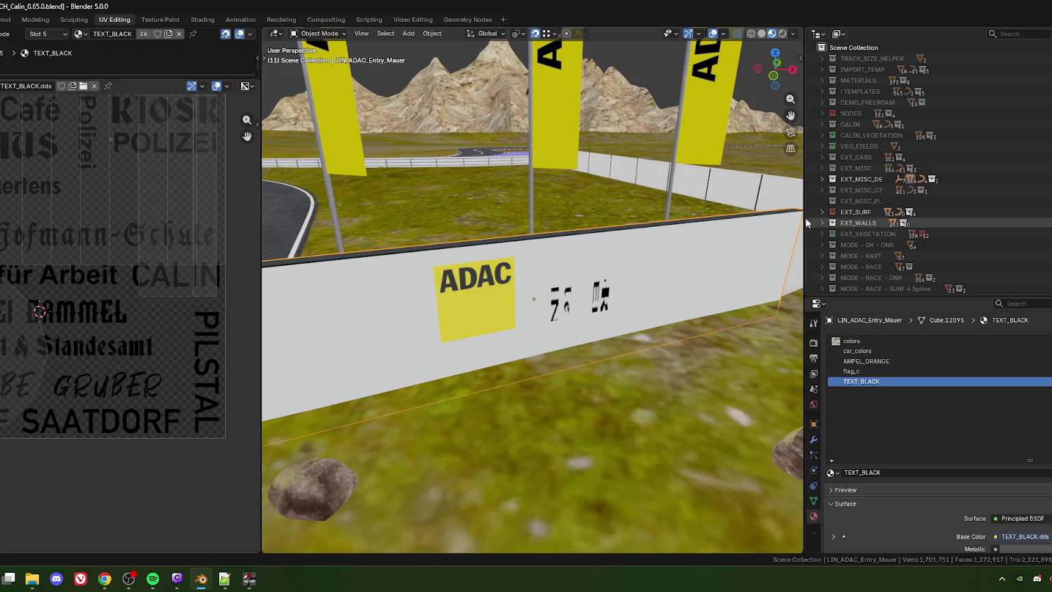
pyautogui.click(735, 187)
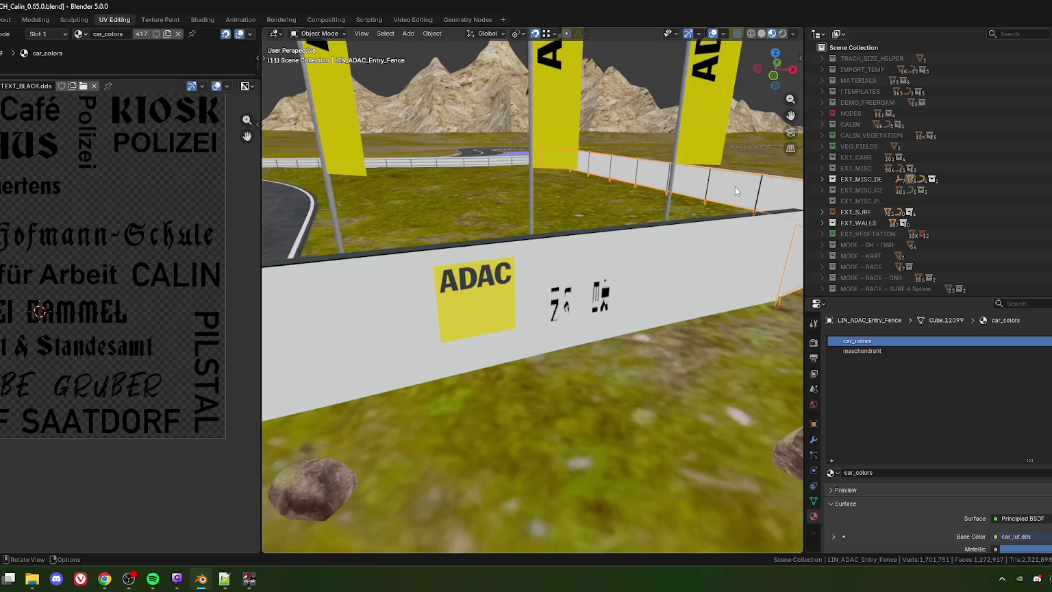
pyautogui.click(735, 186)
pyautogui.scroll(-6, 634, 291)
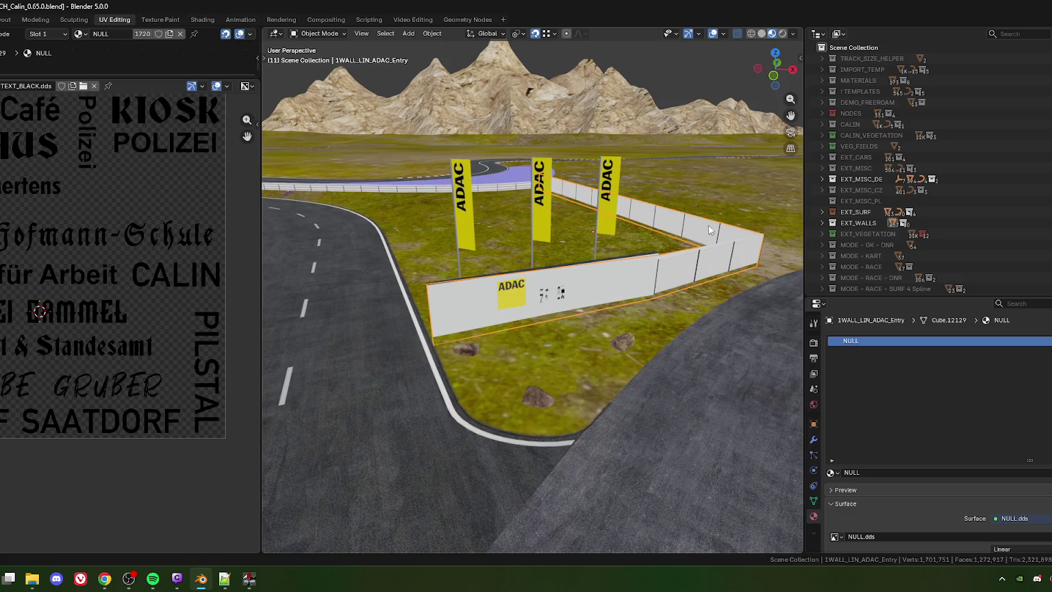
# Inspect the rocks and the 1WALL_ADAC_Track_GR_Entry guardrail, then return to ksEditor
pyautogui.click(546, 405)
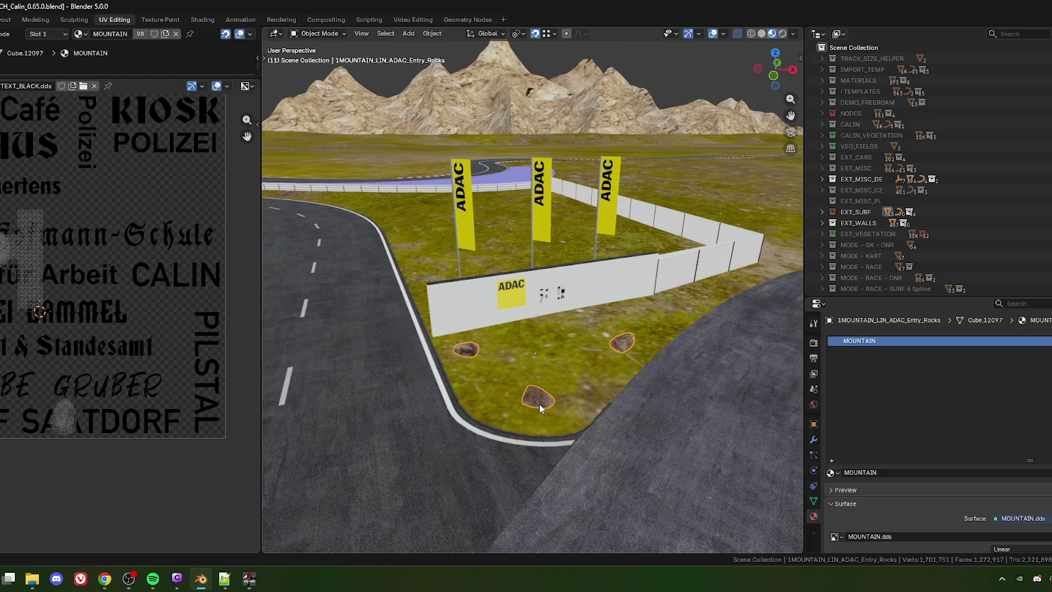
pyautogui.moveTo(475, 172)
pyautogui.mouseDown(button='middle')
pyautogui.moveTo(558, 305)
pyautogui.moveTo(482, 292)
pyautogui.moveTo(524, 270)
pyautogui.moveTo(491, 272)
pyautogui.moveTo(422, 245)
pyautogui.moveTo(481, 215)
pyautogui.moveTo(458, 239)
pyautogui.moveTo(460, 265)
pyautogui.moveTo(602, 310)
pyautogui.mouseUp(button='middle')
pyautogui.click(451, 199)
pyautogui.moveTo(463, 282); pyautogui.dragTo(424, 355, button='middle')
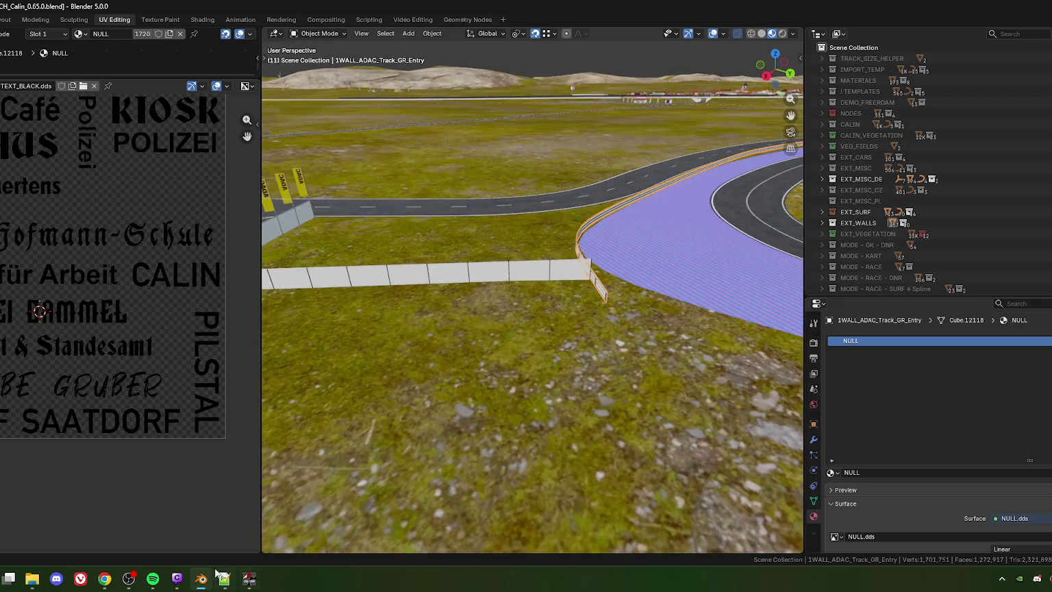
pyautogui.click(248, 579)
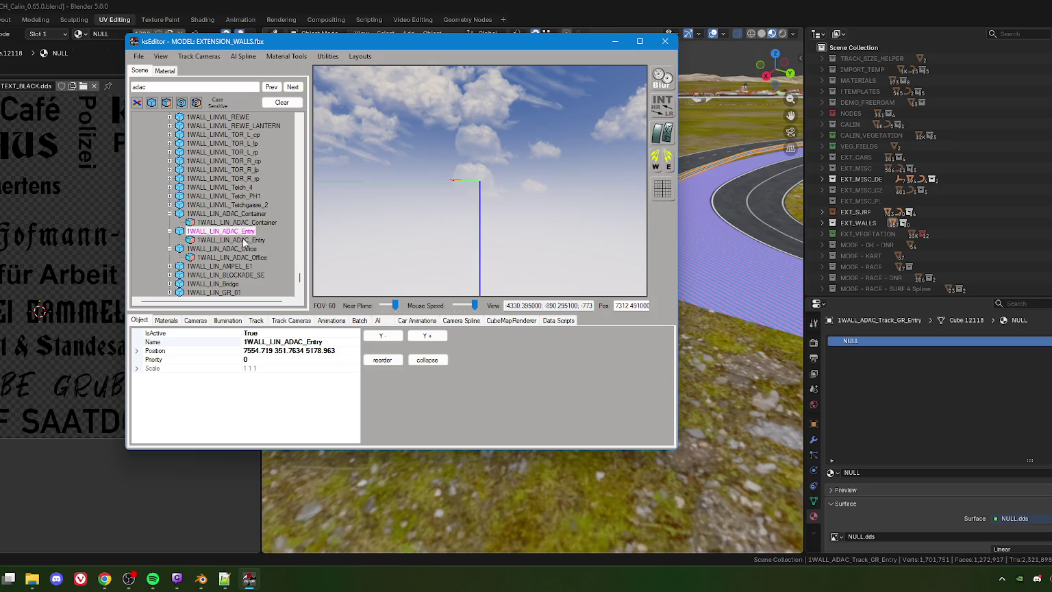
# Search the scene for adac_track_gr and select the 1WALL_ADAC_Track_GR_Entry guardrail mesh
pyautogui.scroll(-1, 242, 257)
pyautogui.scroll(-2, 242, 259)
pyautogui.scroll(-1, 245, 257)
pyautogui.scroll(2, 244, 256)
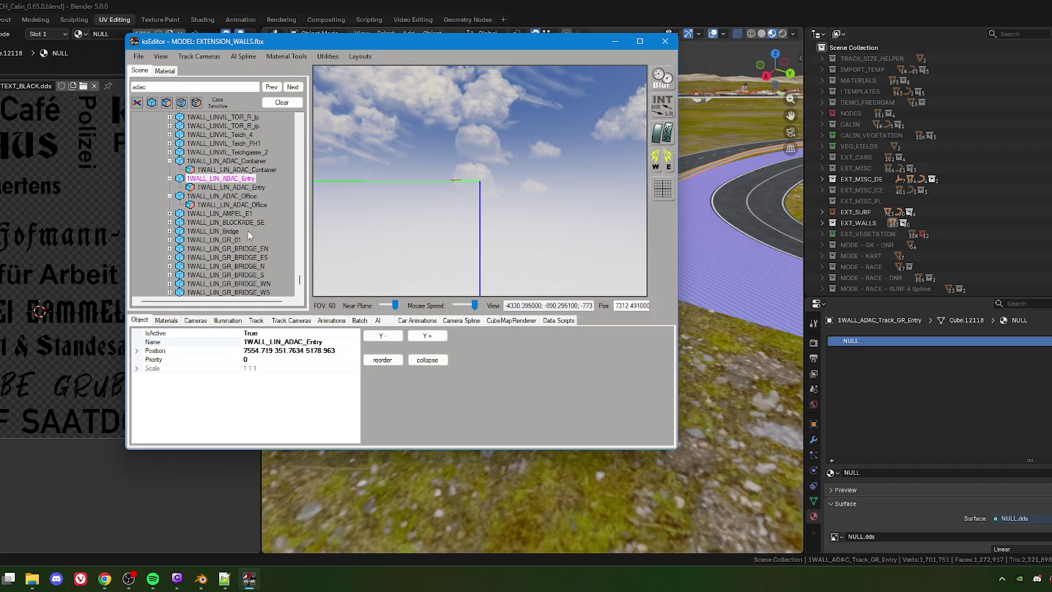
pyautogui.moveTo(451, 167)
pyautogui.mouseDown()
pyautogui.moveTo(438, 221)
pyautogui.moveTo(394, 218)
pyautogui.moveTo(449, 215)
pyautogui.mouseUp()
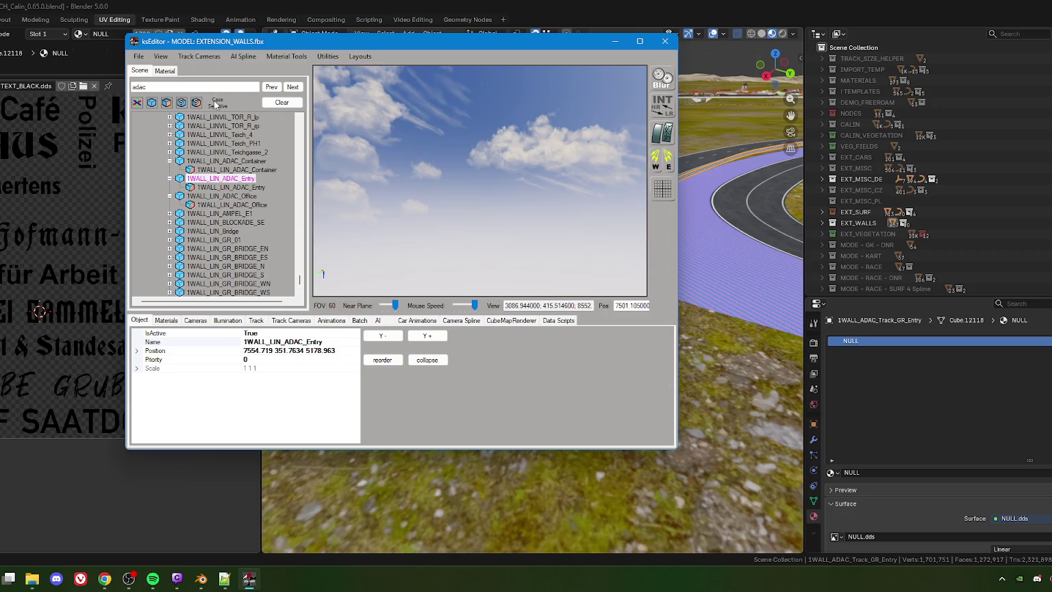
pyautogui.click(179, 87)
pyautogui.write('_track_gr')
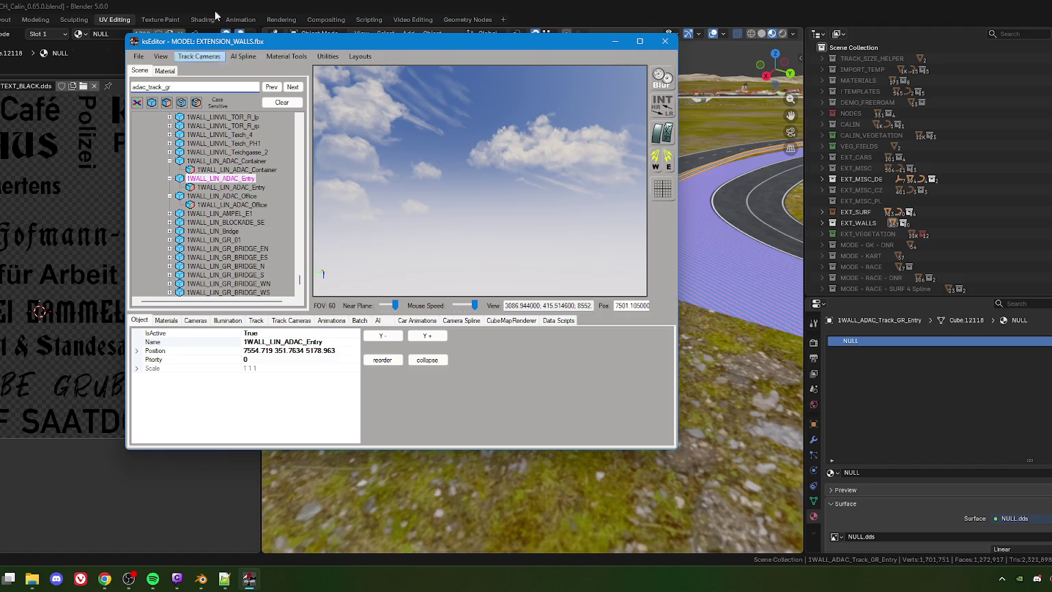
pyautogui.click(293, 87)
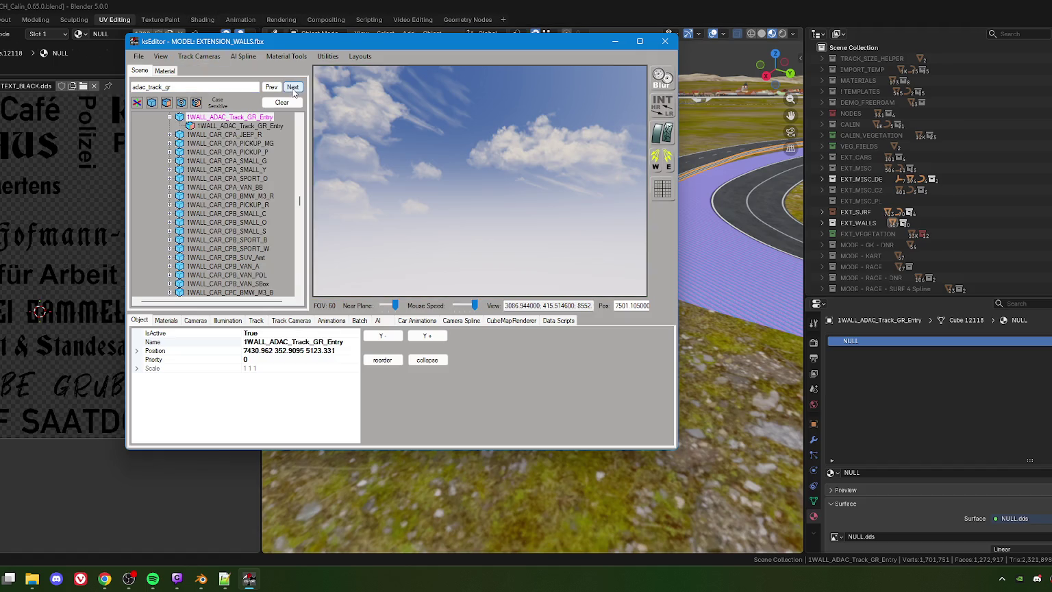
pyautogui.click(239, 126)
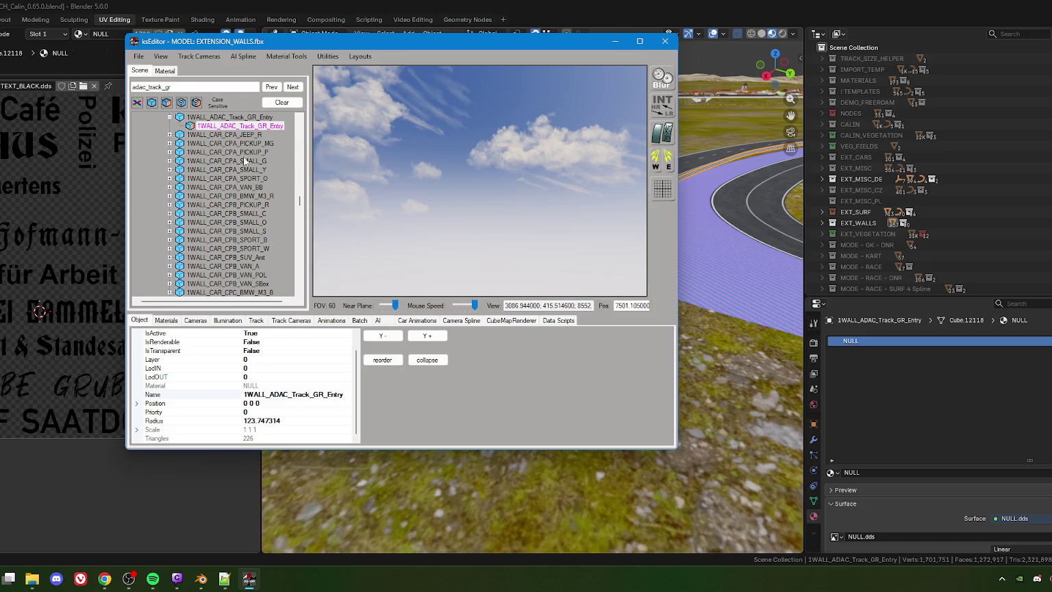
# Review the guardrail's properties, showing IsRenderable False, and edit the search text again
pyautogui.scroll(3, 269, 183)
pyautogui.scroll(3, 268, 184)
pyautogui.scroll(2, 271, 211)
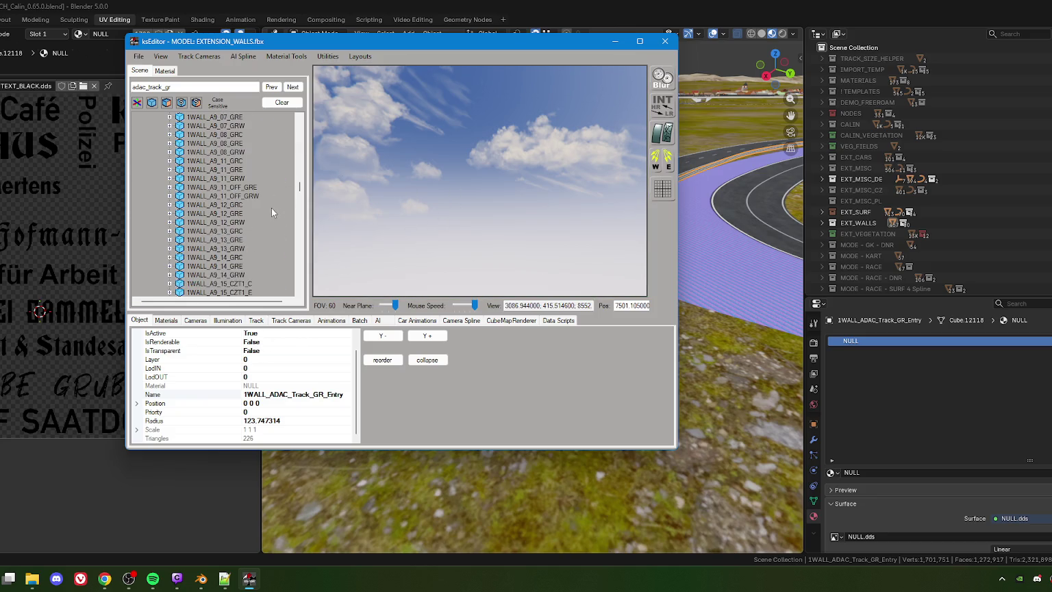
pyautogui.scroll(3, 269, 204)
pyautogui.scroll(2, 267, 209)
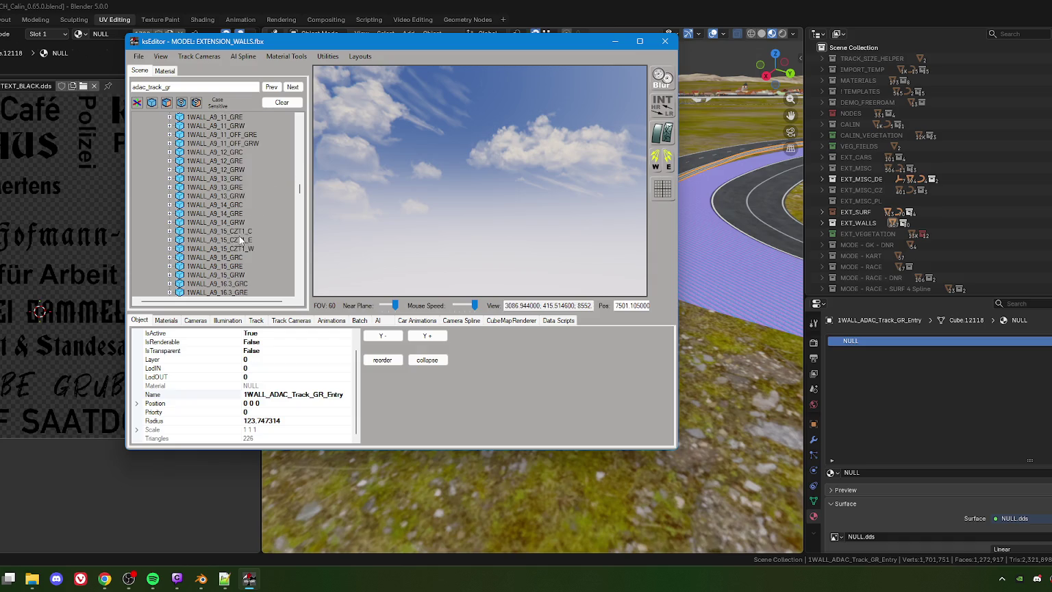
pyautogui.scroll(-8, 247, 232)
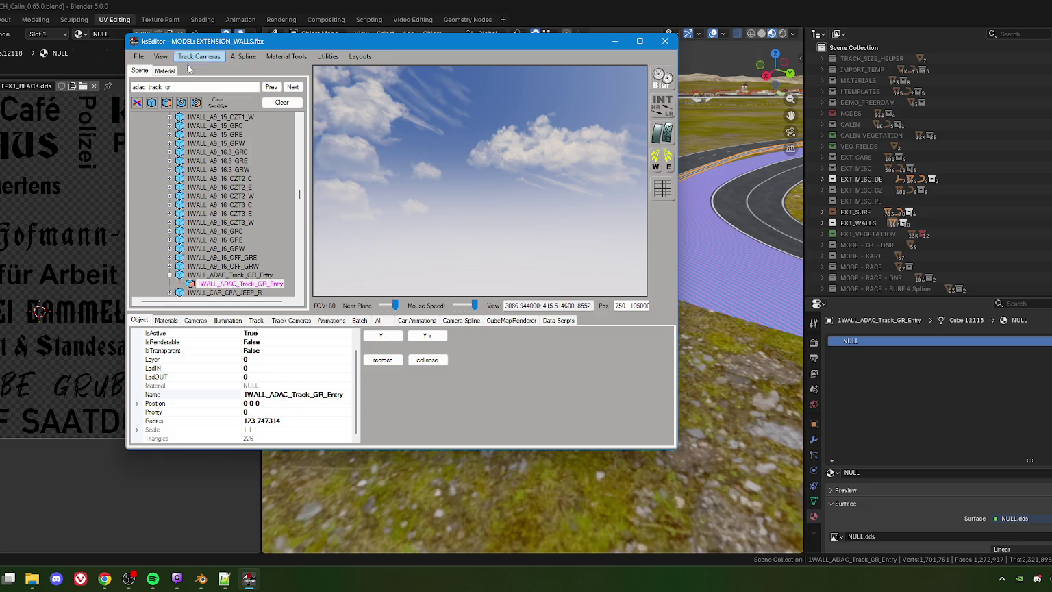
pyautogui.click(184, 88)
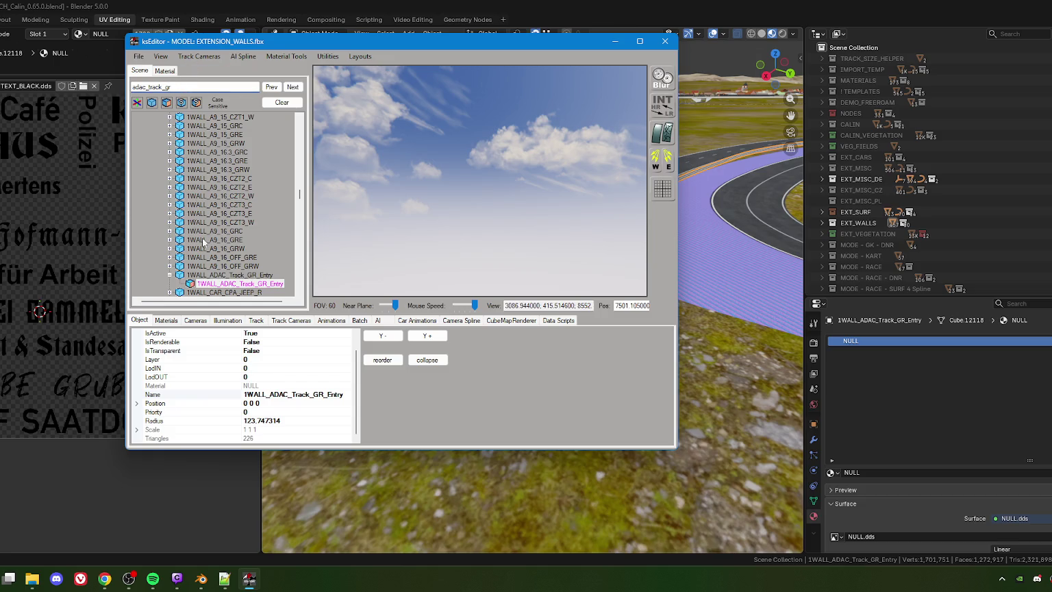
pyautogui.scroll(-2, 225, 278)
pyautogui.scroll(-1, 224, 273)
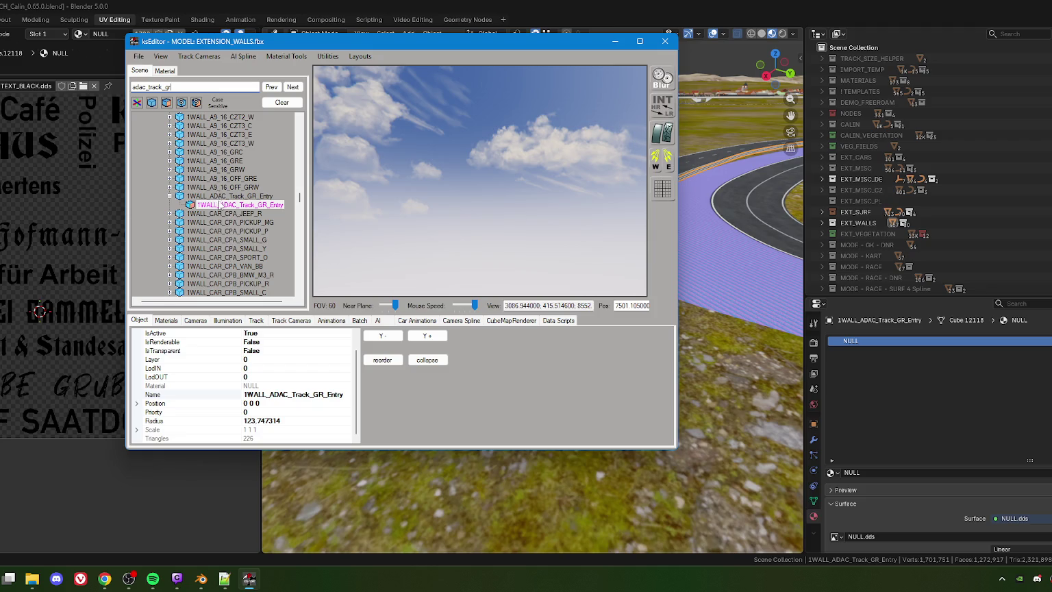
pyautogui.scroll(-2, 224, 207)
# Trim the search back to 'adac' and step through matches to the ADAC van's mesh
pyautogui.moveTo(146, 87); pyautogui.dragTo(172, 87)
pyautogui.press('BackSpace')
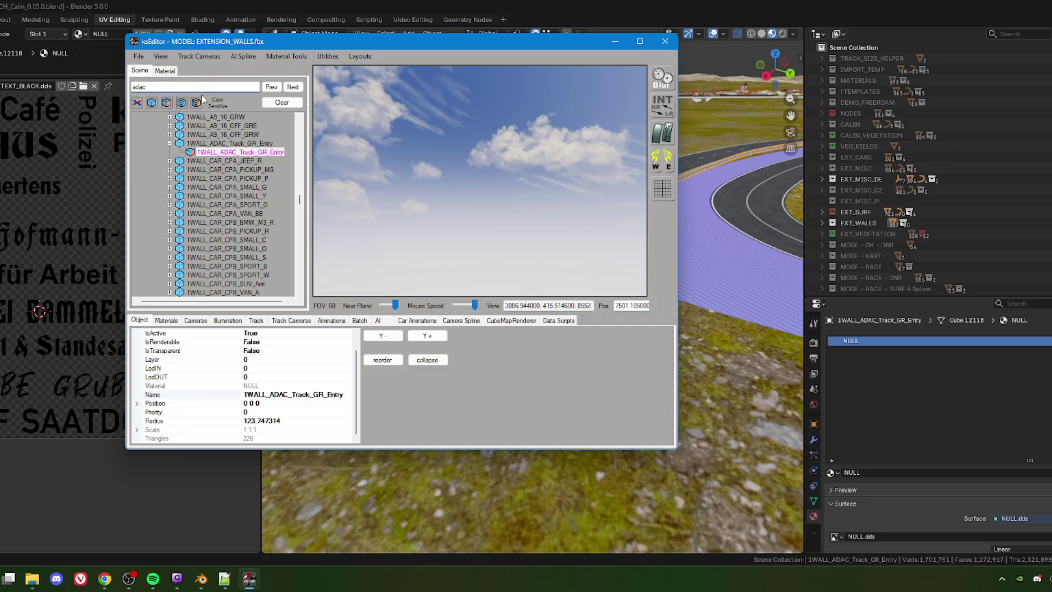
pyautogui.click(294, 87)
pyautogui.click(295, 87)
pyautogui.click(300, 87)
pyautogui.scroll(-3, 231, 259)
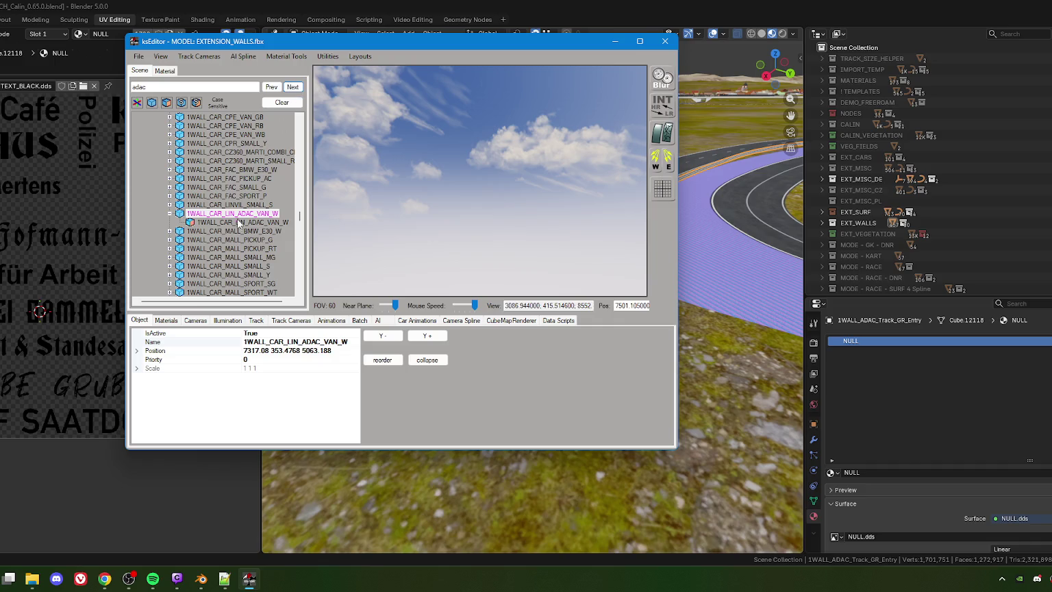
pyautogui.click(236, 222)
# Jump to the 1WALL_LIN_ADAC_Container match and review its properties
pyautogui.click(293, 86)
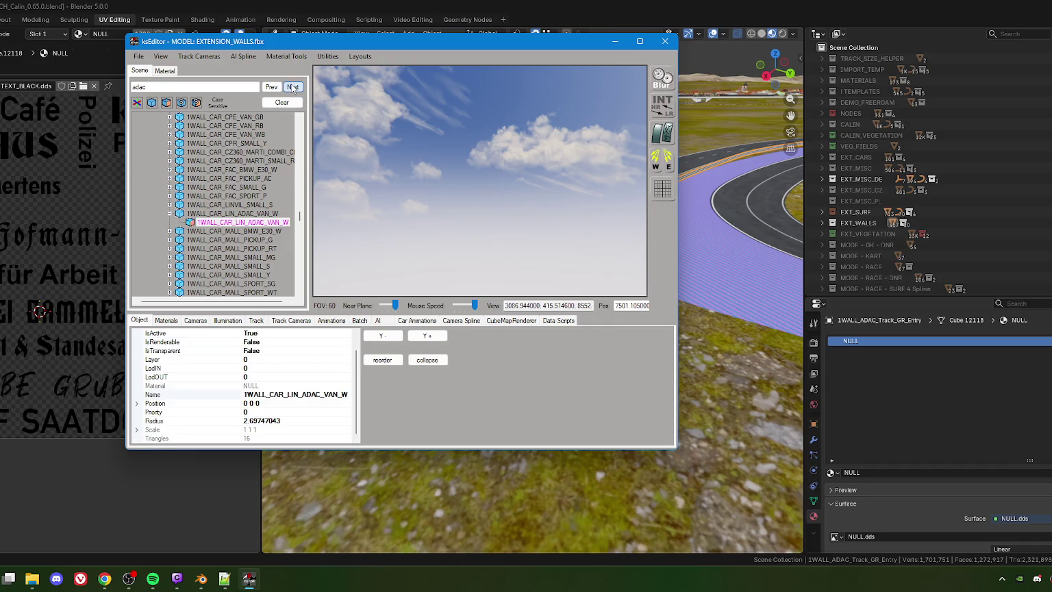
pyautogui.scroll(-3, 248, 212)
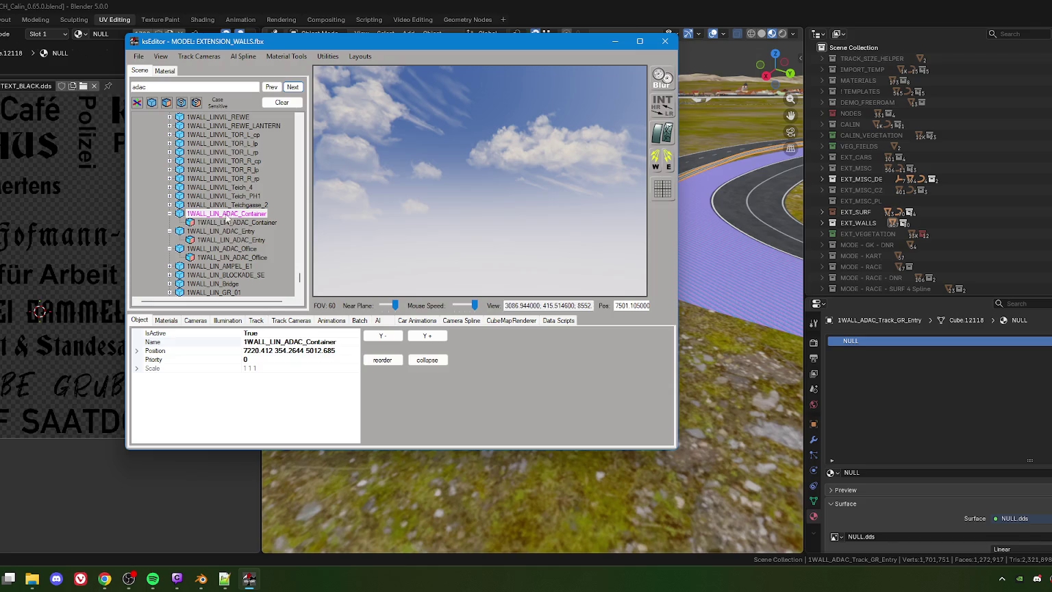
pyautogui.scroll(-2, 221, 238)
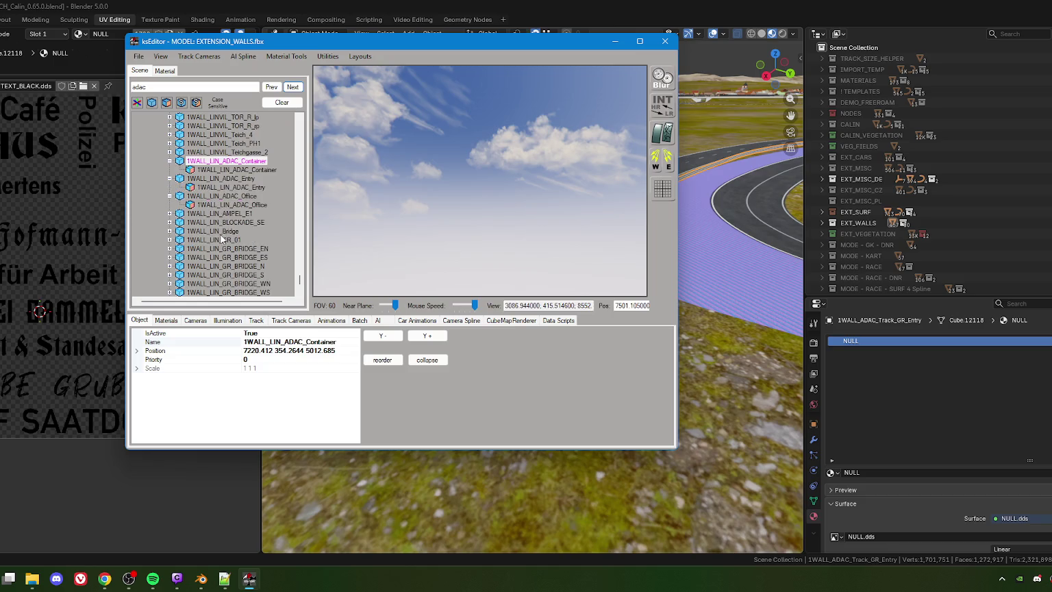
pyautogui.click(138, 56)
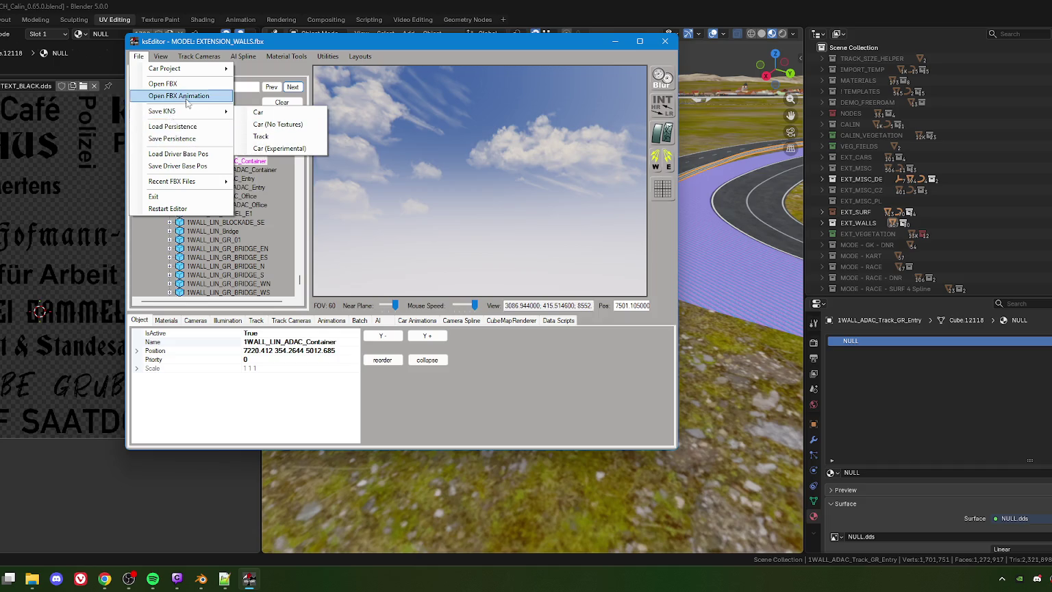
# Save the persistence settings and dismiss the confirmation message
pyautogui.click(179, 138)
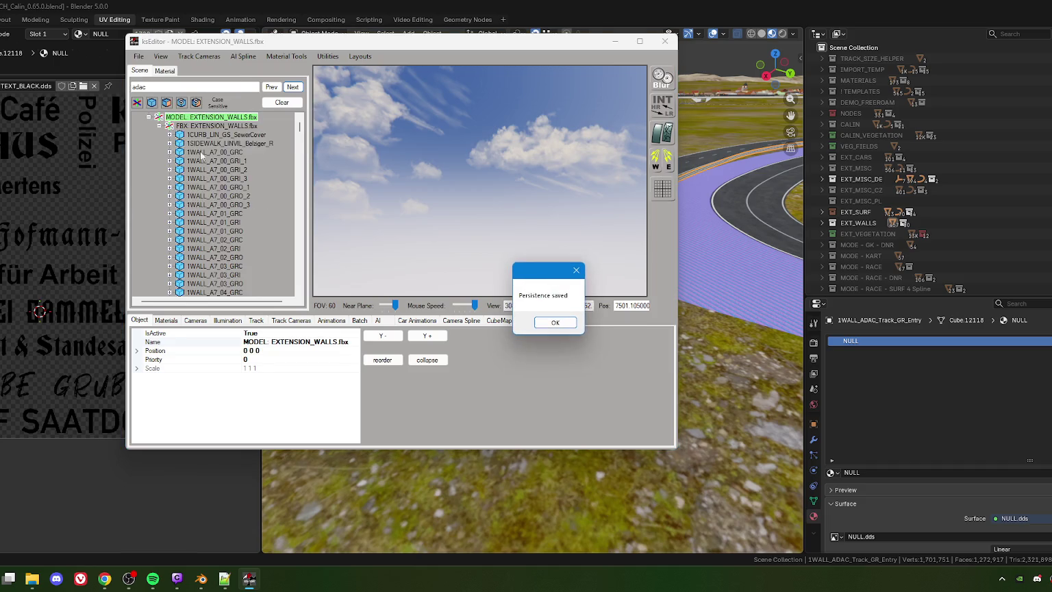
pyautogui.click(544, 325)
pyautogui.click(139, 57)
pyautogui.moveTo(161, 111)
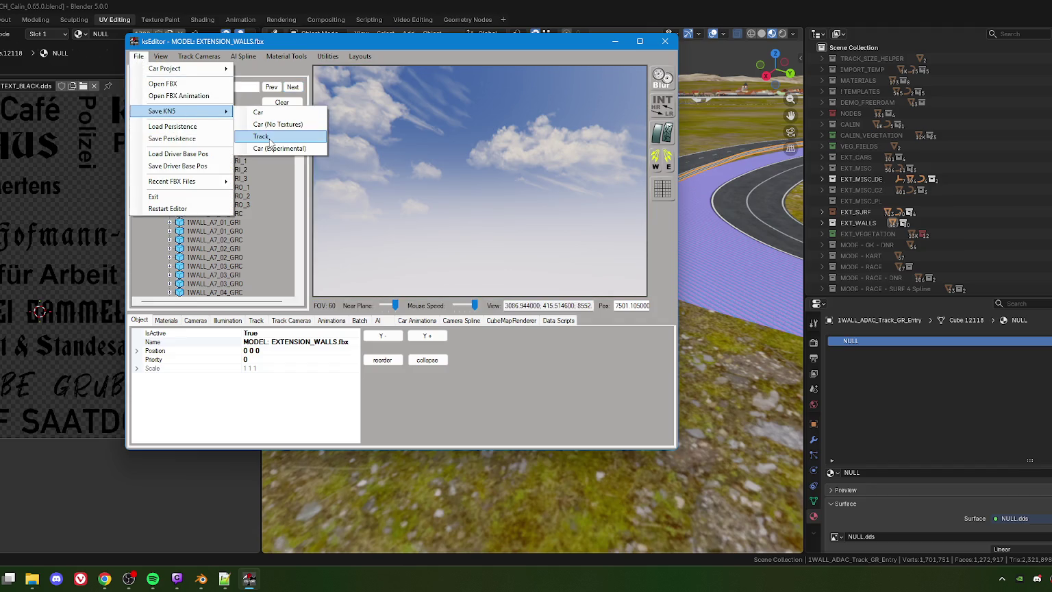
# Export the walls model as a track KN5 to ext_walls.kn5 in ach_calin_county
pyautogui.click(270, 143)
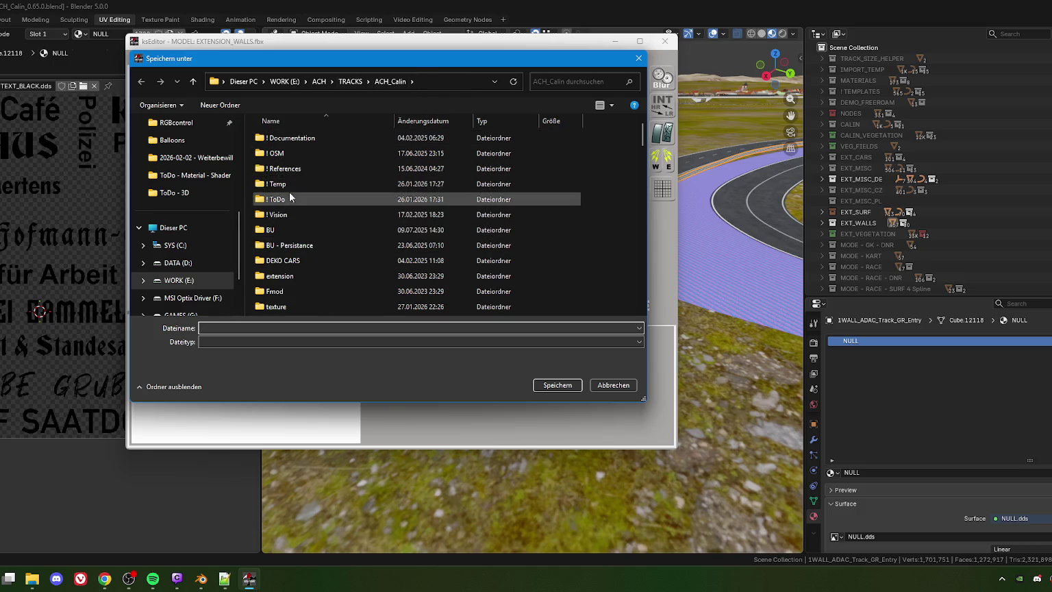
pyautogui.scroll(-5, 293, 287)
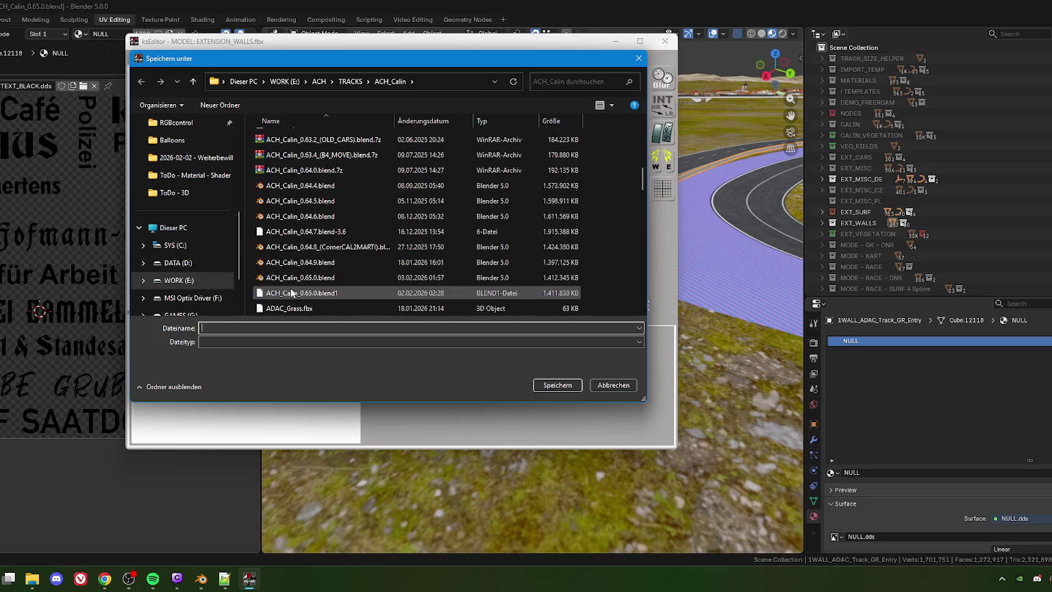
pyautogui.scroll(5, 293, 295)
pyautogui.scroll(5, 196, 159)
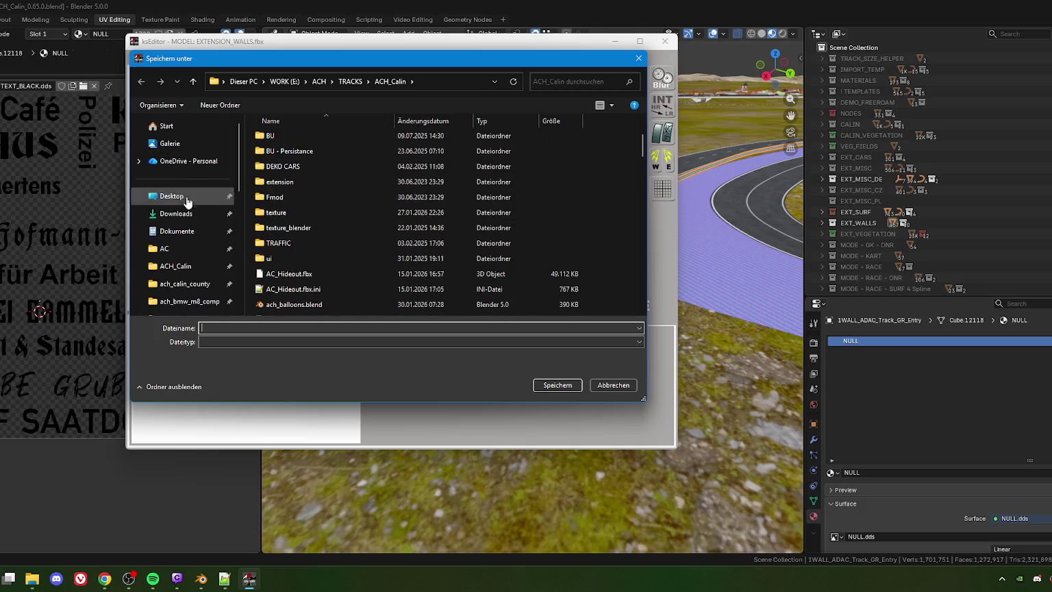
pyautogui.click(185, 284)
pyautogui.scroll(-2, 346, 259)
pyautogui.scroll(-2, 334, 264)
pyautogui.scroll(-2, 311, 261)
pyautogui.scroll(-2, 303, 258)
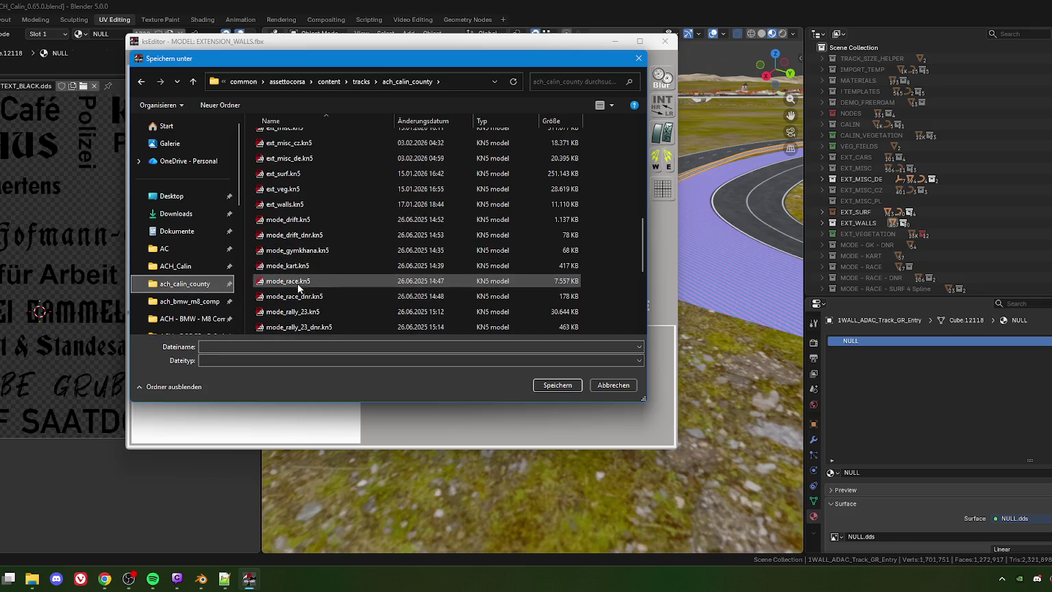
pyautogui.scroll(-2, 298, 284)
pyautogui.scroll(2, 294, 196)
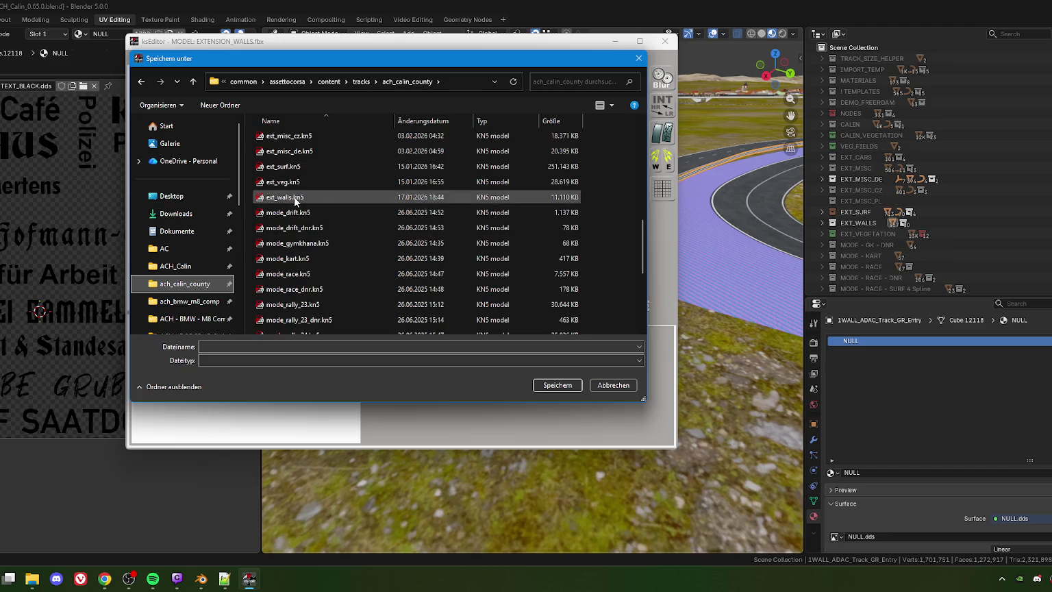
pyautogui.click(293, 196)
pyautogui.click(557, 385)
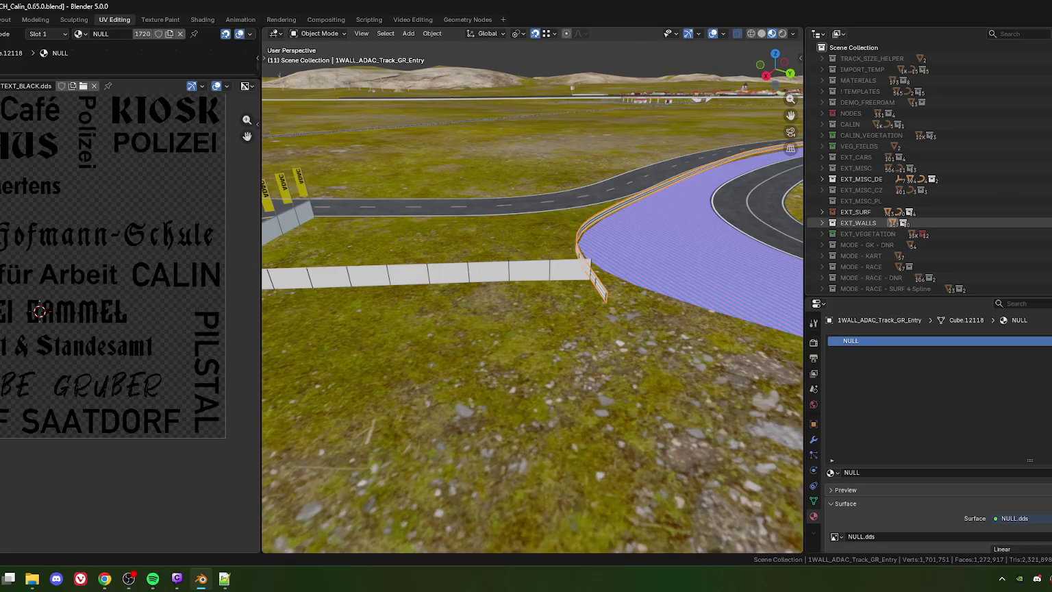
# Hide the selected wall panels in Blender and relaunch ksEditor
pyautogui.press('h')
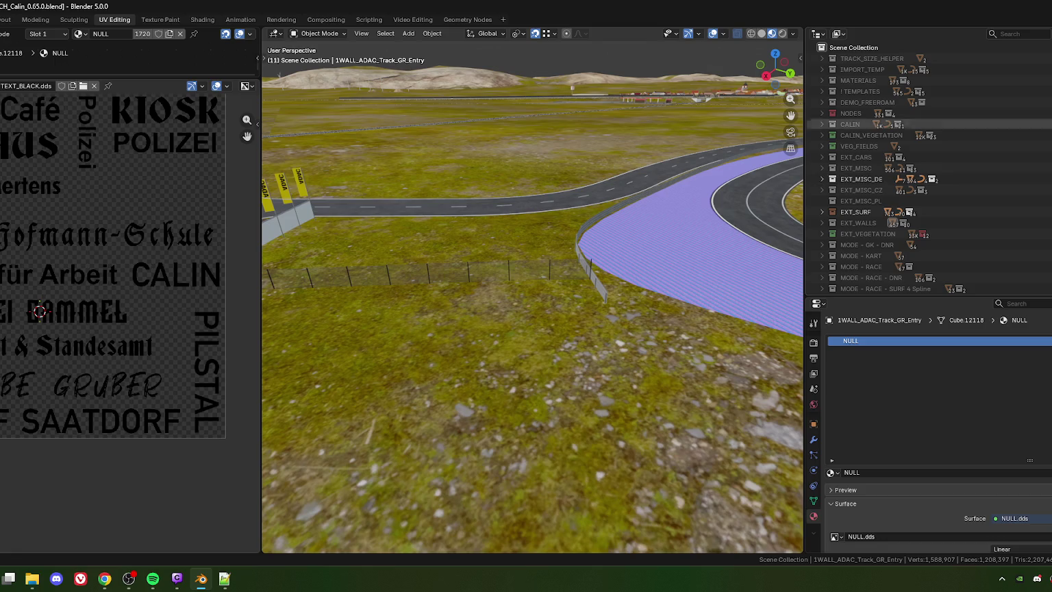
pyautogui.click(1021, 6)
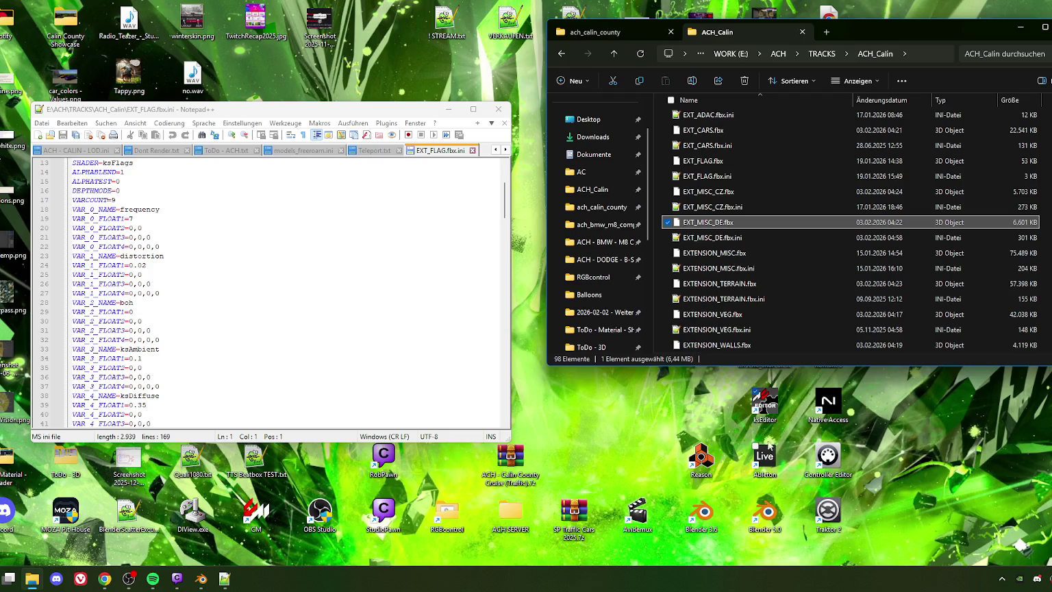
pyautogui.doubleClick(765, 405)
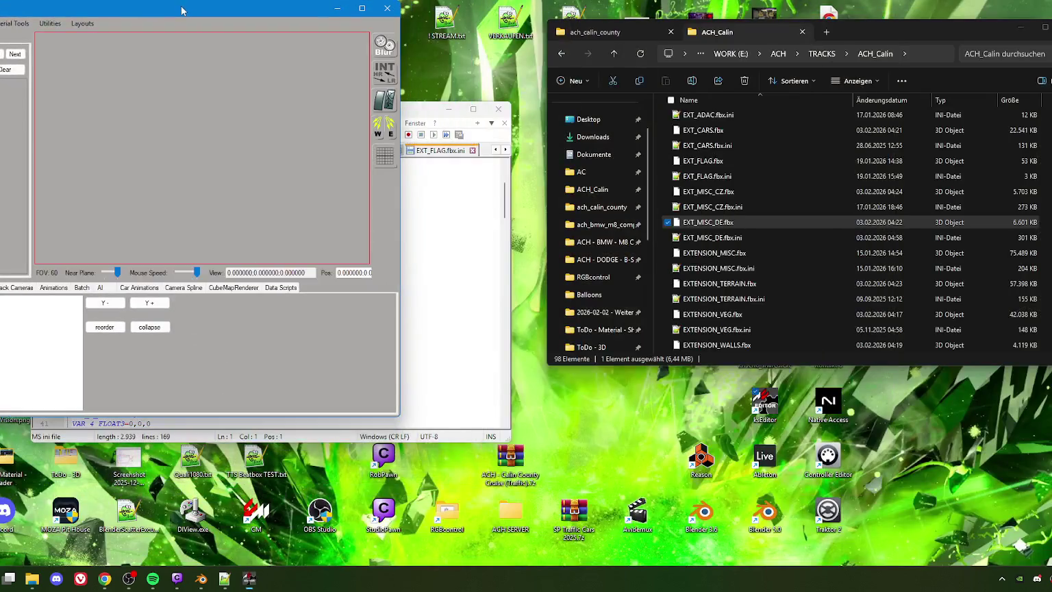
pyautogui.moveTo(182, 11); pyautogui.dragTo(533, 55)
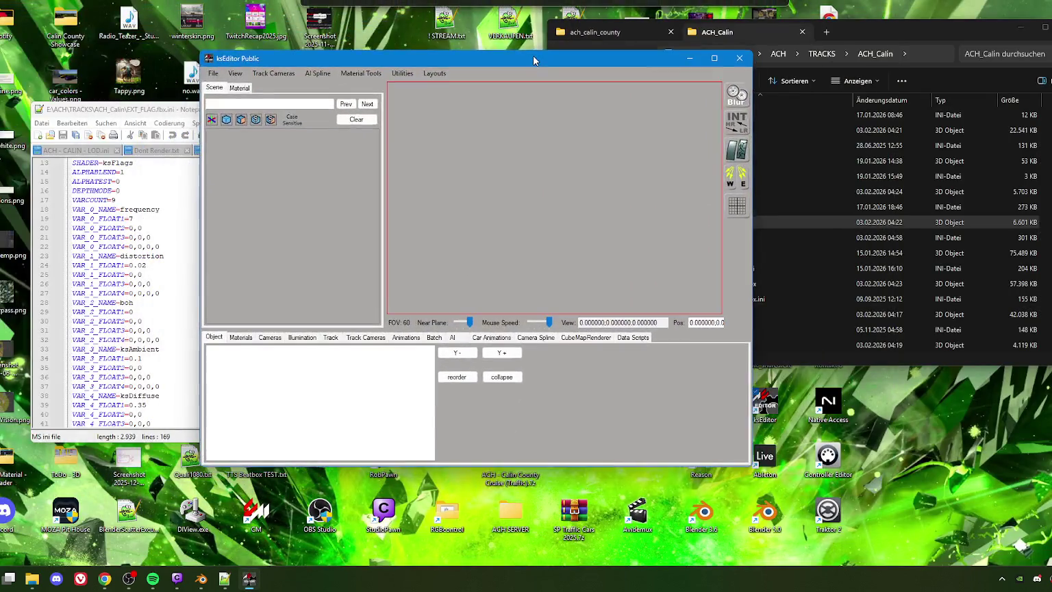
# Load EXTENSION_VEG.fbx from the ACH_Calin folder and expand its child meshes
pyautogui.click(211, 71)
pyautogui.click(241, 103)
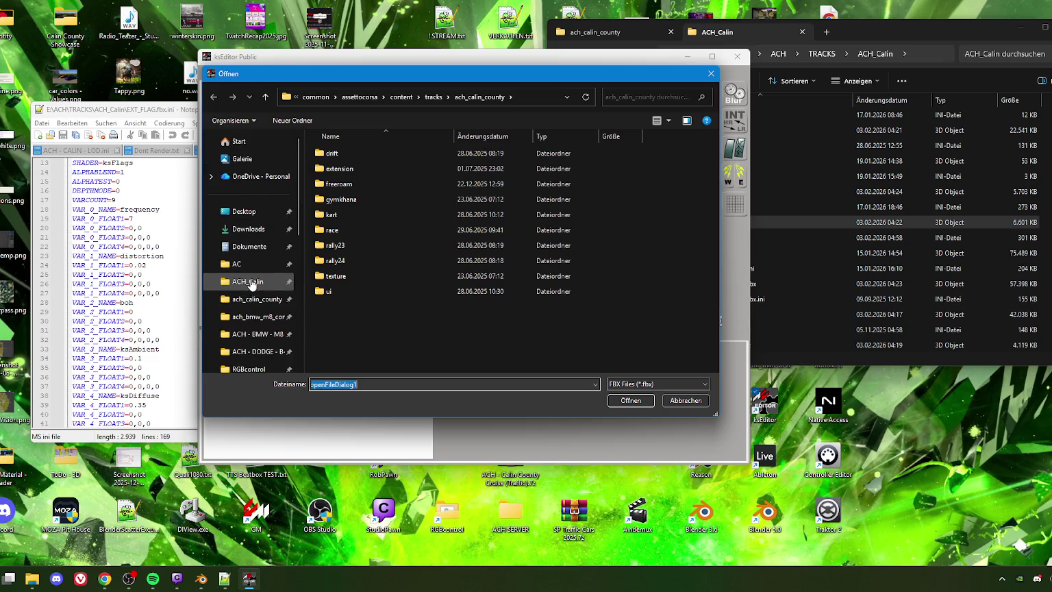
pyautogui.click(253, 289)
pyautogui.scroll(-5, 349, 300)
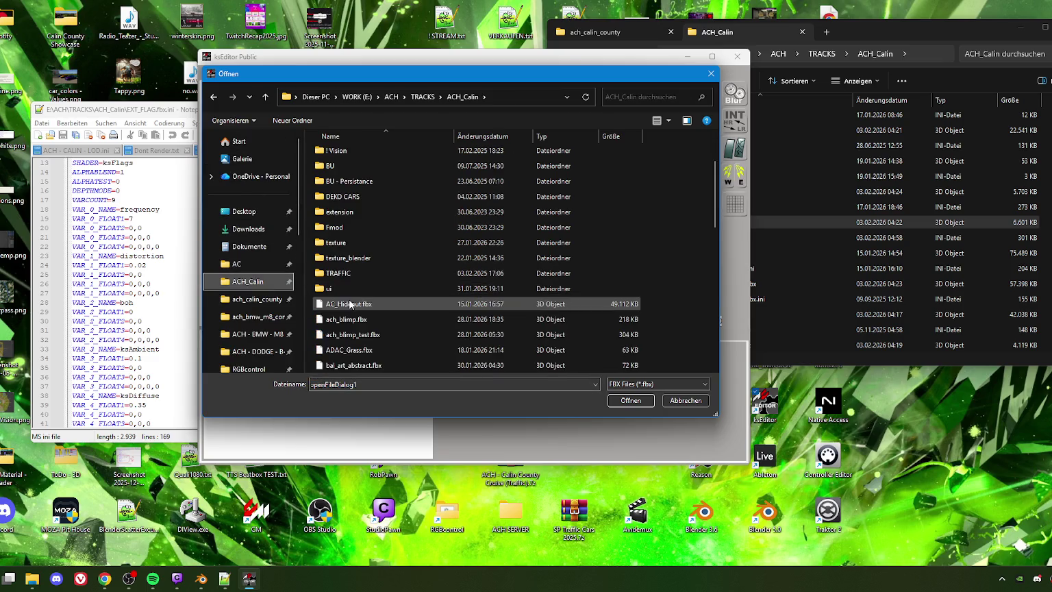
pyautogui.scroll(-5, 352, 306)
pyautogui.scroll(-5, 352, 305)
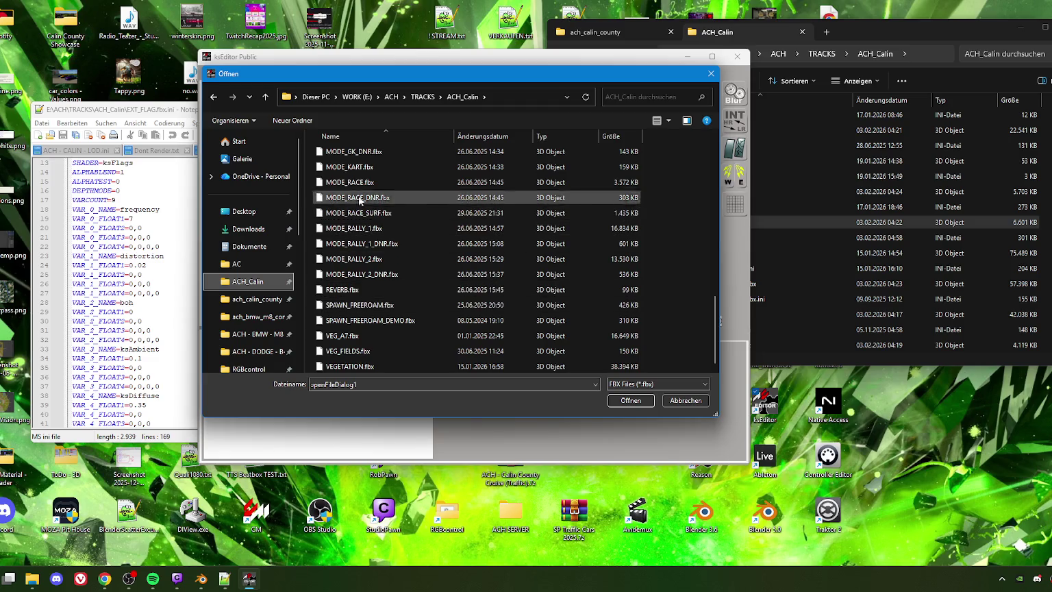
pyautogui.scroll(1, 361, 261)
pyautogui.scroll(2, 362, 259)
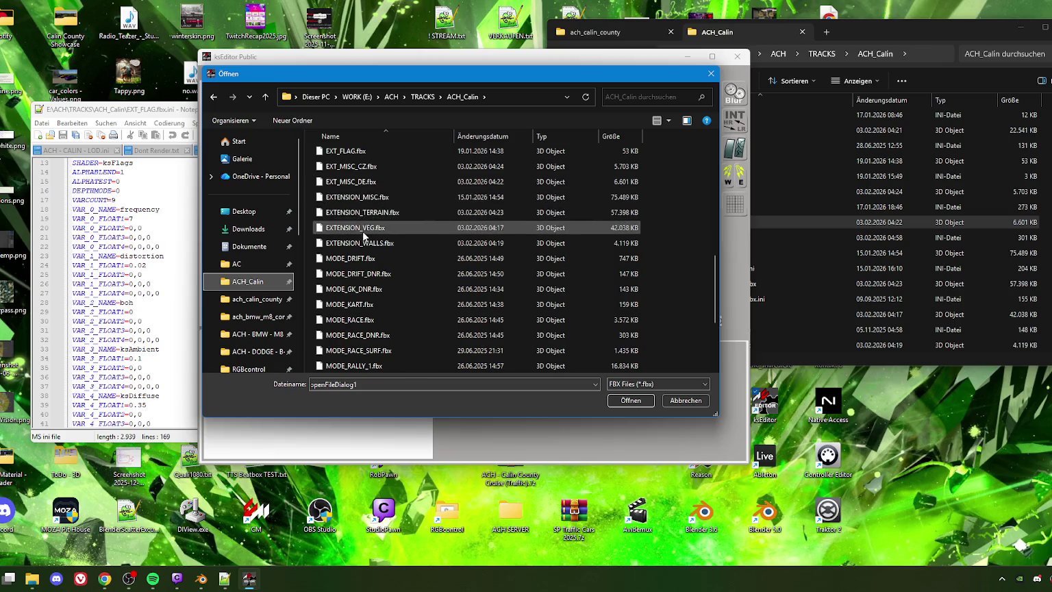
pyautogui.click(363, 230)
pyautogui.click(629, 401)
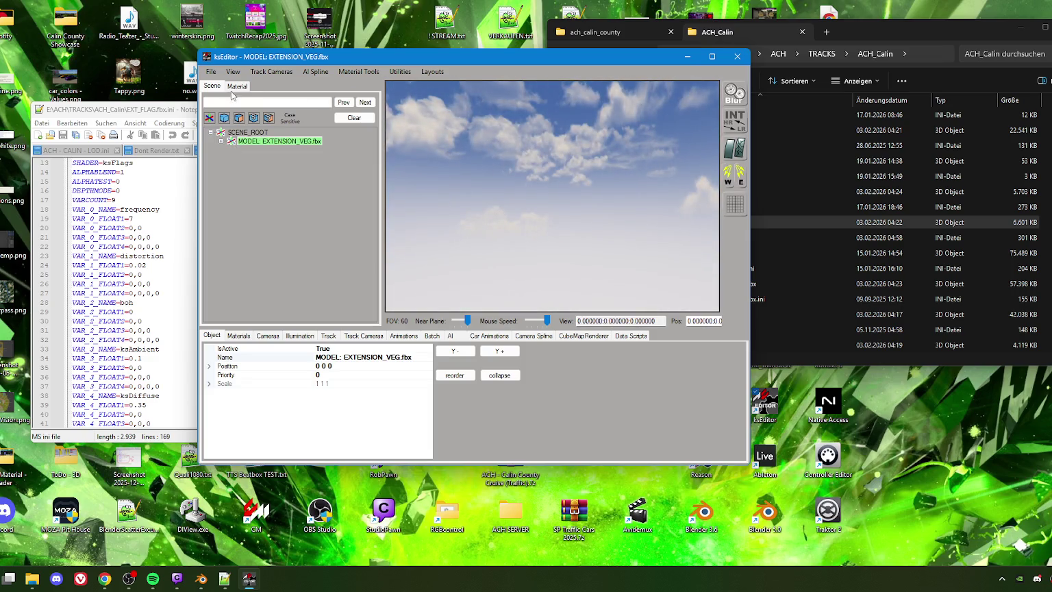
pyautogui.click(220, 141)
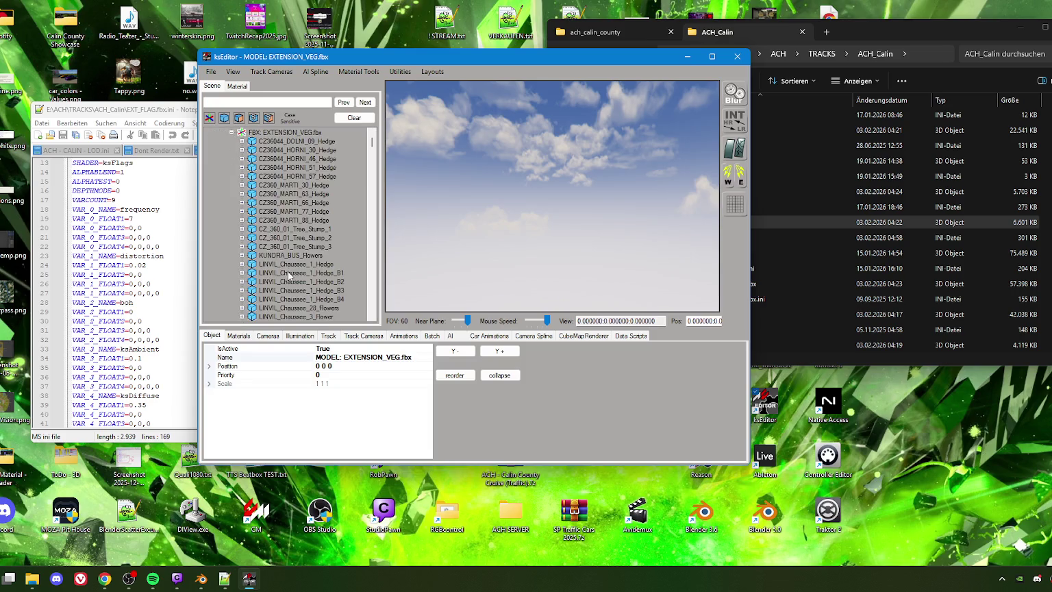
# Browse the vegetation scene tree, briefly expanding the CZ360_MARTI_30_Hedge node
pyautogui.scroll(-6, 287, 273)
pyautogui.scroll(-9, 288, 266)
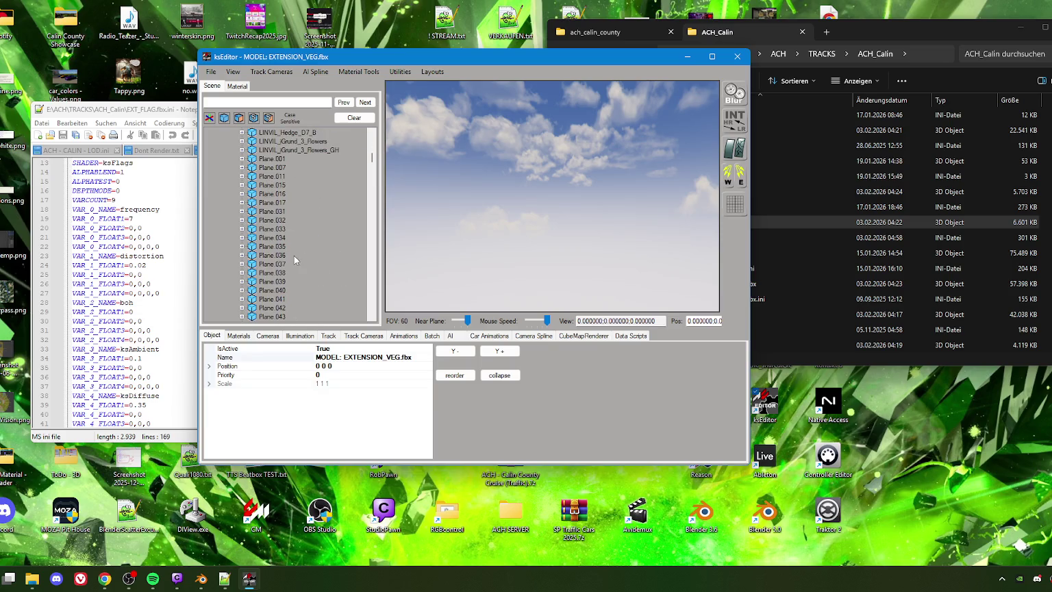
pyautogui.scroll(5, 267, 233)
pyautogui.scroll(5, 283, 223)
pyautogui.scroll(5, 283, 224)
pyautogui.scroll(1, 283, 225)
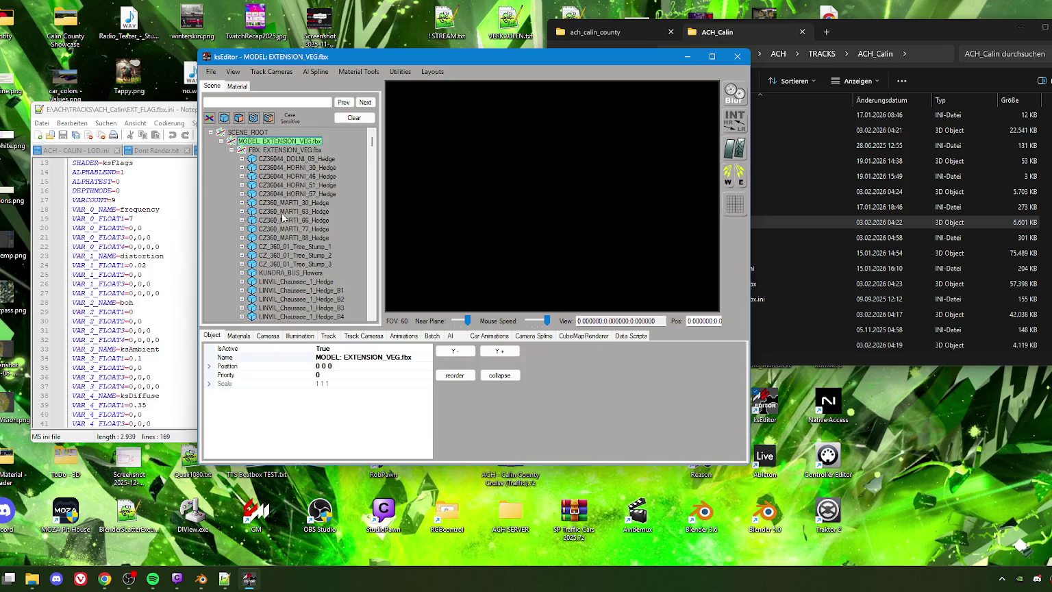
pyautogui.click(243, 203)
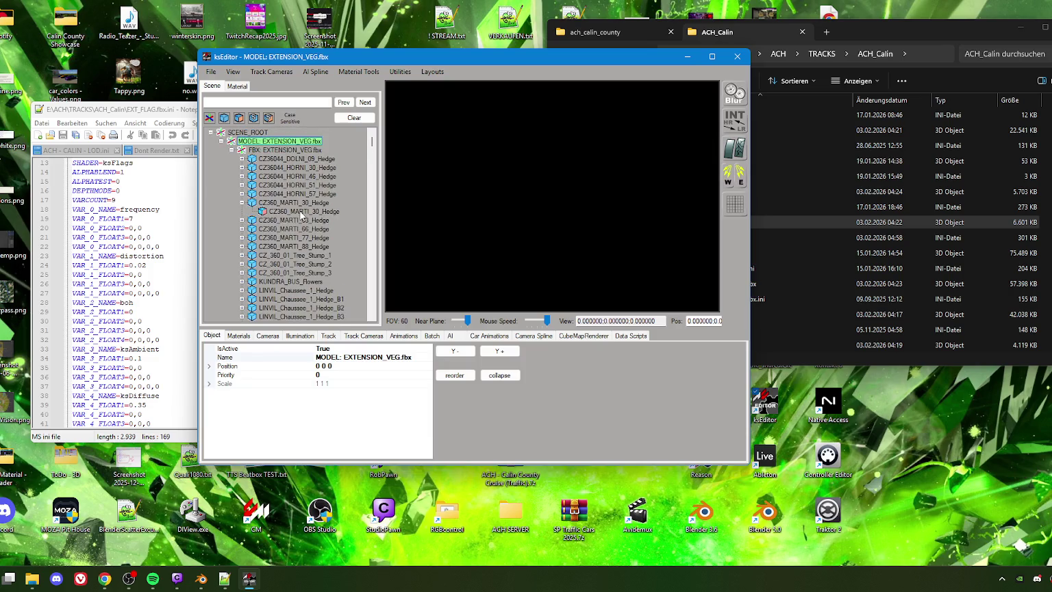
pyautogui.click(241, 204)
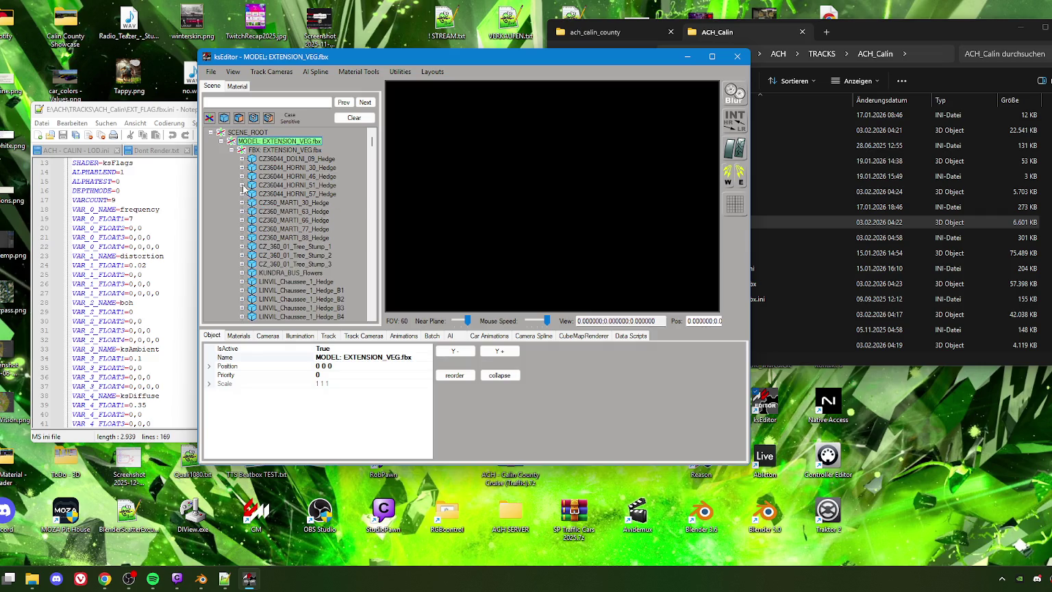
# Expand BLOCKTRANSFORM, select the LINADACT tree cluster and move the view toward it
pyautogui.scroll(-5, 250, 199)
pyautogui.scroll(-5, 261, 220)
pyautogui.scroll(-5, 270, 240)
pyautogui.scroll(-5, 278, 262)
pyautogui.scroll(-5, 278, 263)
pyautogui.scroll(-5, 287, 269)
pyautogui.scroll(-5, 281, 281)
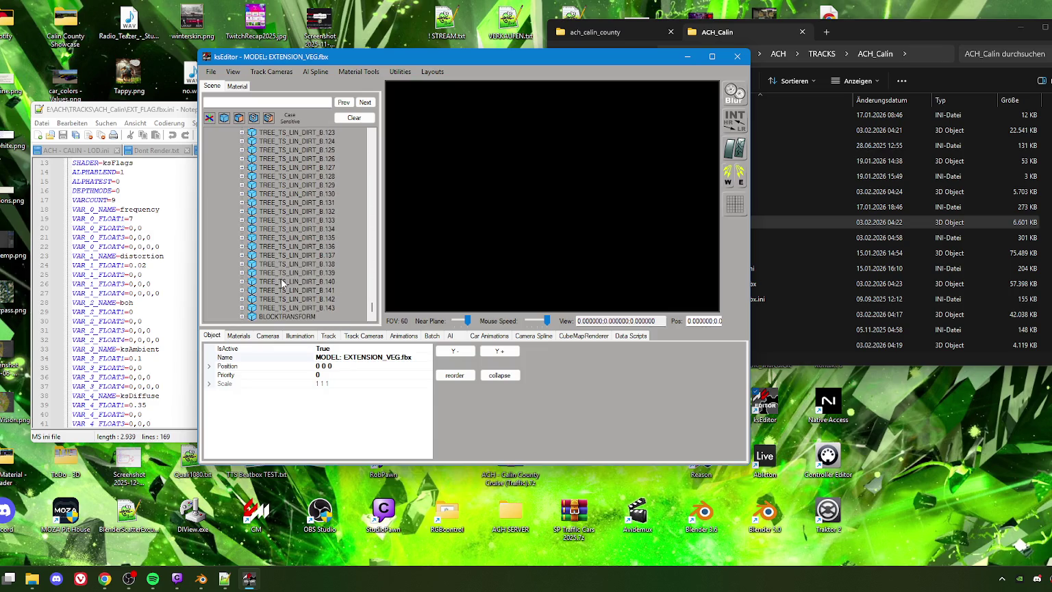
pyautogui.click(243, 316)
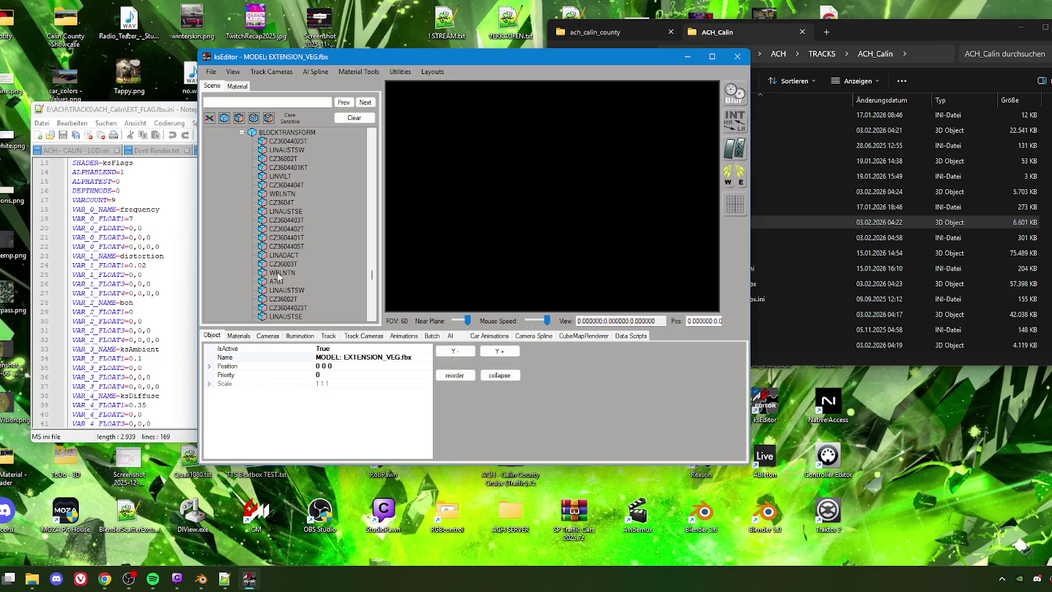
pyautogui.click(281, 273)
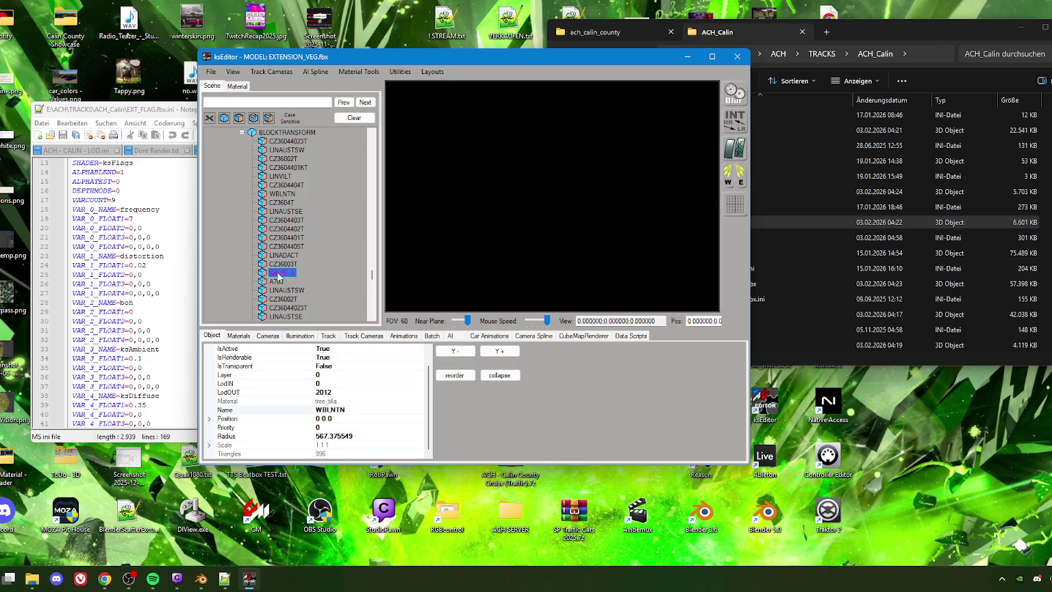
pyautogui.click(281, 254)
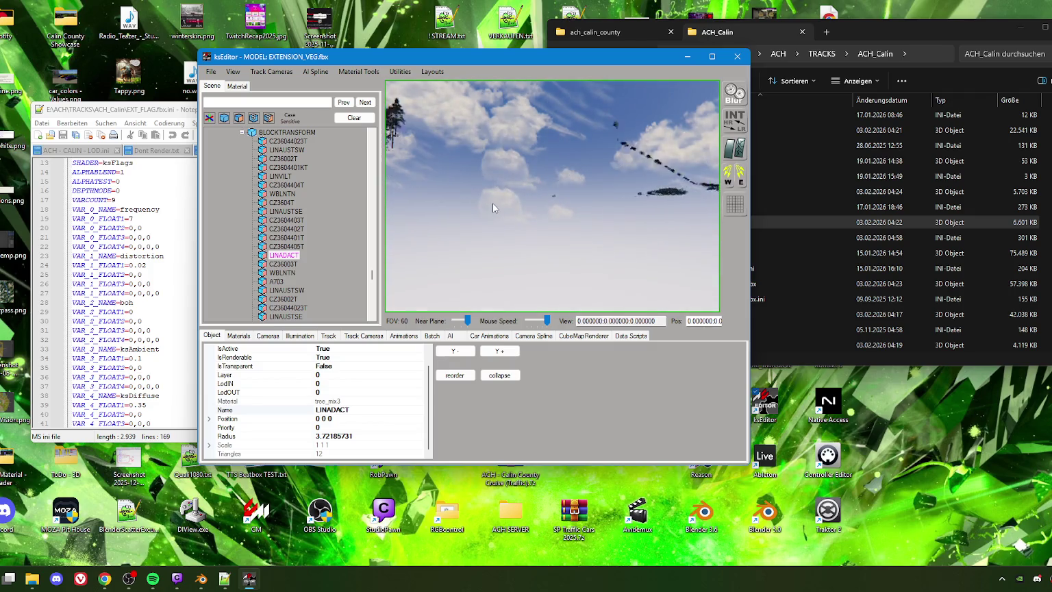
pyautogui.press('w')
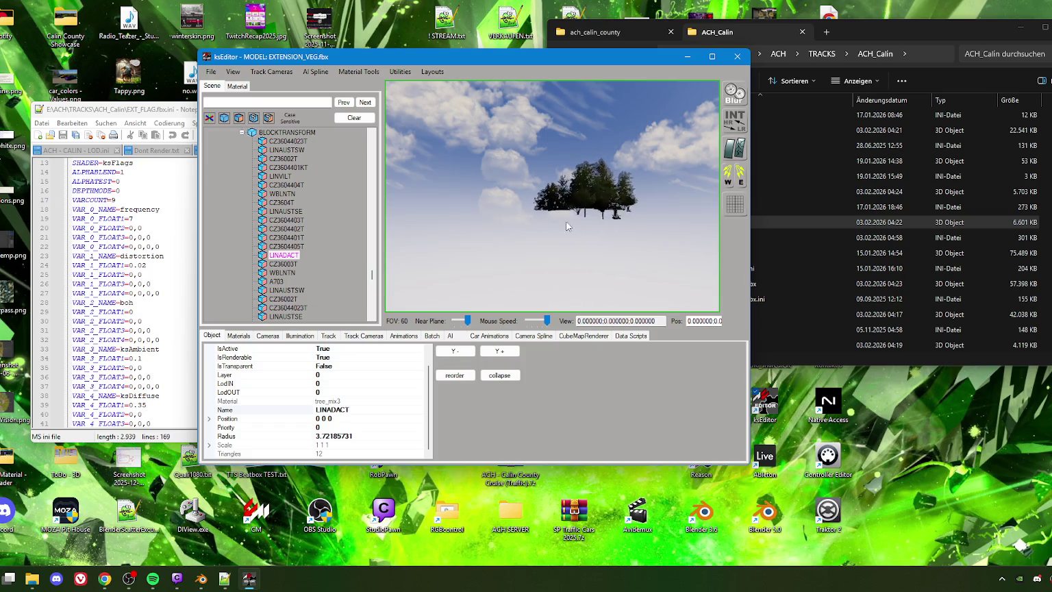
# Show the tree_mix3 material: ksTree shader, ksDiffuse 0.2, ach_veg_tree3.dds texture
pyautogui.click(238, 335)
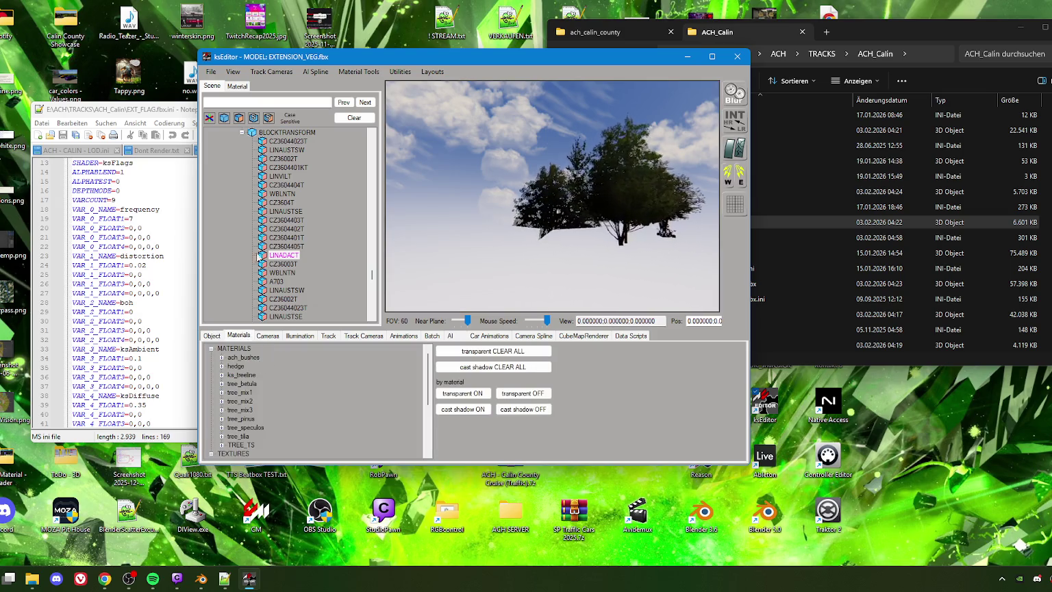
pyautogui.click(240, 87)
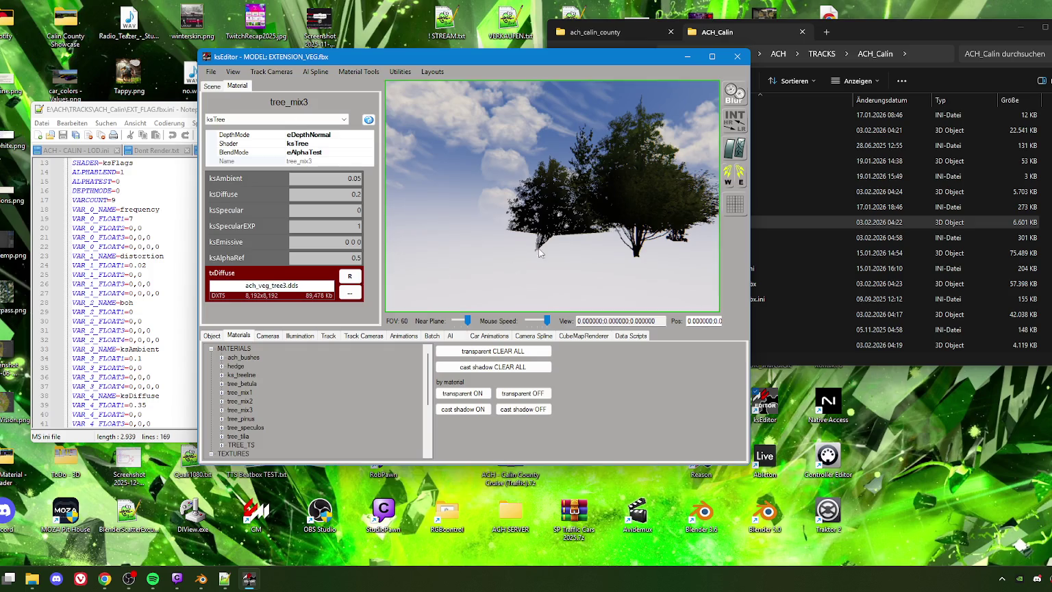
pyautogui.scroll(5, 624, 224)
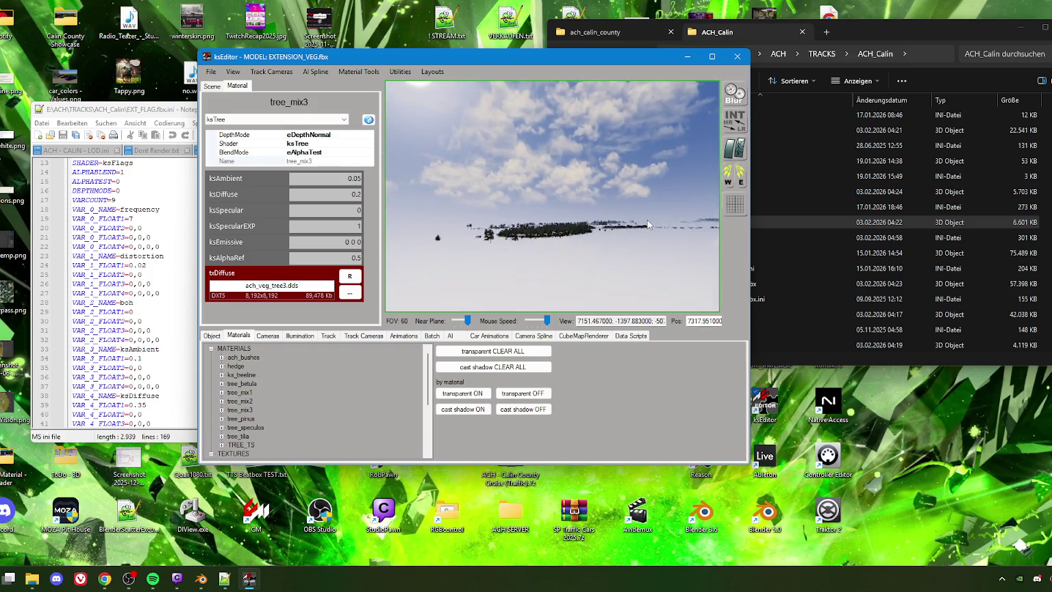
pyautogui.scroll(5, 542, 250)
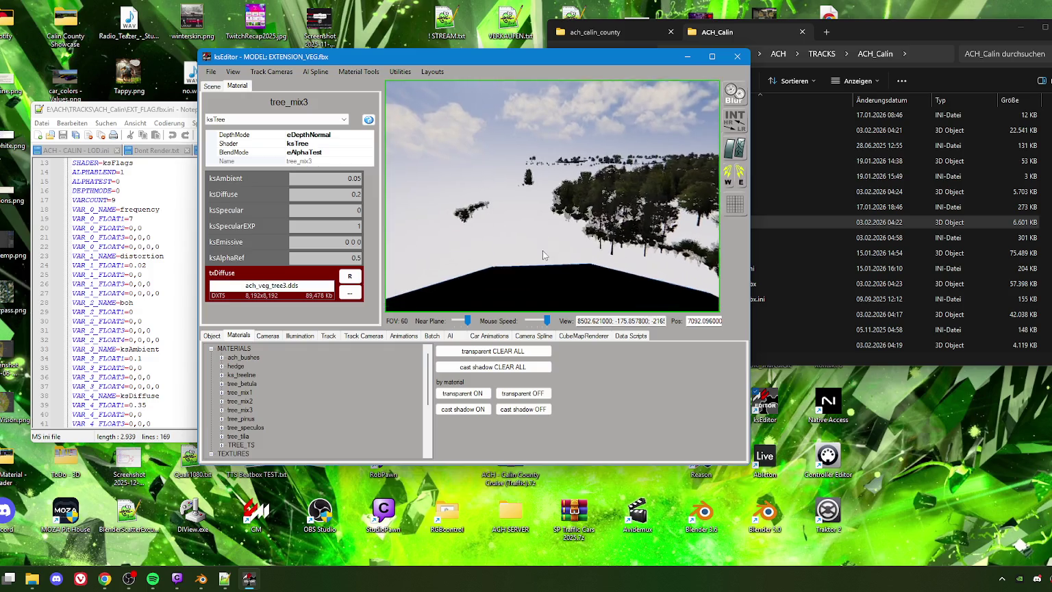
pyautogui.scroll(5, 552, 249)
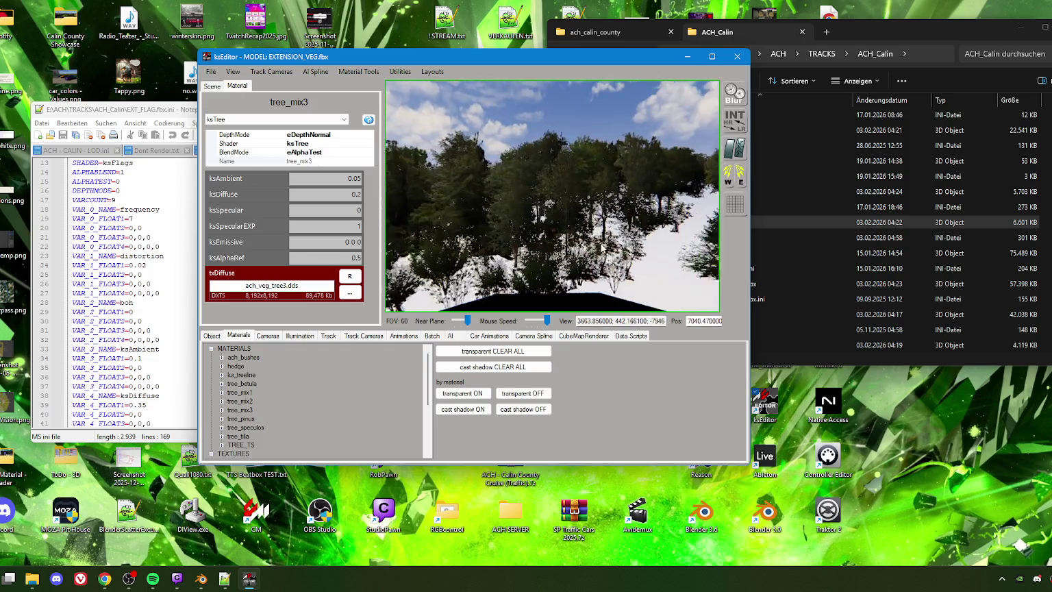
pyautogui.scroll(5, 516, 239)
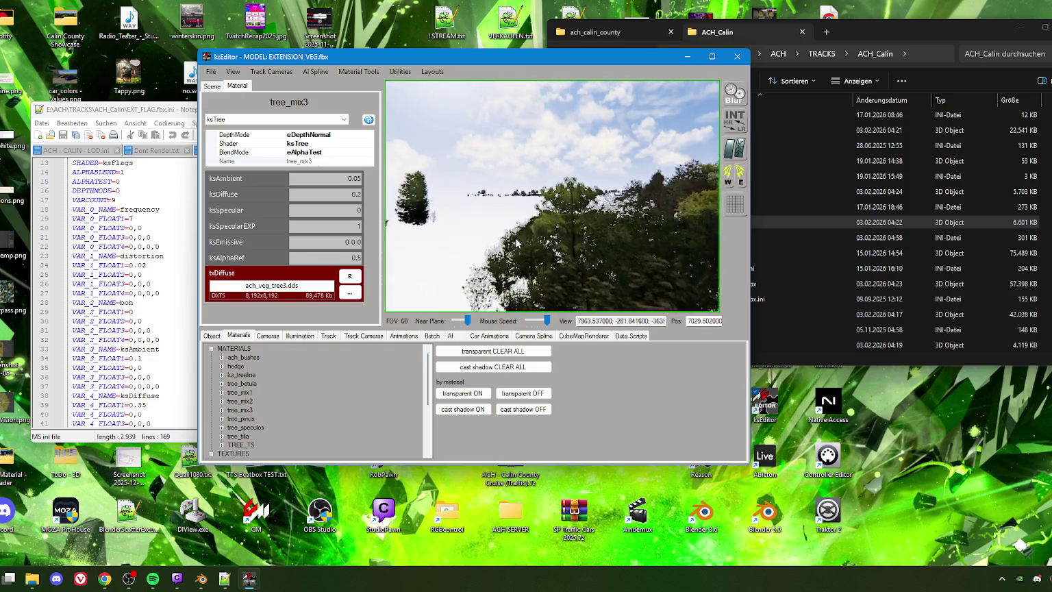
# Orbit and zoom the viewport toward the tree cluster on the right
pyautogui.moveTo(507, 245)
pyautogui.mouseDown()
pyautogui.moveTo(614, 243)
pyautogui.moveTo(540, 240)
pyautogui.mouseUp()
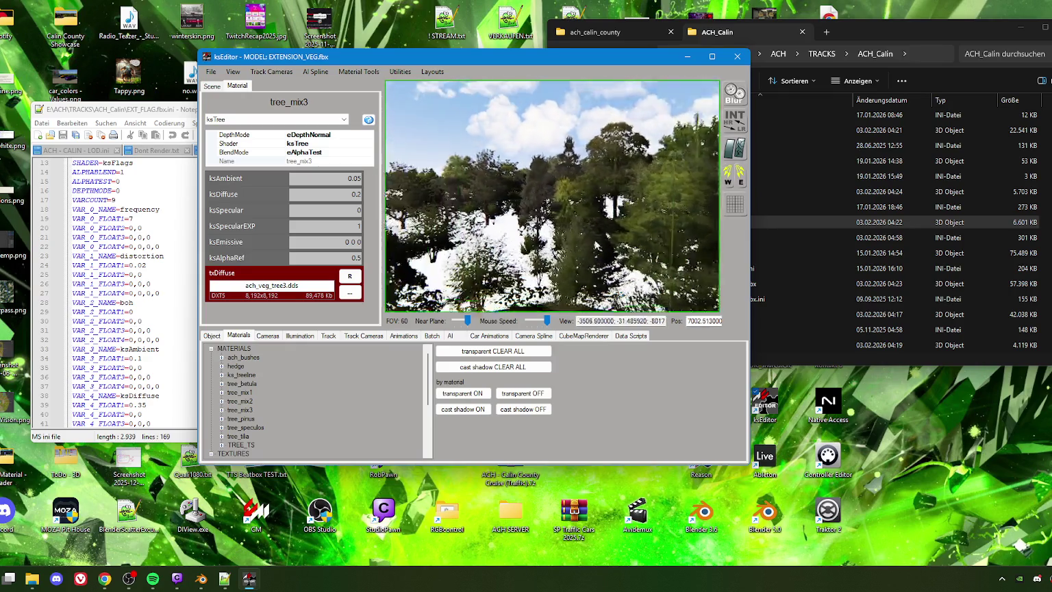
pyautogui.scroll(-5, 539, 240)
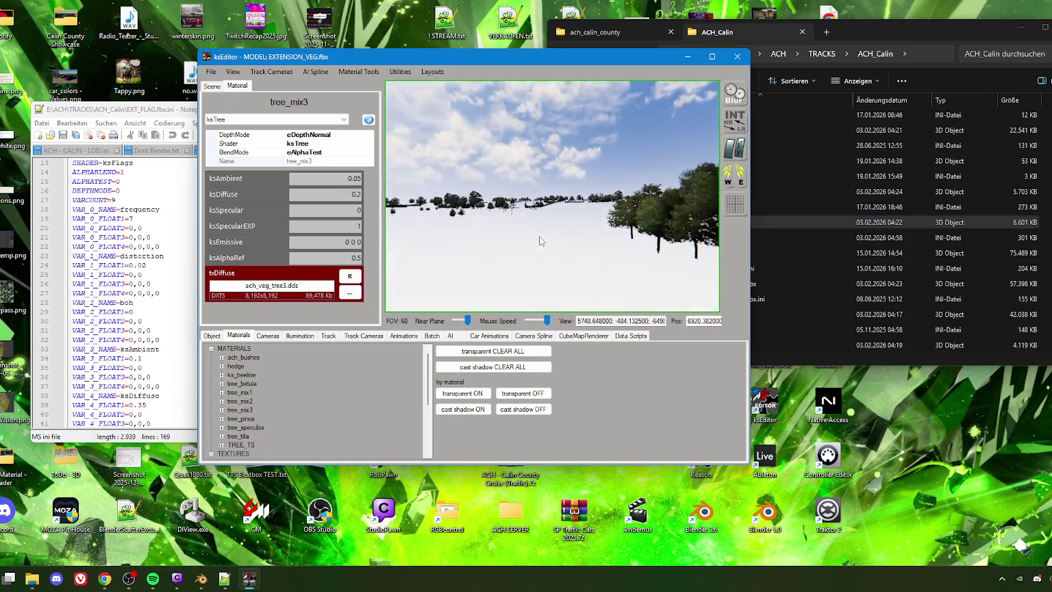
pyautogui.scroll(5, 540, 241)
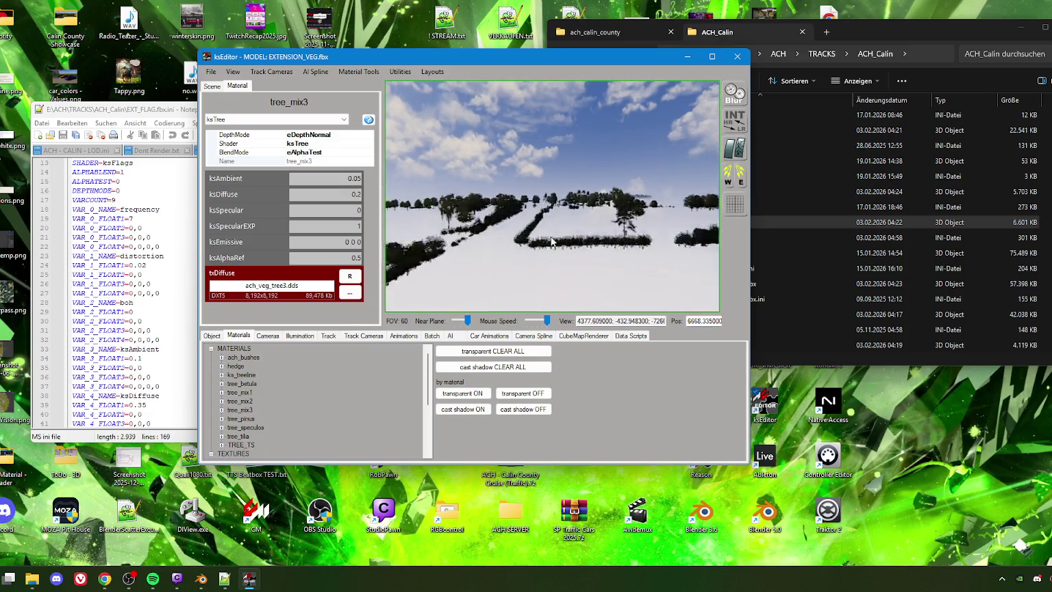
pyautogui.scroll(5, 546, 238)
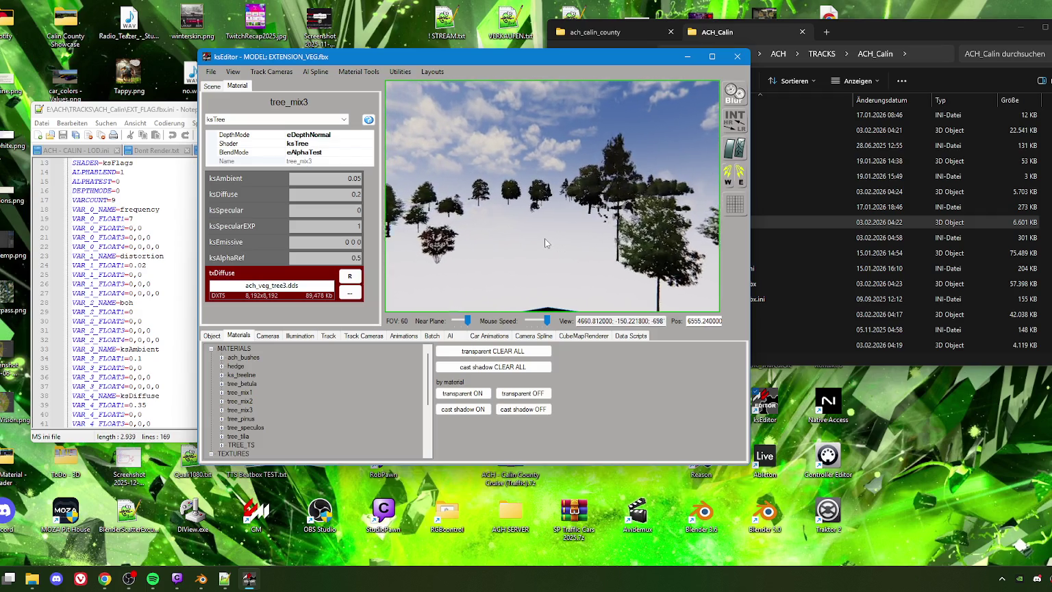
pyautogui.scroll(-5, 548, 241)
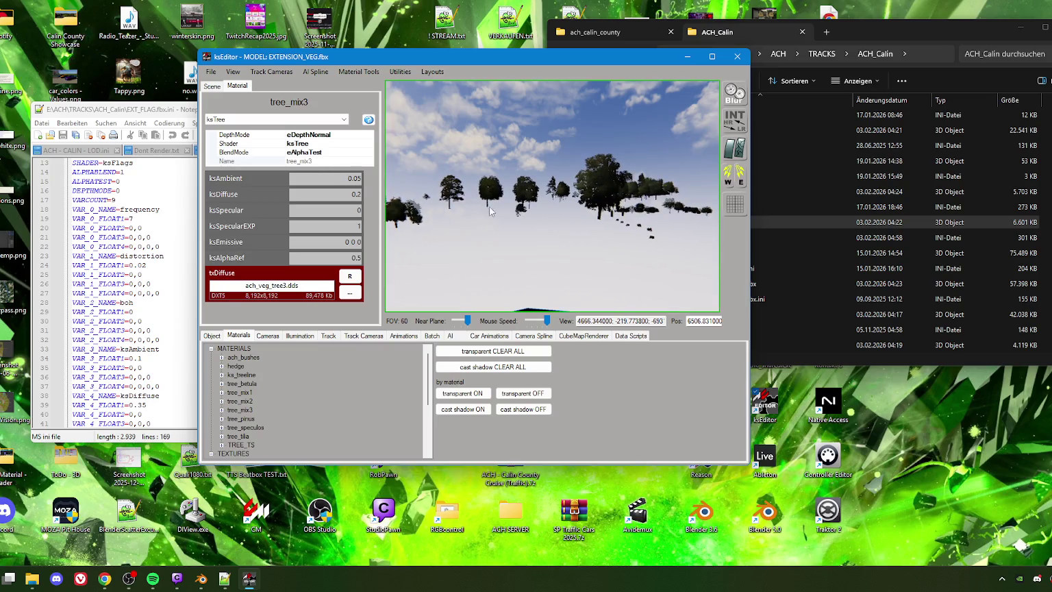
pyautogui.scroll(5, 527, 226)
pyautogui.moveTo(532, 228)
pyautogui.mouseDown()
pyautogui.moveTo(587, 234)
pyautogui.moveTo(579, 235)
pyautogui.mouseUp()
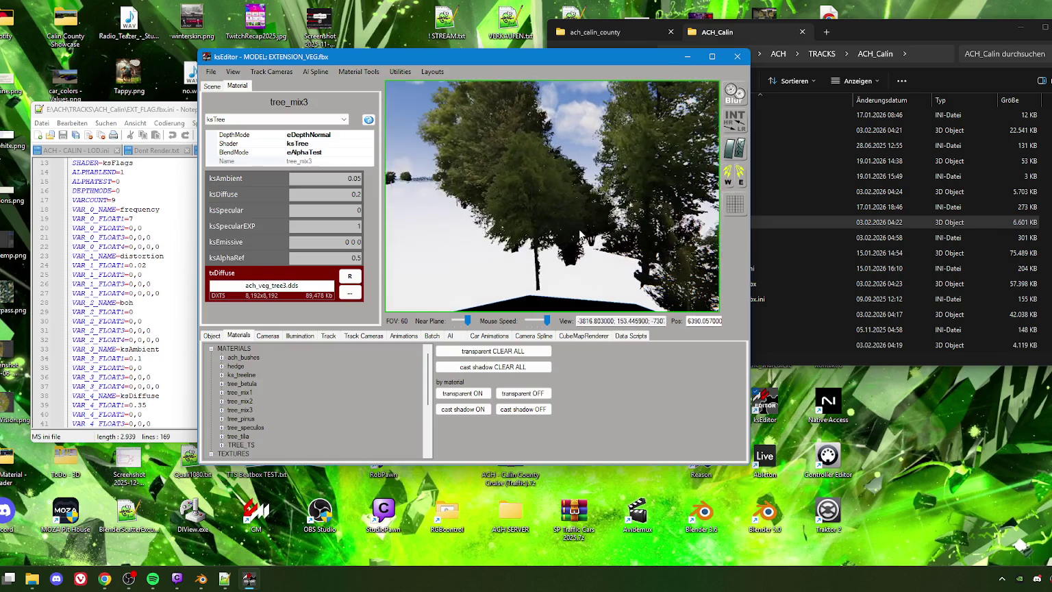
# Check tree_pinus, then tree_tilia (ksAmbient 0.16, ach_veg_tilia.dds), and open the ToDo - Material - Shader folder
pyautogui.click(529, 178)
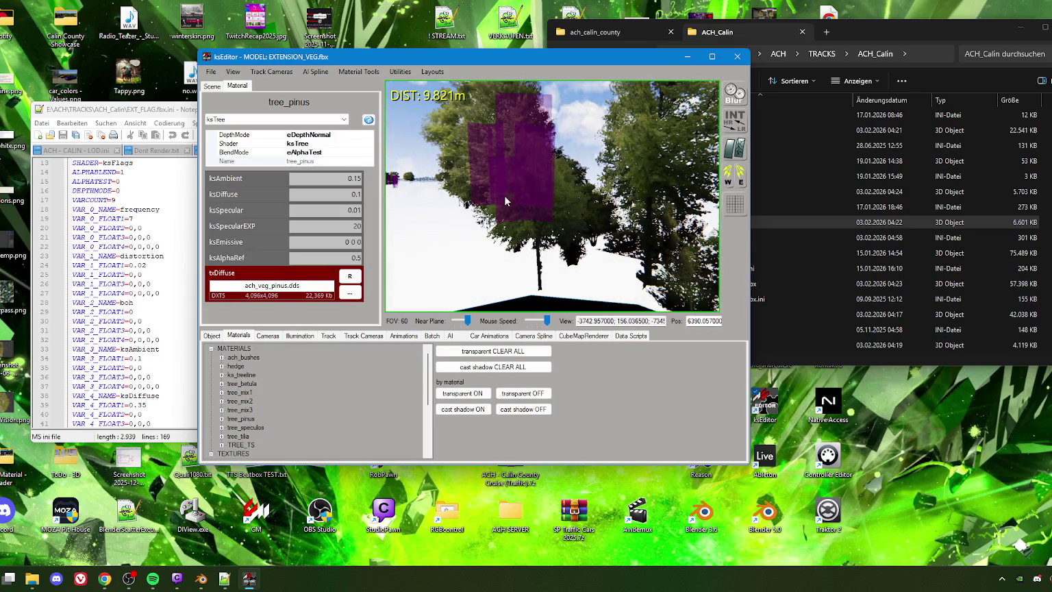
pyautogui.click(600, 211)
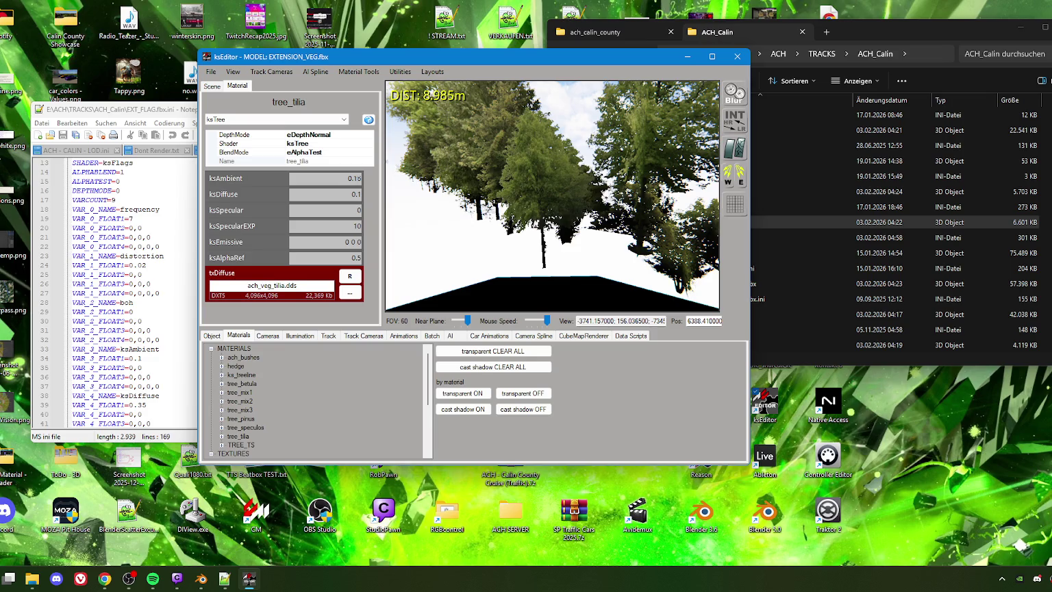
pyautogui.doubleClick(5, 465)
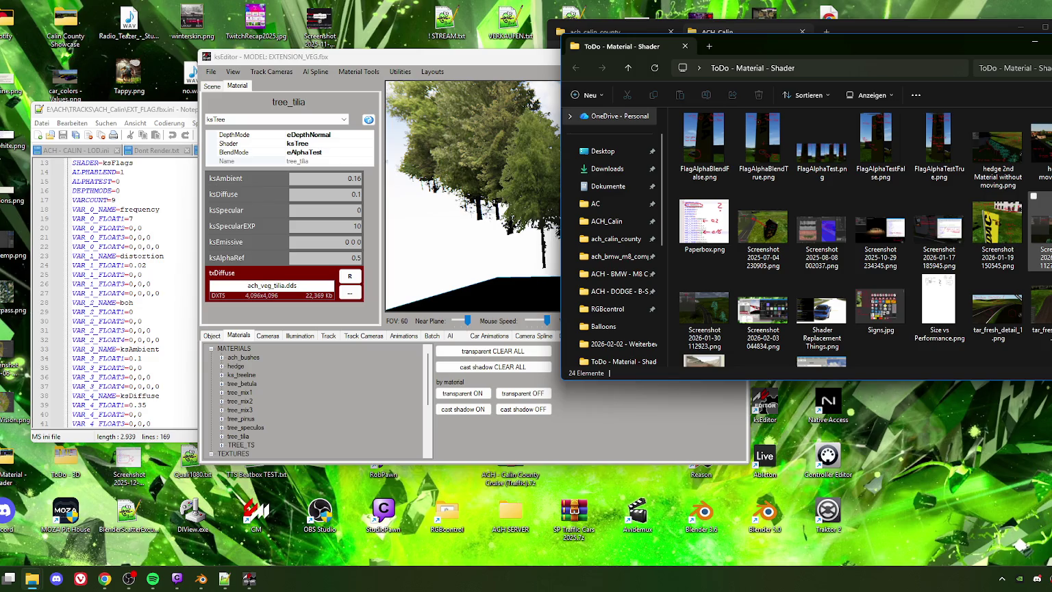
pyautogui.doubleClick(1040, 229)
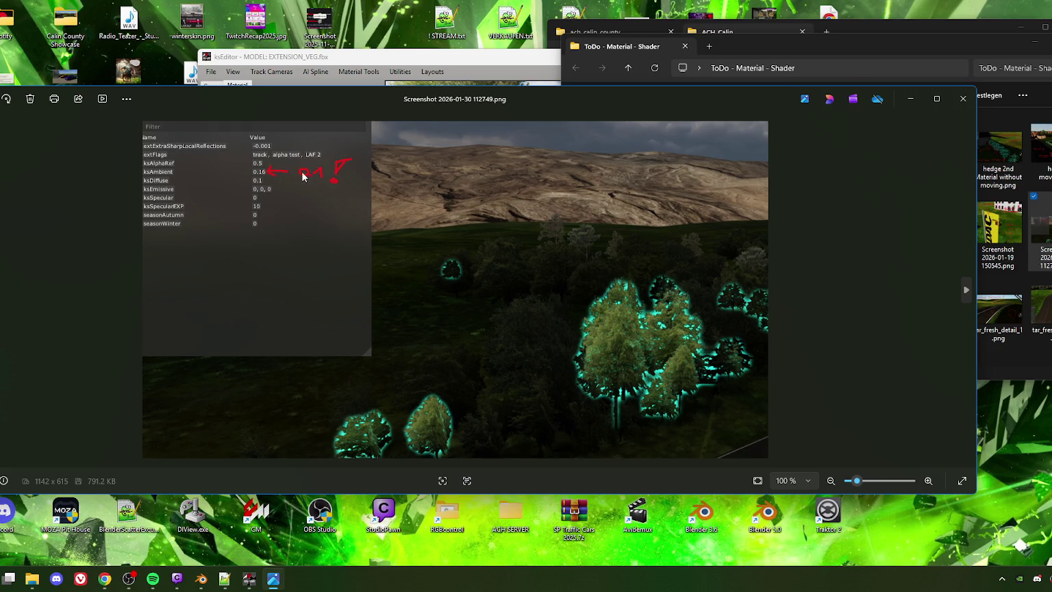
pyautogui.click(963, 98)
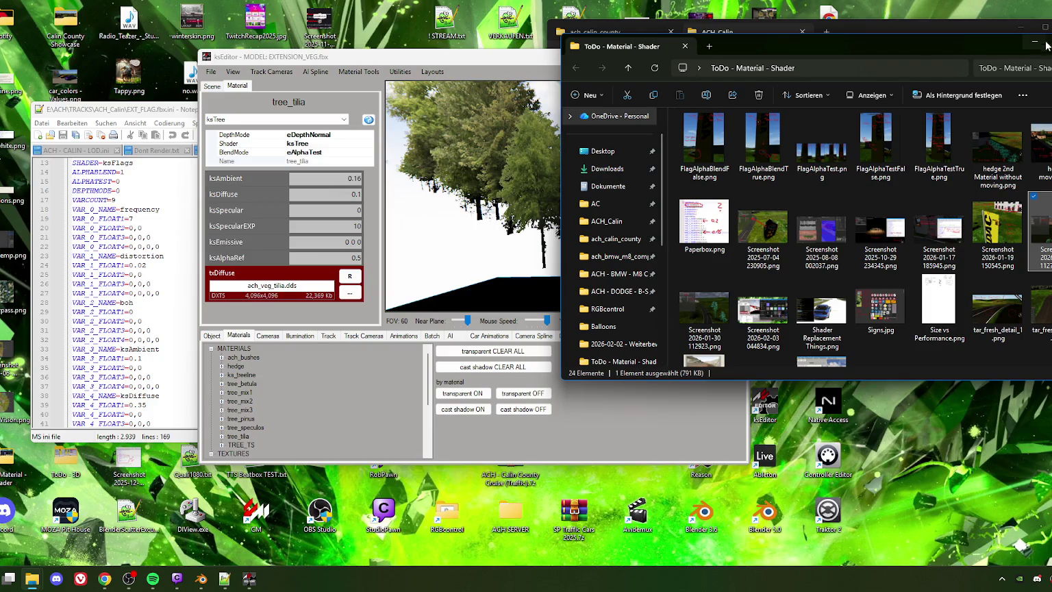
pyautogui.click(1034, 47)
# With tree_tilia's ksAmbient at 0.1, select a bush to load ach_bushes (ksAmbient 0.086)
pyautogui.moveTo(538, 218)
pyautogui.mouseDown()
pyautogui.moveTo(607, 214)
pyautogui.moveTo(410, 192)
pyautogui.mouseUp()
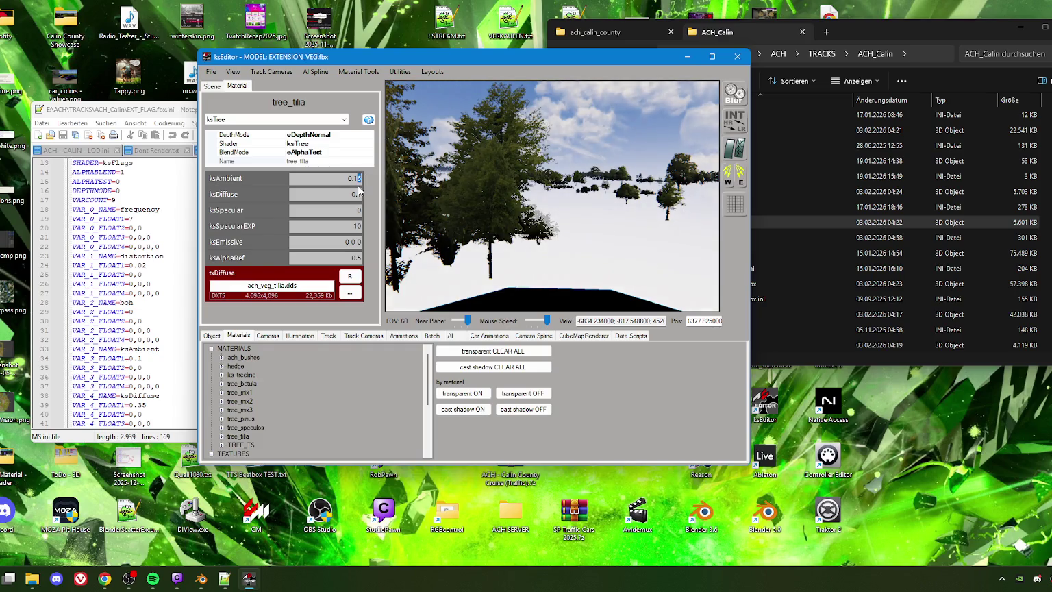
pyautogui.moveTo(567, 213)
pyautogui.mouseDown()
pyautogui.moveTo(442, 212)
pyautogui.moveTo(478, 232)
pyautogui.mouseUp()
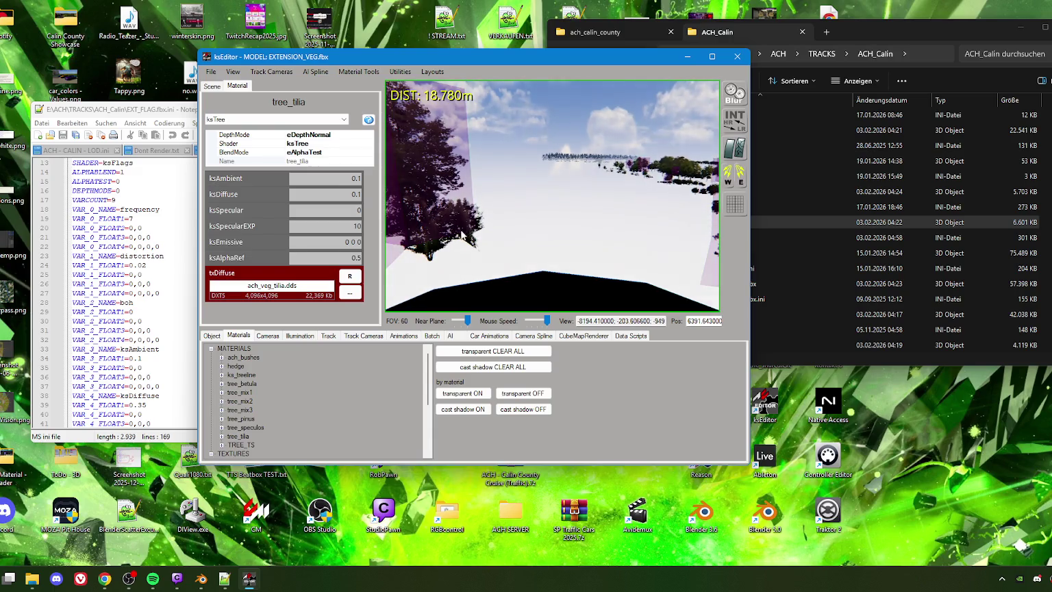
pyautogui.click(427, 256)
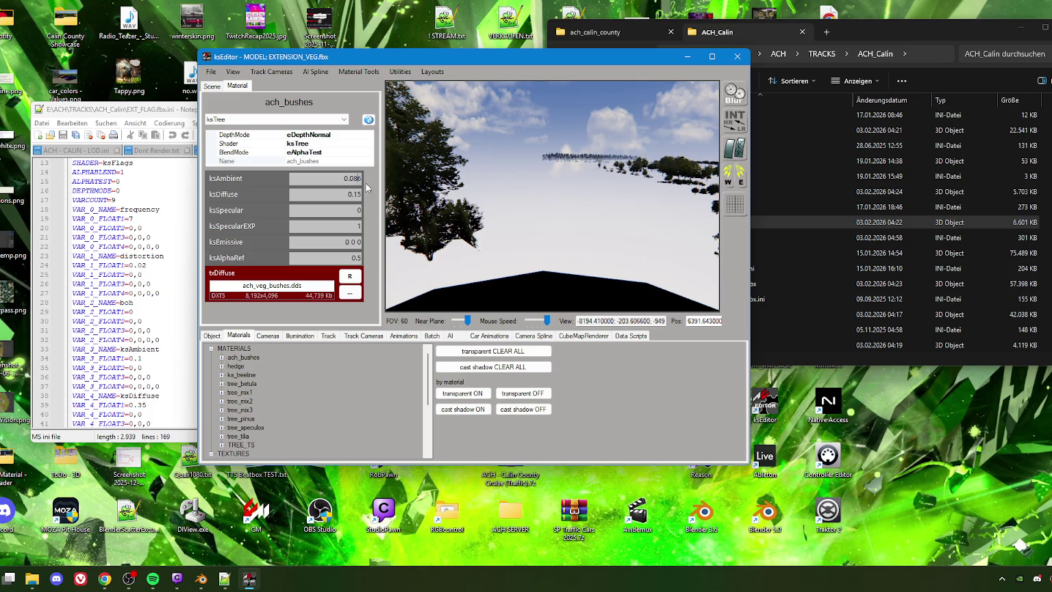
# Fly through the wooded area, selecting tree_pinus and tree_mix2 trees along the way
pyautogui.moveTo(444, 232); pyautogui.dragTo(545, 221)
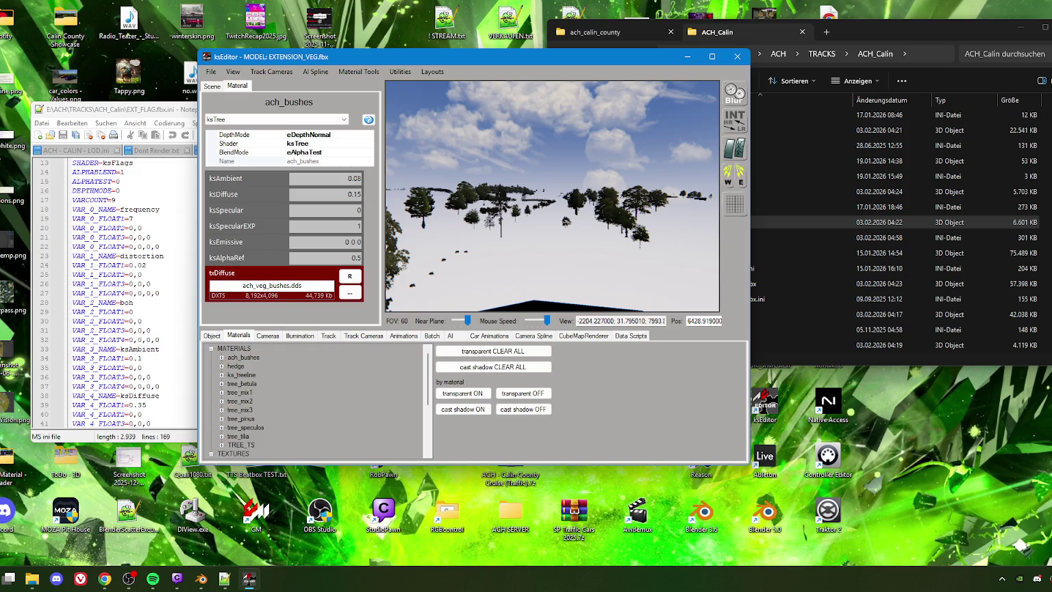
pyautogui.moveTo(509, 244)
pyautogui.mouseDown()
pyautogui.moveTo(555, 252)
pyautogui.moveTo(522, 253)
pyautogui.moveTo(541, 252)
pyautogui.mouseUp()
pyautogui.click(541, 253)
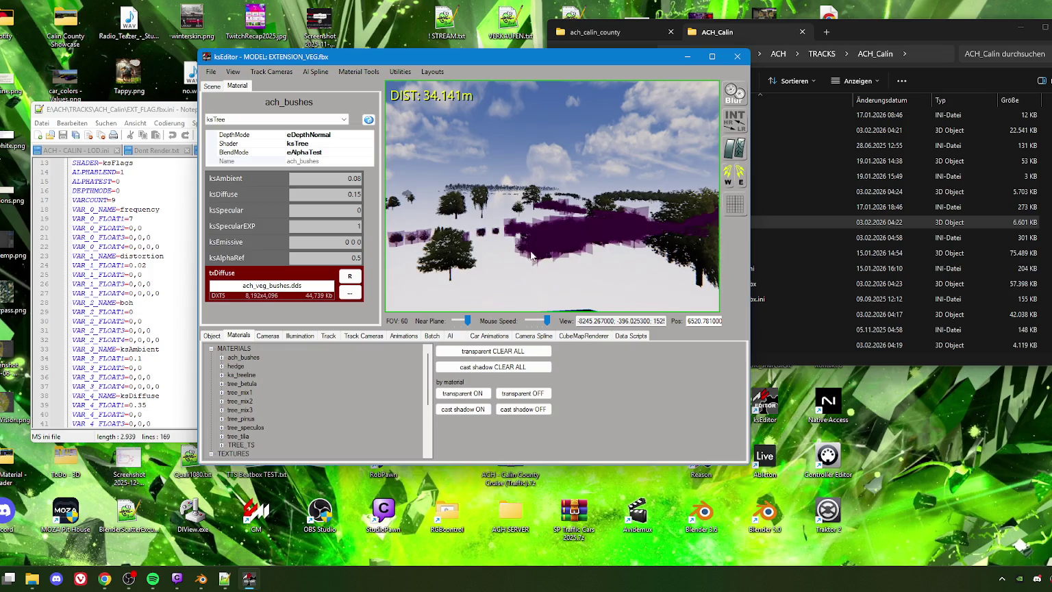
pyautogui.moveTo(486, 251); pyautogui.dragTo(452, 254)
pyautogui.click(450, 255)
pyautogui.press('w')
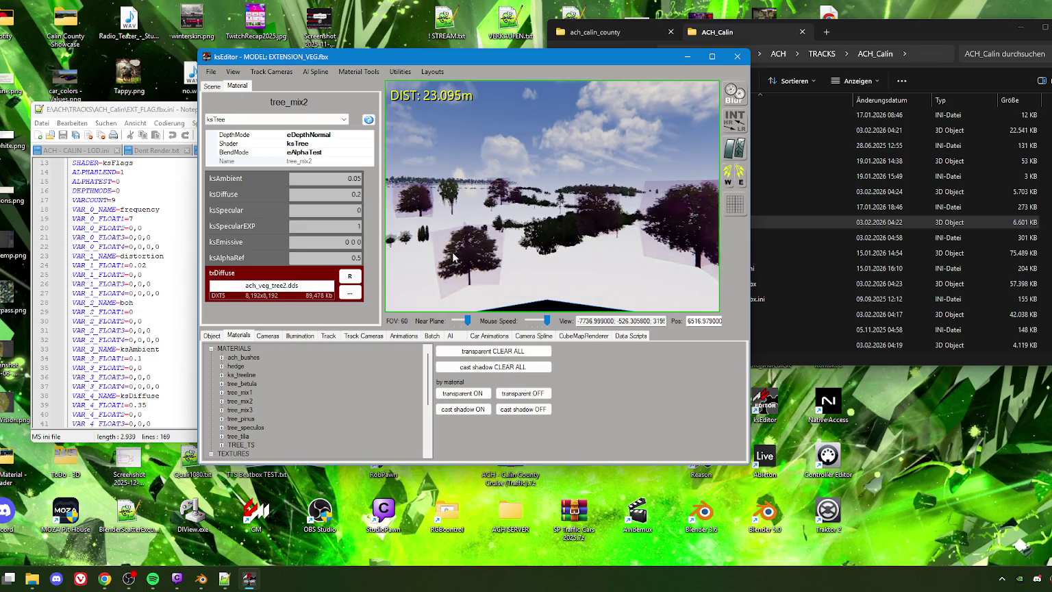
# Select a bush and change the ach_bushes ksAmbient to 0.06
pyautogui.moveTo(443, 253)
pyautogui.mouseDown()
pyautogui.moveTo(503, 266)
pyautogui.moveTo(390, 204)
pyautogui.mouseUp()
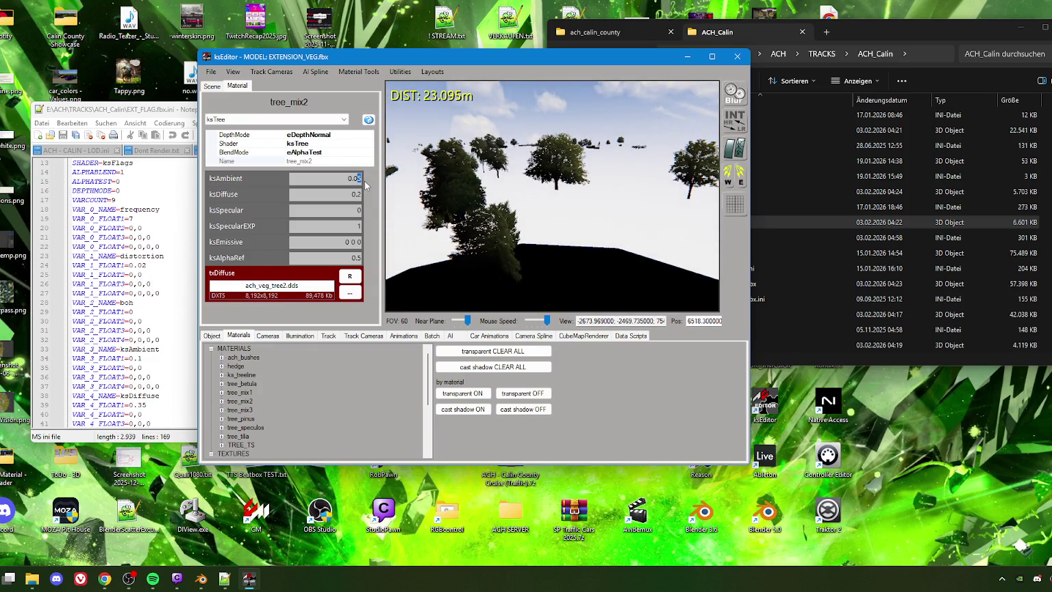
pyautogui.moveTo(438, 225)
pyautogui.mouseDown()
pyautogui.moveTo(547, 238)
pyautogui.moveTo(477, 238)
pyautogui.mouseUp()
pyautogui.click(477, 239)
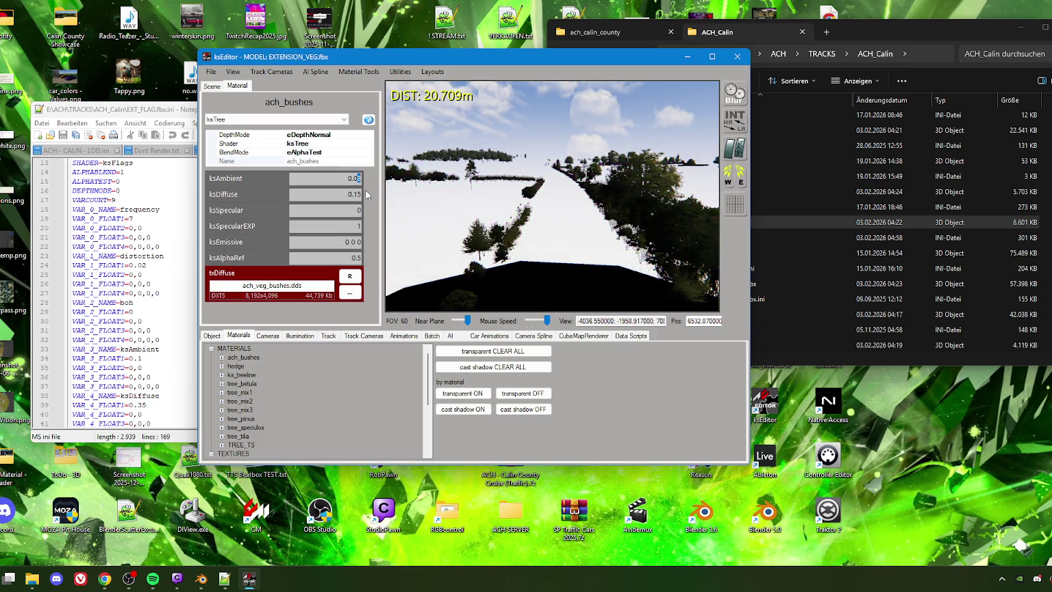
pyautogui.write('6')
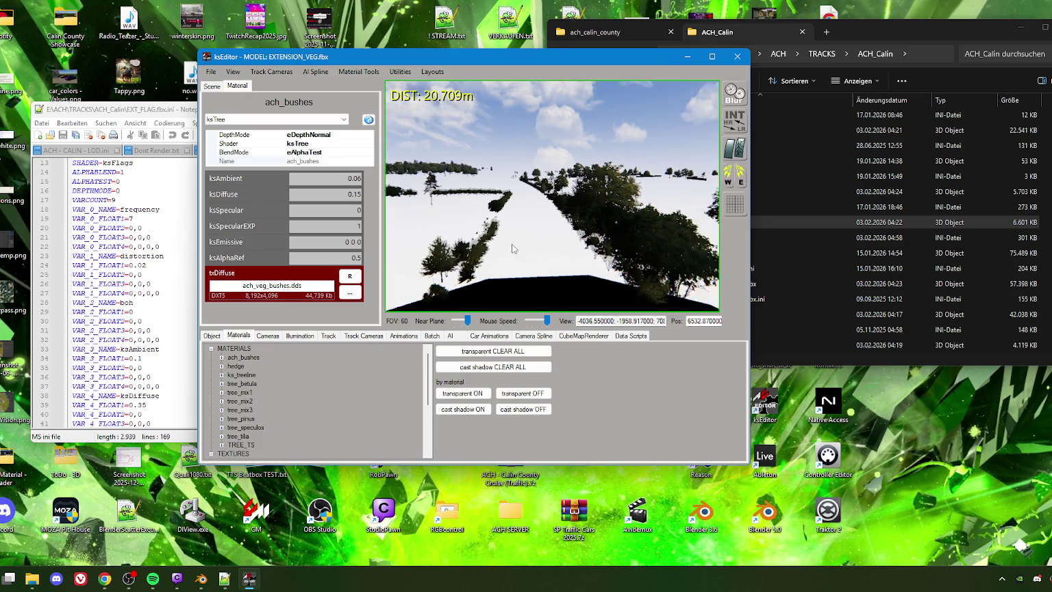
pyautogui.moveTo(508, 241); pyautogui.dragTo(477, 226)
pyautogui.click(477, 226)
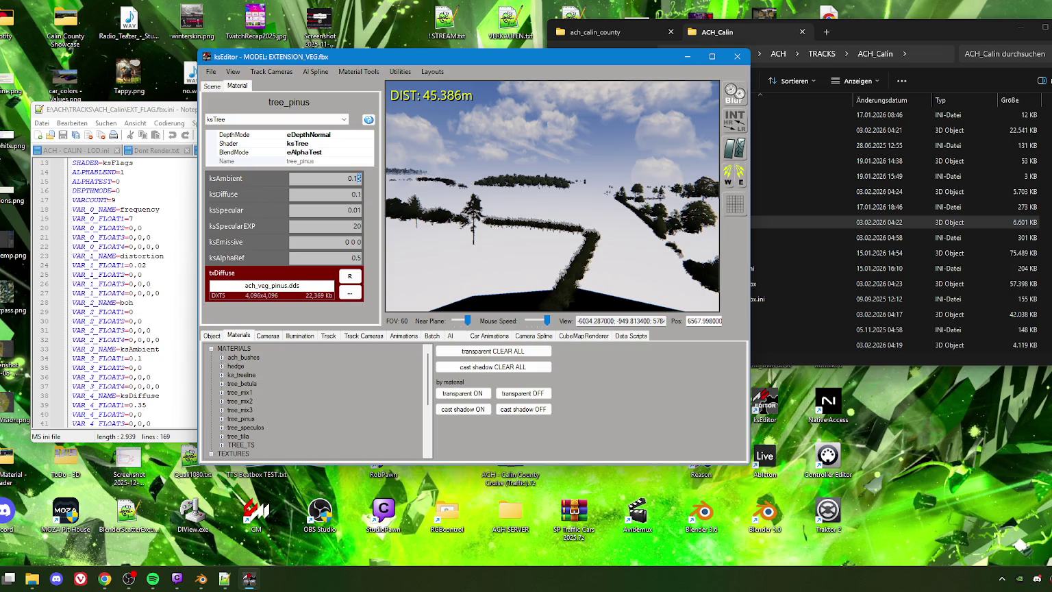
# Lower the tree_pinus ksAmbient from 0.15 to 0.12 and orbit to a hedge overview
pyautogui.write('5')
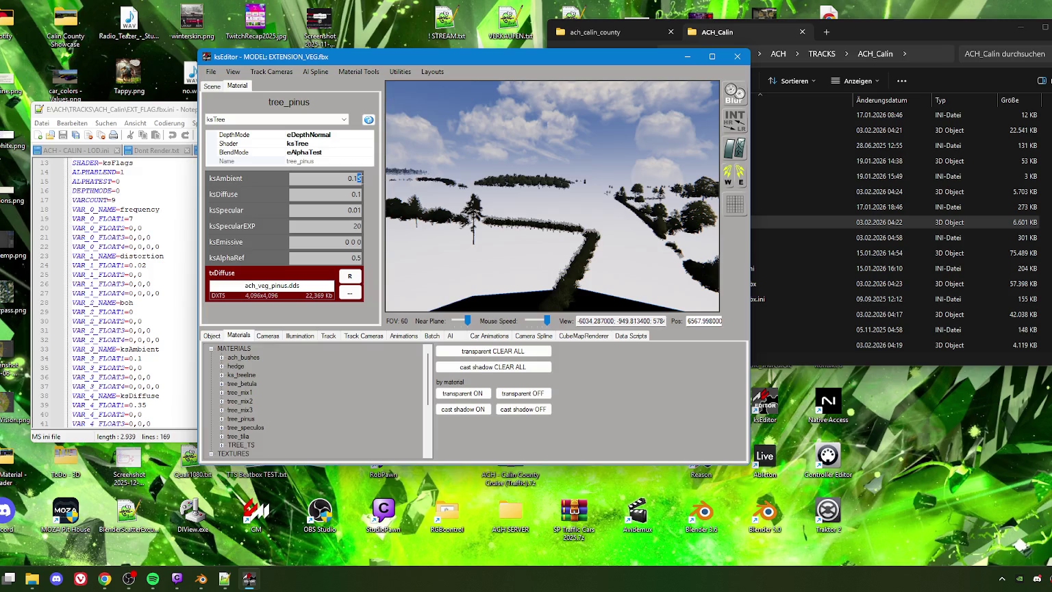
pyautogui.moveTo(403, 229); pyautogui.dragTo(455, 232)
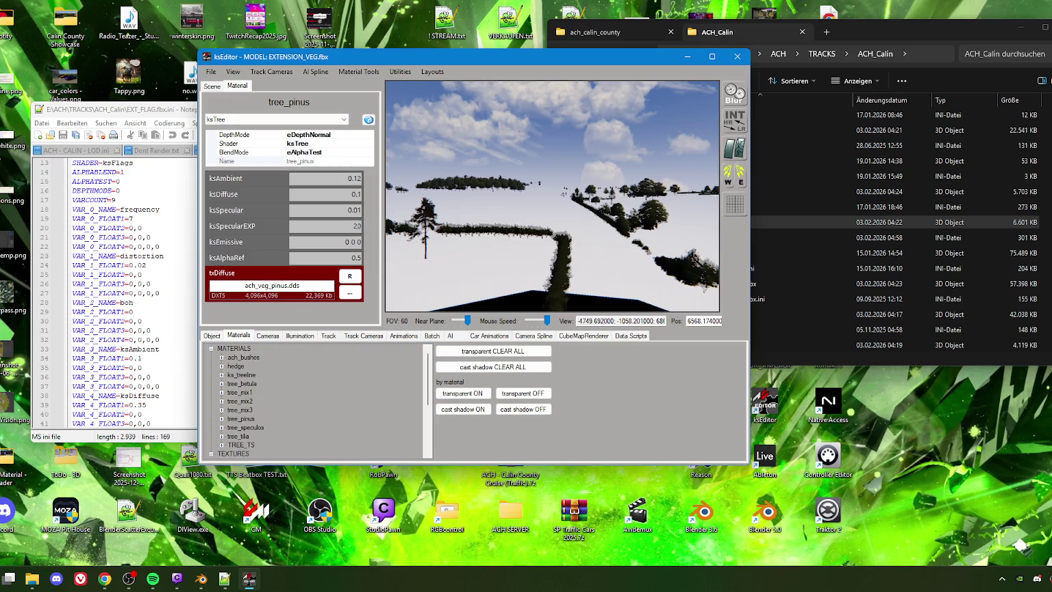
pyautogui.moveTo(507, 246)
pyautogui.mouseDown()
pyautogui.moveTo(521, 241)
pyautogui.moveTo(445, 205)
pyautogui.mouseUp()
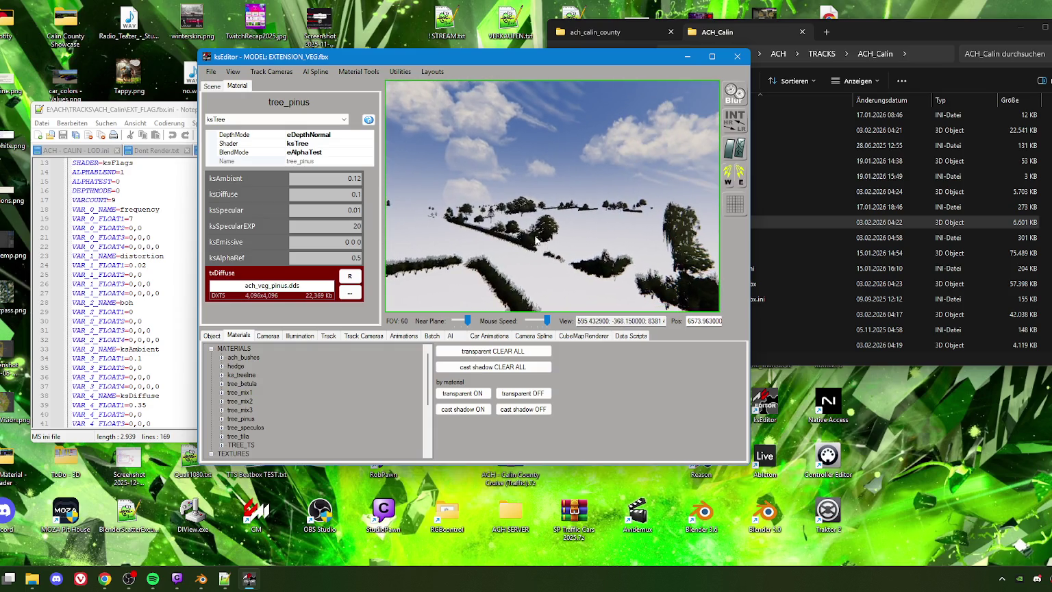
pyautogui.click(211, 71)
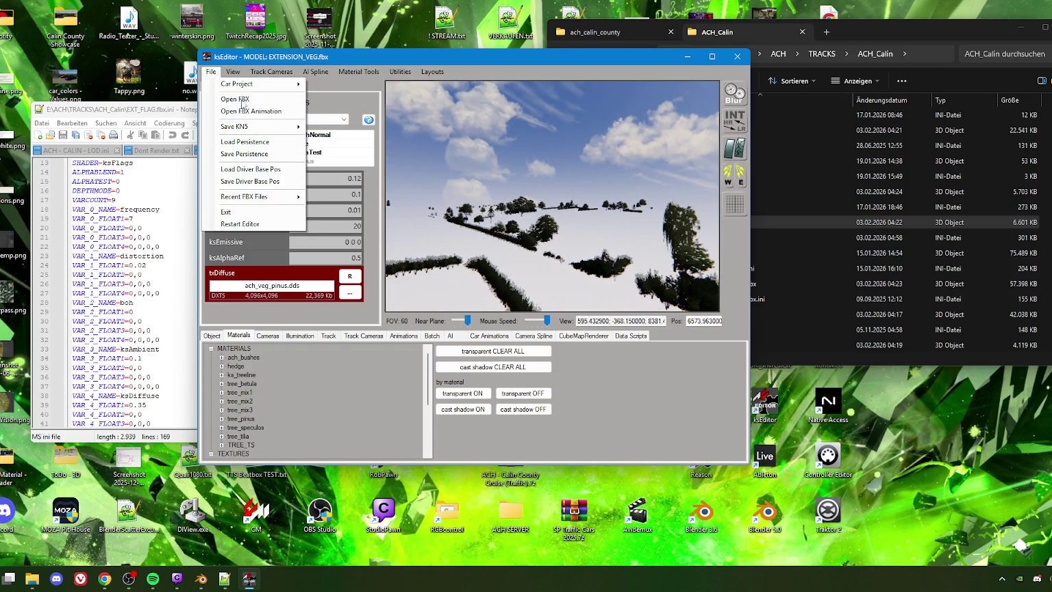
# Save the material persistence and start a Save KN5 Track export
pyautogui.click(250, 155)
pyautogui.click(568, 321)
pyautogui.click(211, 72)
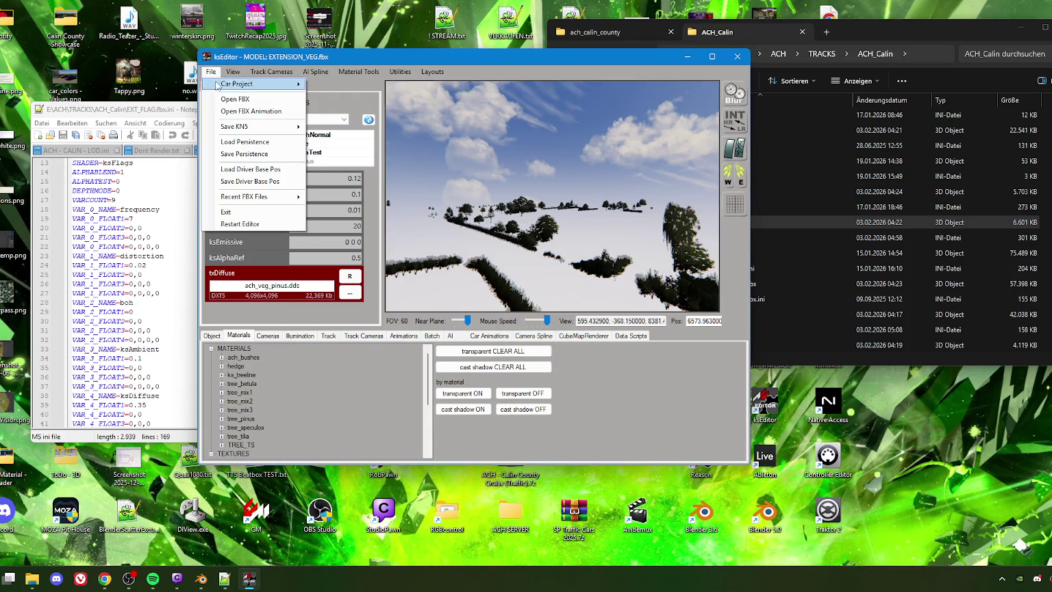
pyautogui.moveTo(234, 127)
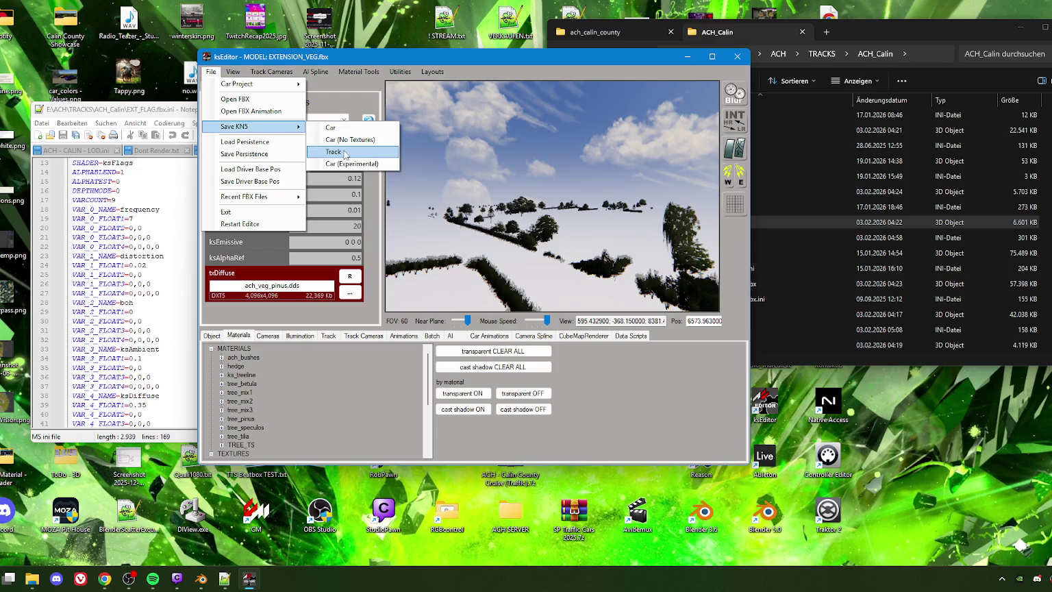
pyautogui.click(346, 140)
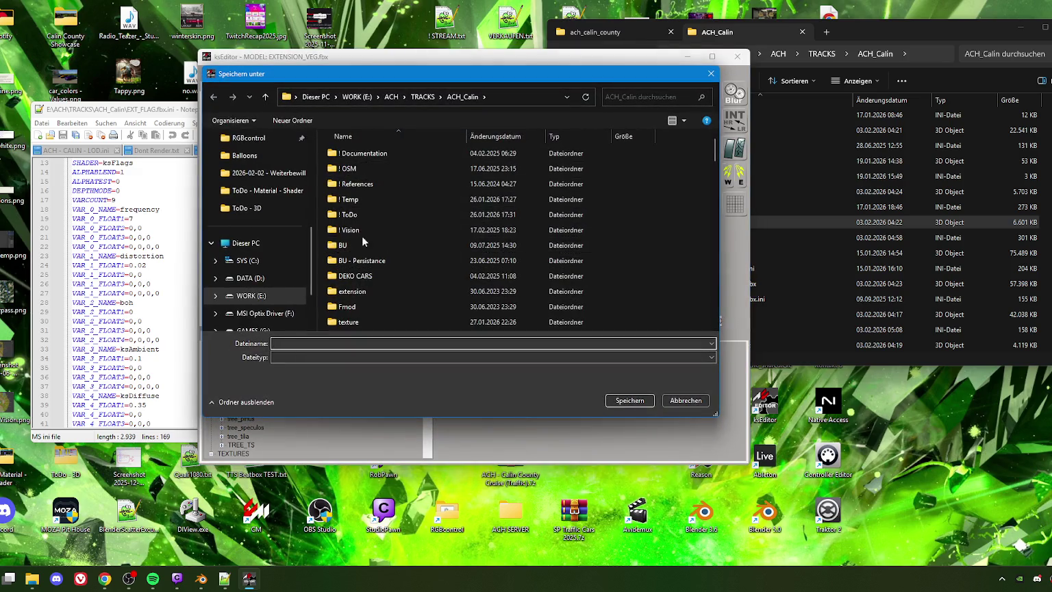
# Browse to the ach_calin_county track folder in the export dialog
pyautogui.scroll(5, 270, 179)
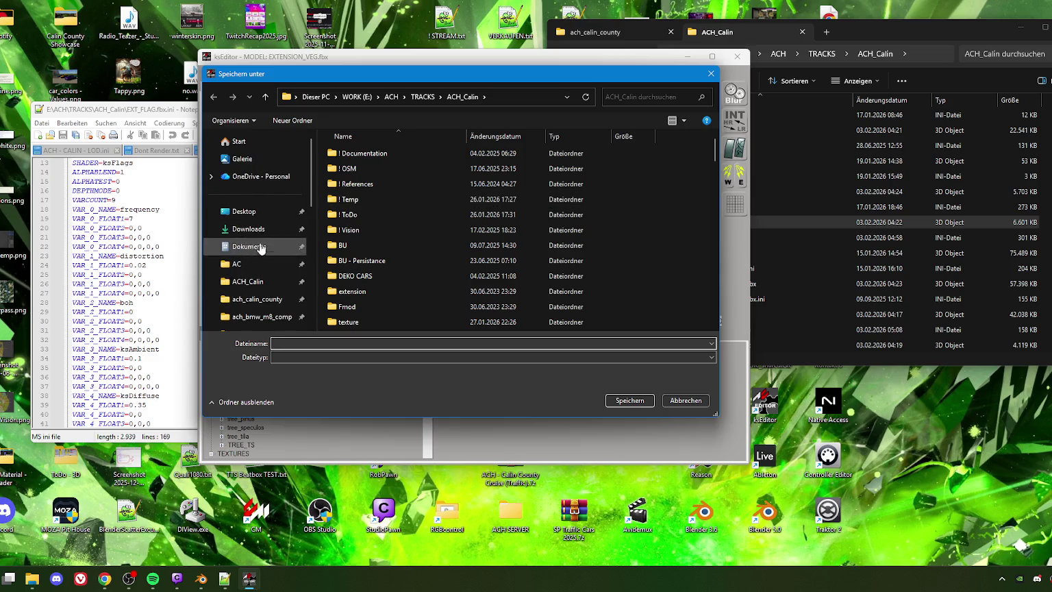
pyautogui.click(256, 299)
pyautogui.scroll(-5, 377, 281)
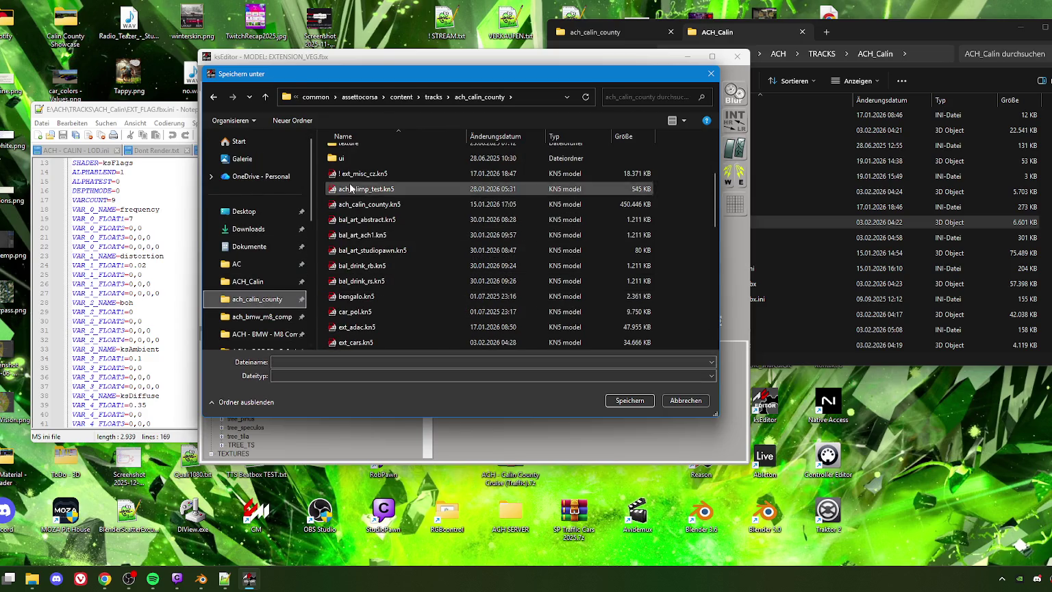
pyautogui.scroll(-5, 354, 178)
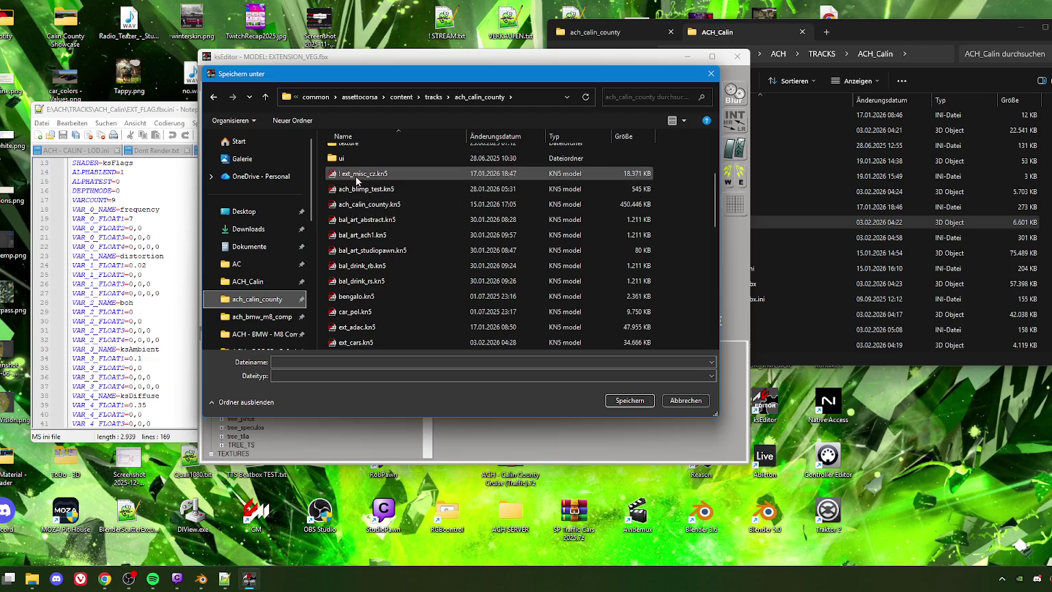
pyautogui.scroll(-4, 359, 257)
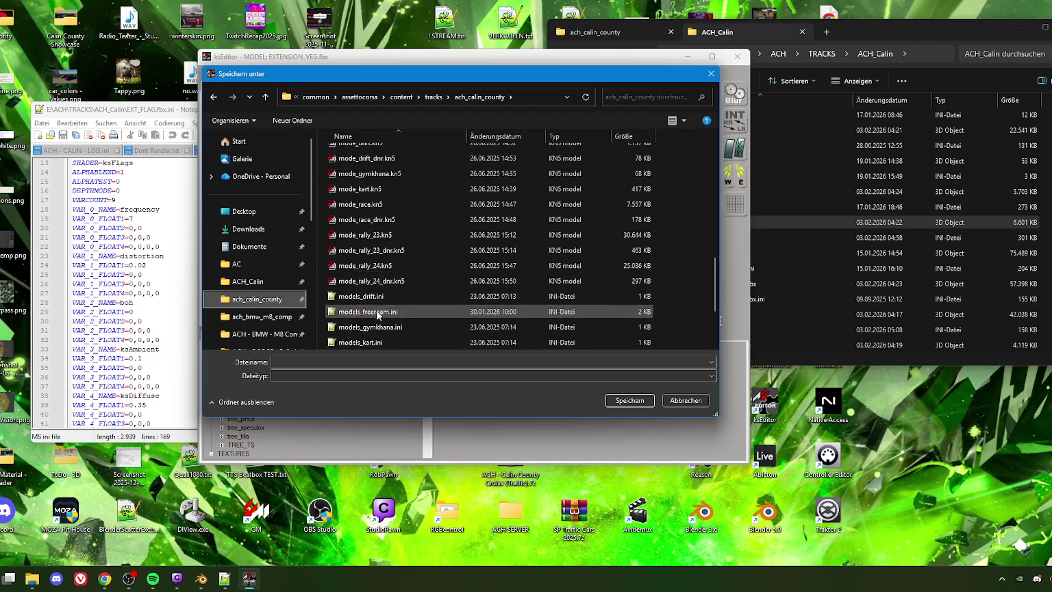
pyautogui.scroll(-1, 377, 309)
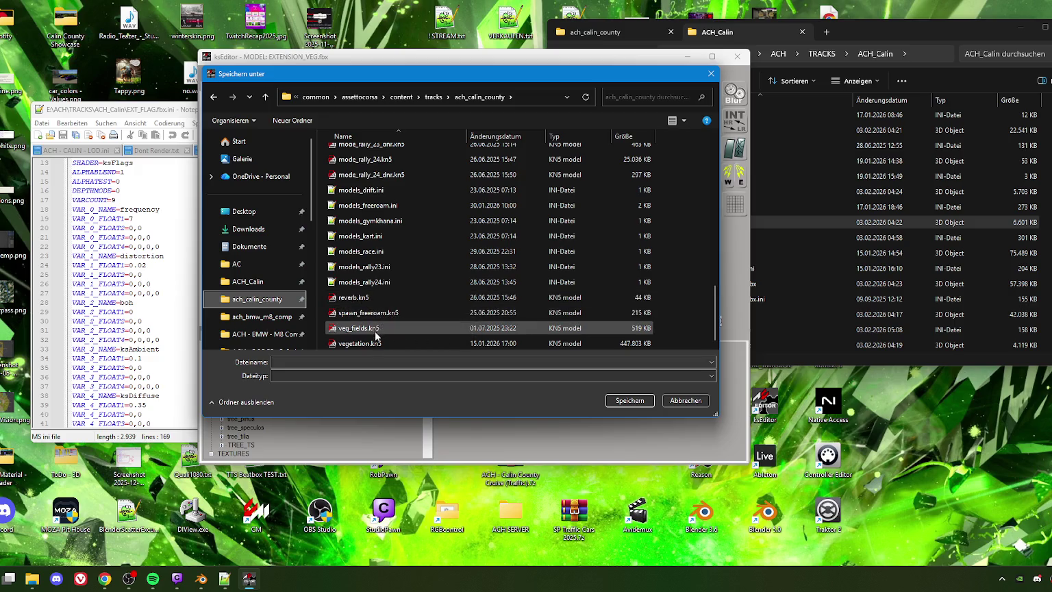
pyautogui.scroll(3, 356, 261)
pyautogui.scroll(1, 354, 244)
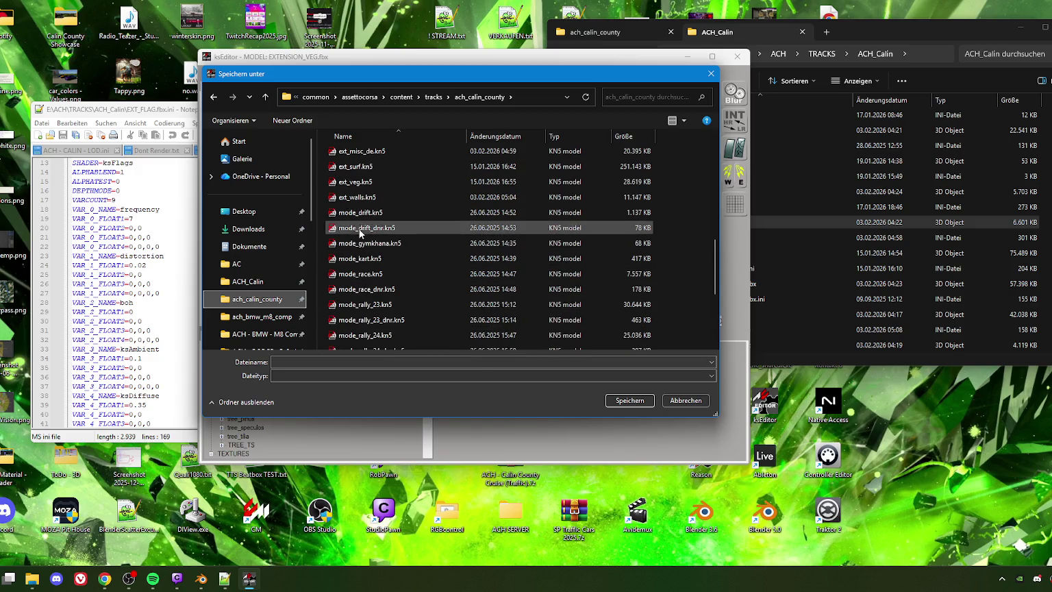
# Export over ext_veg.kn5, confirming the overwrite, then close ksEditor
pyautogui.click(360, 182)
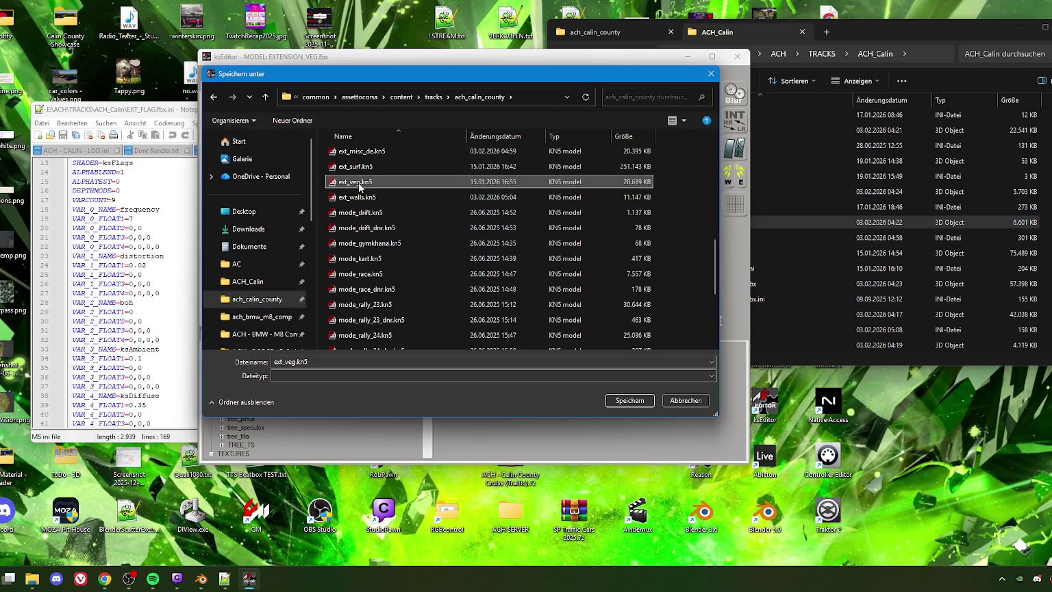
pyautogui.click(617, 400)
pyautogui.click(573, 287)
pyautogui.click(636, 336)
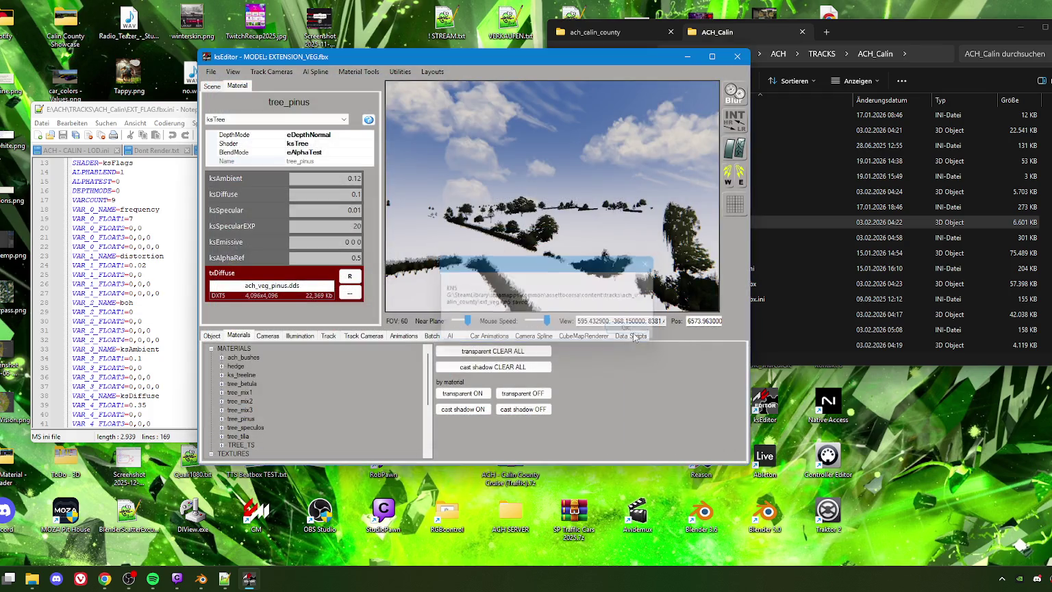
pyautogui.click(737, 57)
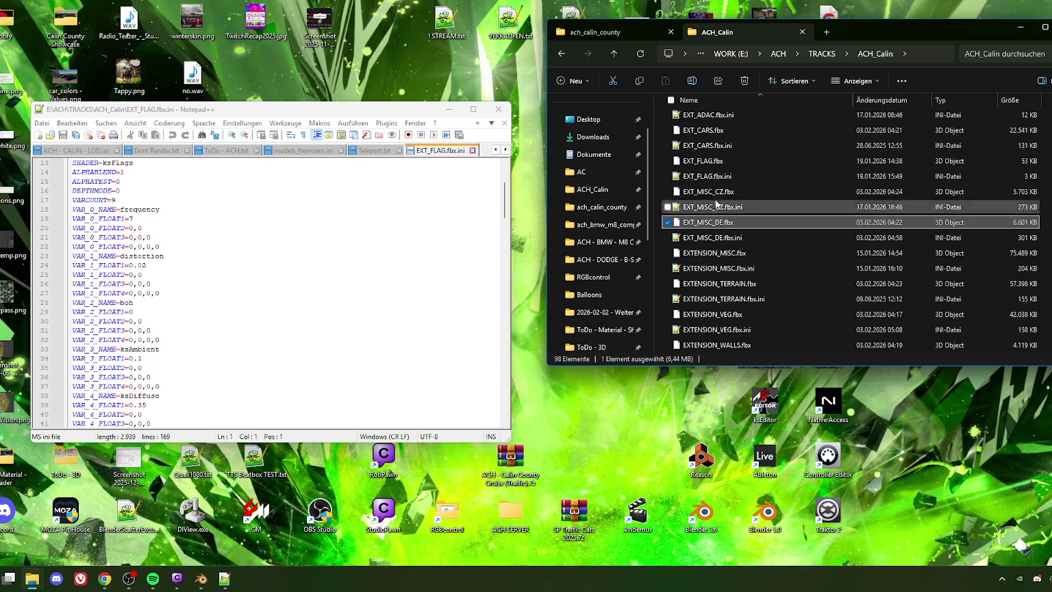
# Show the ach_calin_county folder in Explorer and relaunch ksEditor
pyautogui.click(585, 32)
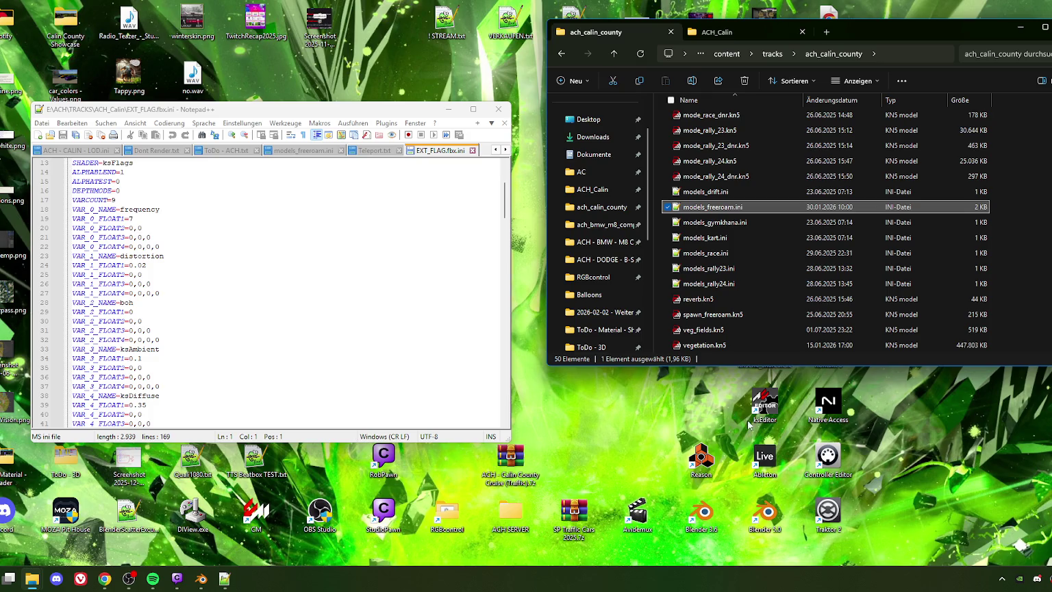
pyautogui.doubleClick(760, 409)
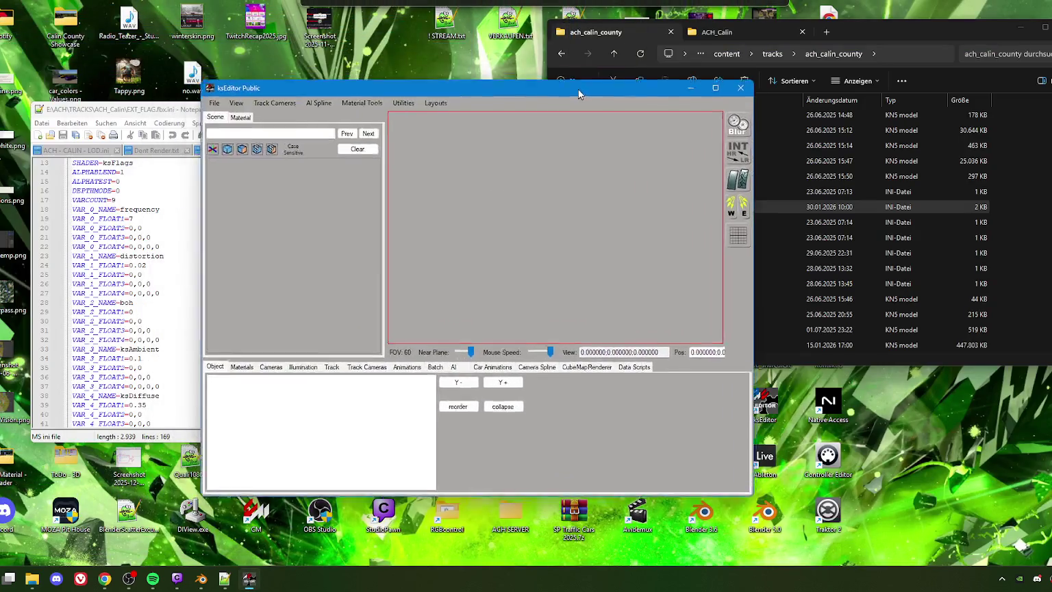
# Open EXTENSION_TERRAIN.fbx from WORK (E:)\ACH\TRACKS\ACH_Calin via File > Open FBX
pyautogui.click(272, 100)
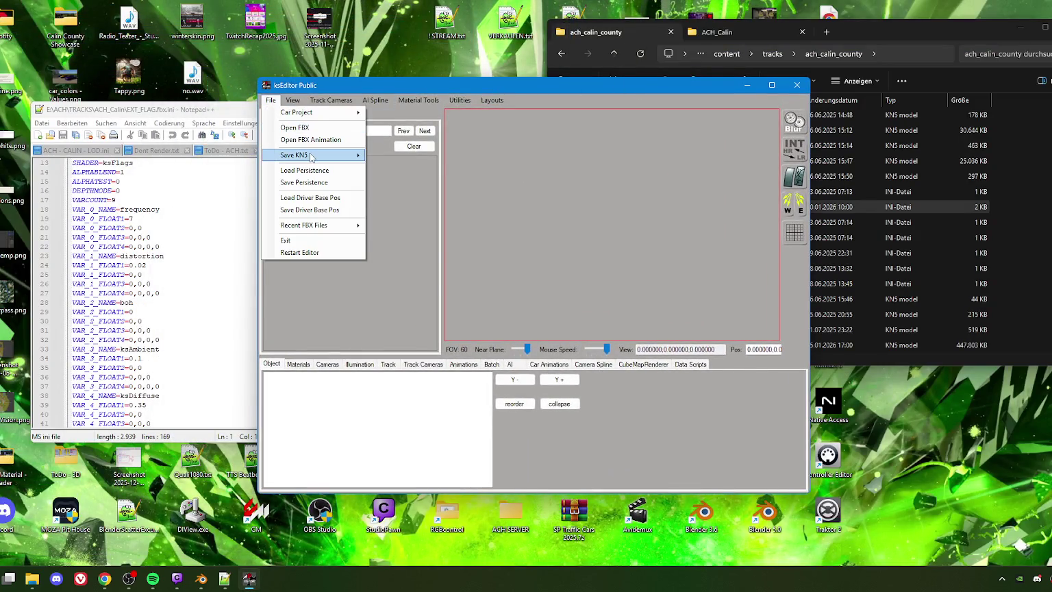
pyautogui.click(308, 129)
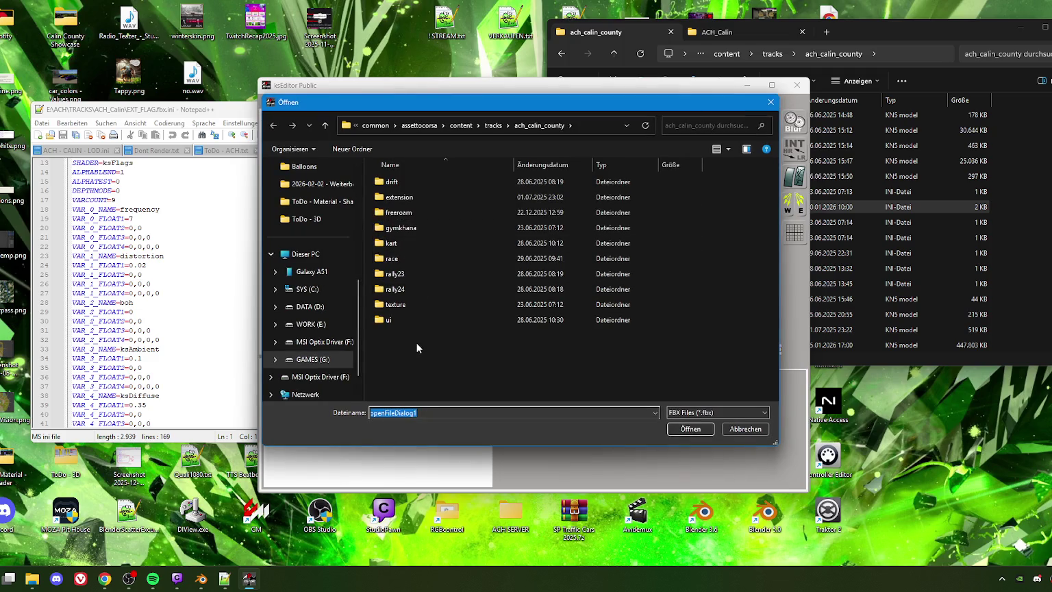
pyautogui.scroll(5, 318, 200)
pyautogui.click(307, 311)
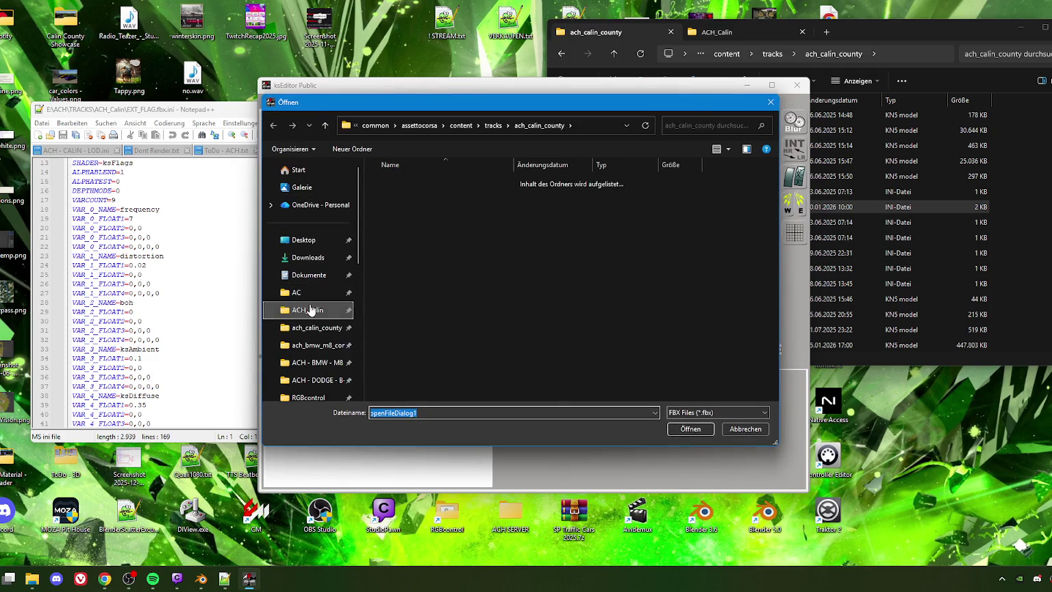
pyautogui.scroll(-3, 416, 294)
pyautogui.scroll(-3, 416, 293)
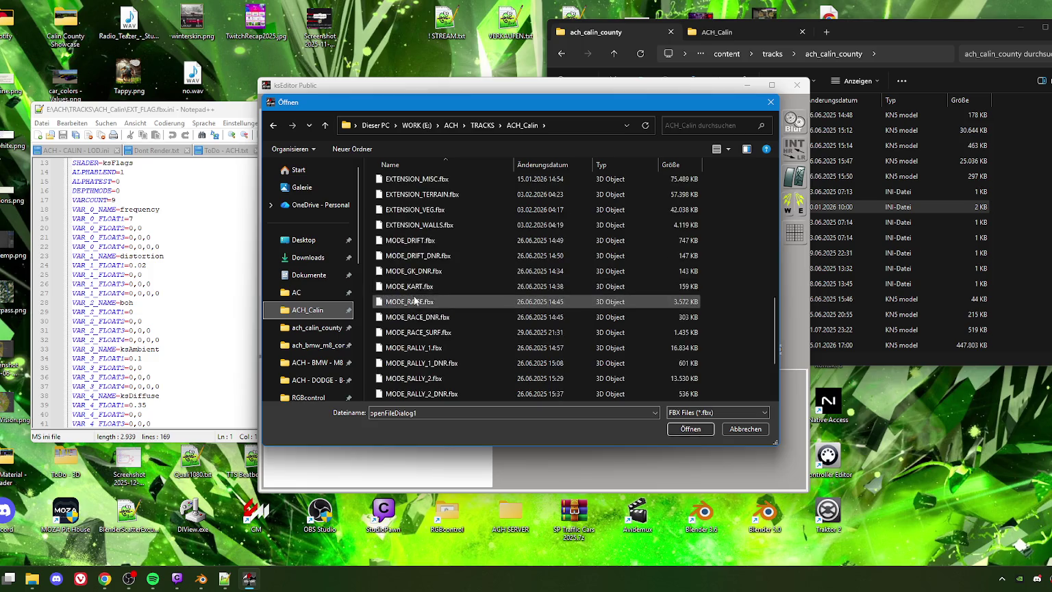
pyautogui.scroll(-3, 414, 287)
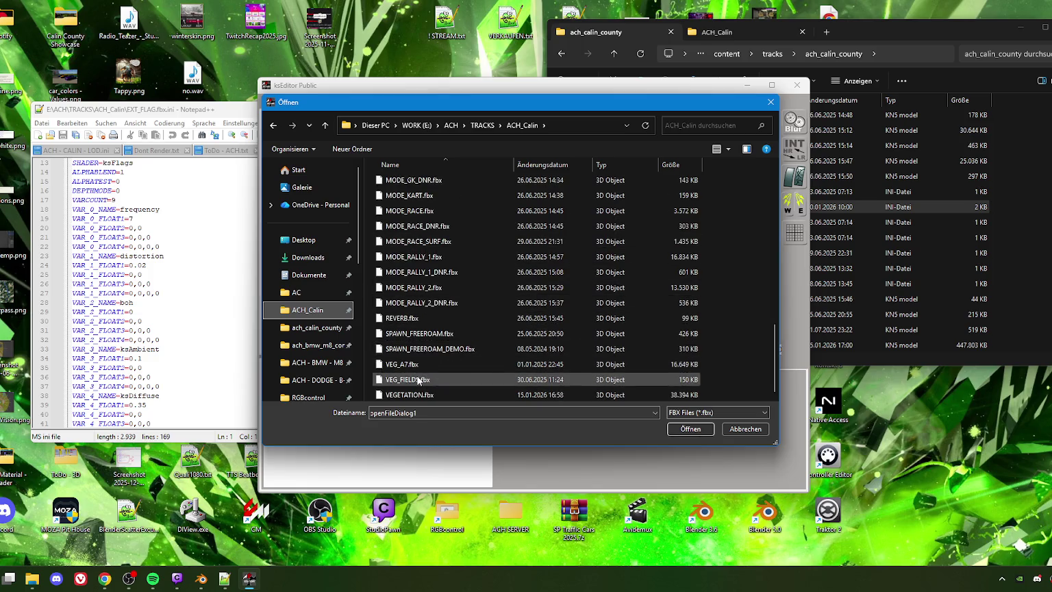
pyautogui.scroll(4, 414, 274)
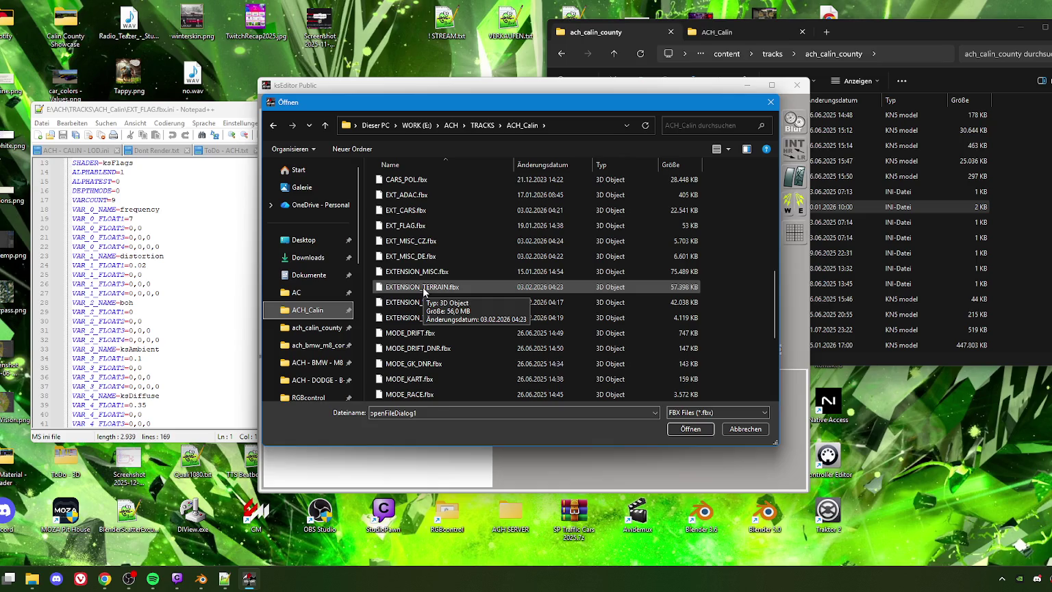
pyautogui.click(424, 289)
pyautogui.click(690, 429)
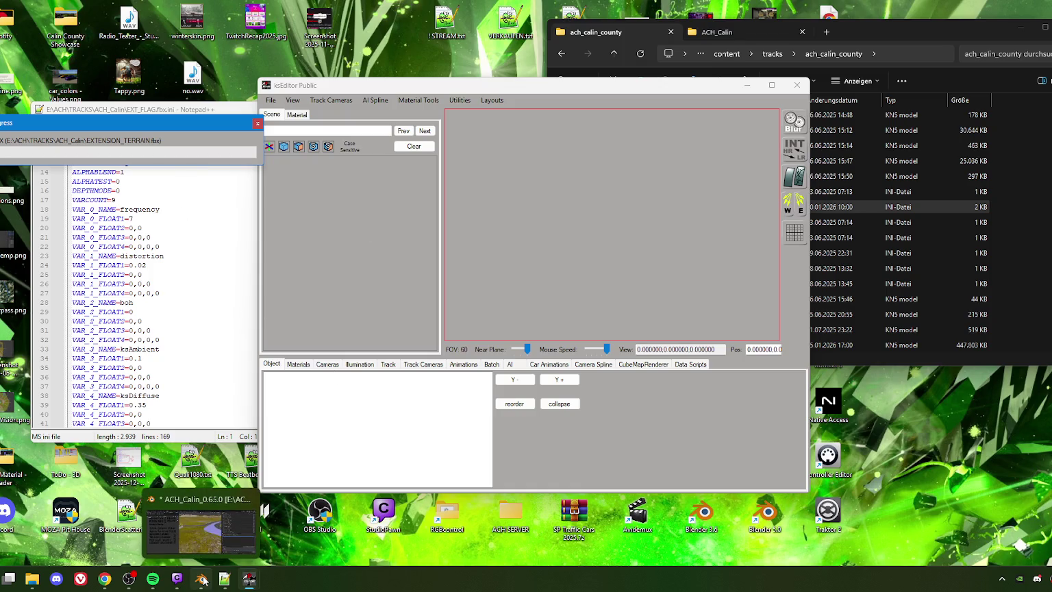
pyautogui.moveTo(200, 579)
pyautogui.click(237, 513)
# Widen Blender's 3D viewport and switch to top orthographic view
pyautogui.moveTo(402, 278); pyautogui.dragTo(332, 309, button='middle')
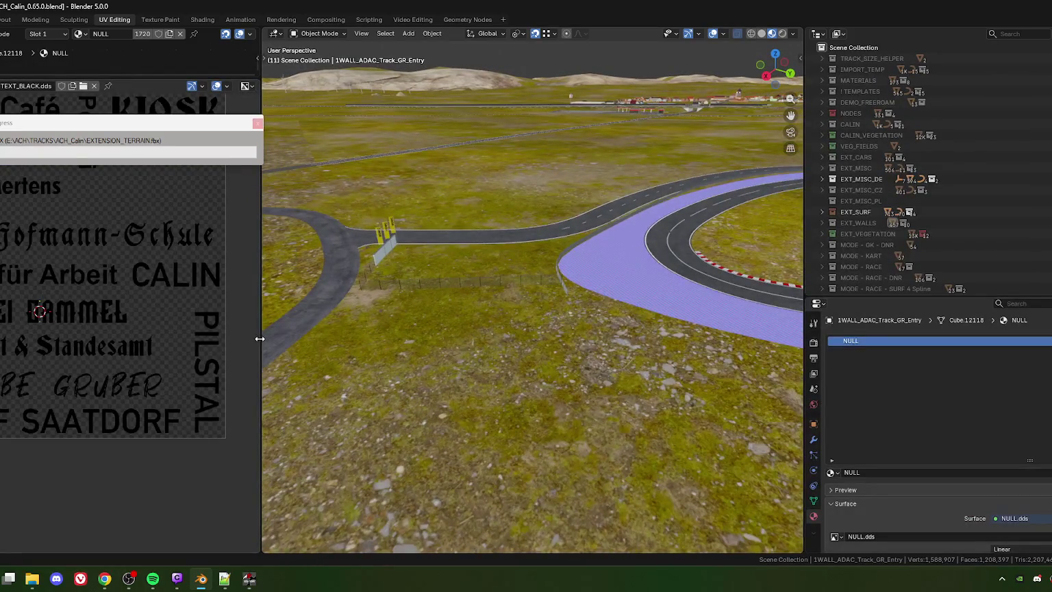
pyautogui.moveTo(260, 339); pyautogui.dragTo(153, 338)
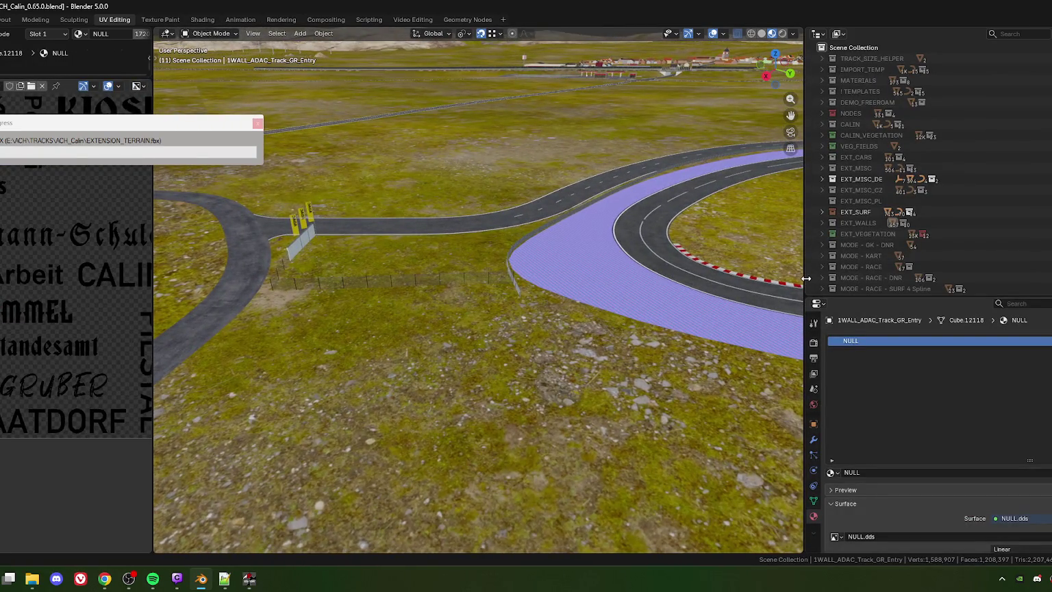
pyautogui.moveTo(806, 278); pyautogui.dragTo(960, 278)
pyautogui.moveTo(354, 293); pyautogui.dragTo(544, 281, button='middle')
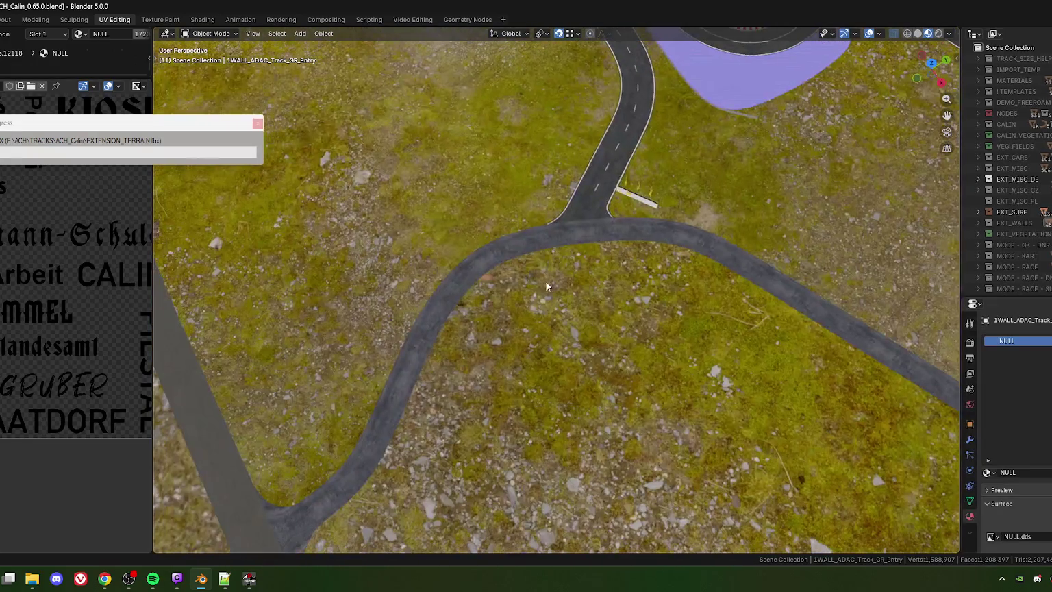
pyautogui.press('KP_7')
# Pan and zoom across the map to the parking lot junction
pyautogui.scroll(3, 540, 236)
pyautogui.scroll(-2, 540, 240)
pyautogui.keyDown('shift'); pyautogui.moveTo(517, 206); pyautogui.dragTo(565, 294, button='middle'); pyautogui.keyUp('shift')
pyautogui.scroll(-2, 565, 294)
pyautogui.moveTo(429, 244)
pyautogui.keyDown('shift'); pyautogui.mouseDown(button='middle')
pyautogui.moveTo(376, 251)
pyautogui.moveTo(553, 369)
pyautogui.moveTo(495, 265)
pyautogui.mouseUp(button='middle'); pyautogui.keyUp('shift')
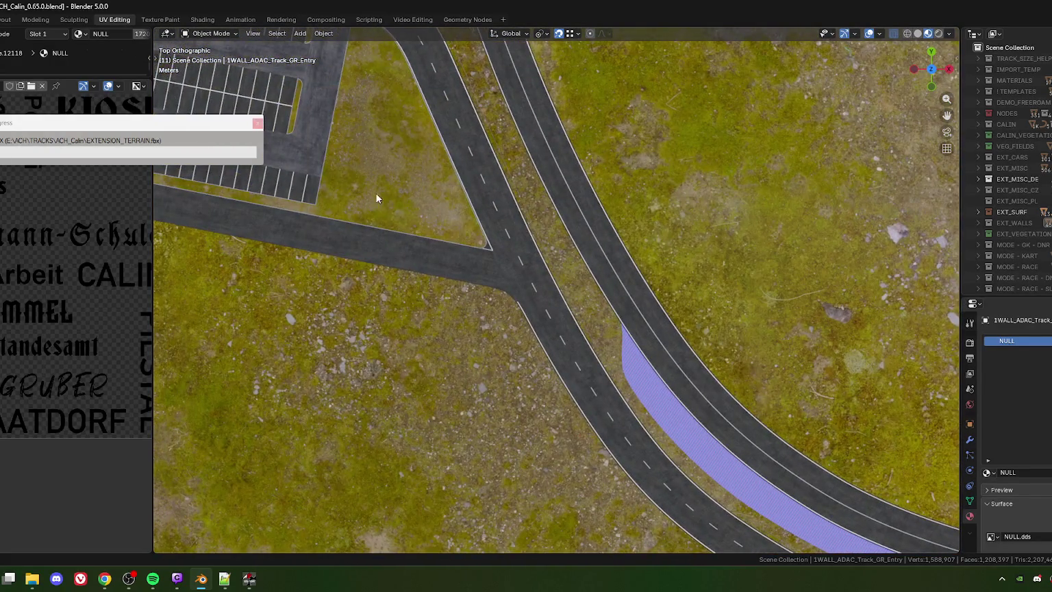
pyautogui.keyDown('shift'); pyautogui.moveTo(376, 199); pyautogui.dragTo(470, 296, button='middle'); pyautogui.keyUp('shift')
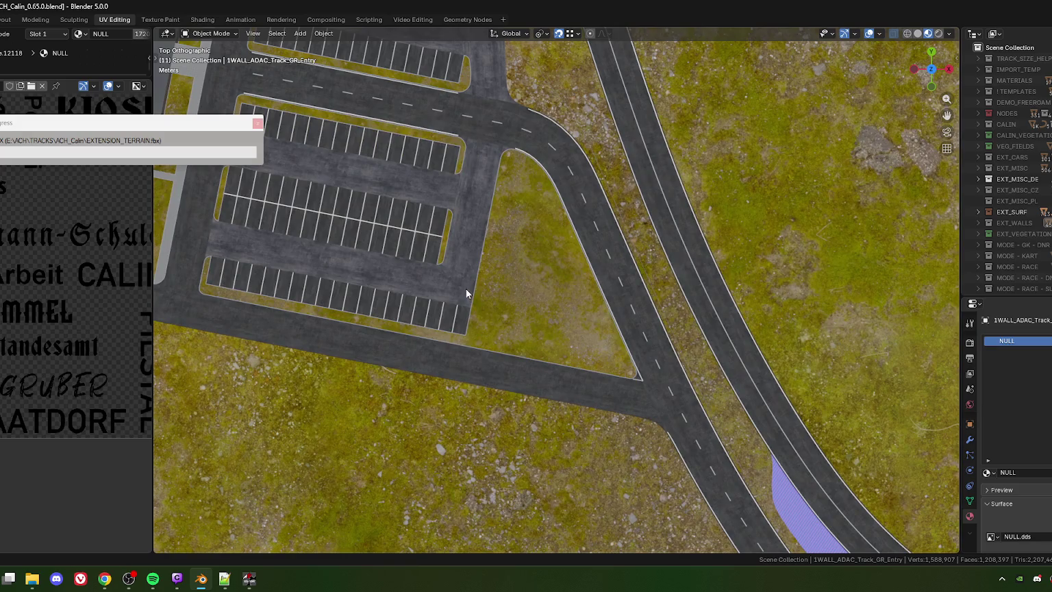
pyautogui.moveTo(471, 286)
pyautogui.keyDown('shift'); pyautogui.mouseDown(button='middle')
pyautogui.moveTo(446, 355)
pyautogui.moveTo(460, 364)
pyautogui.mouseUp(button='middle'); pyautogui.keyUp('shift')
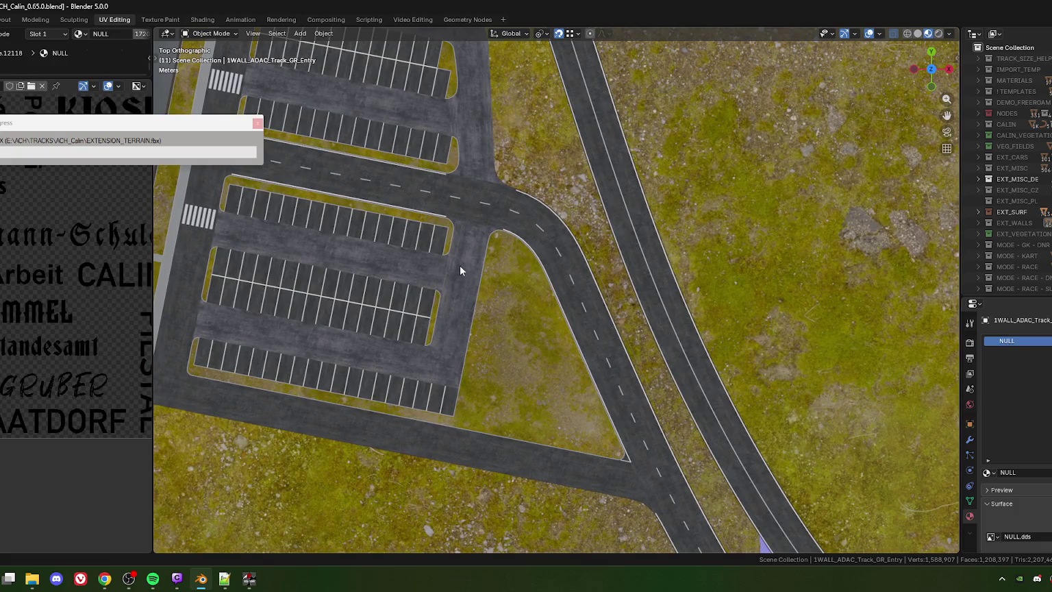
pyautogui.keyDown('shift'); pyautogui.moveTo(460, 266); pyautogui.dragTo(465, 292, button='middle'); pyautogui.keyUp('shift')
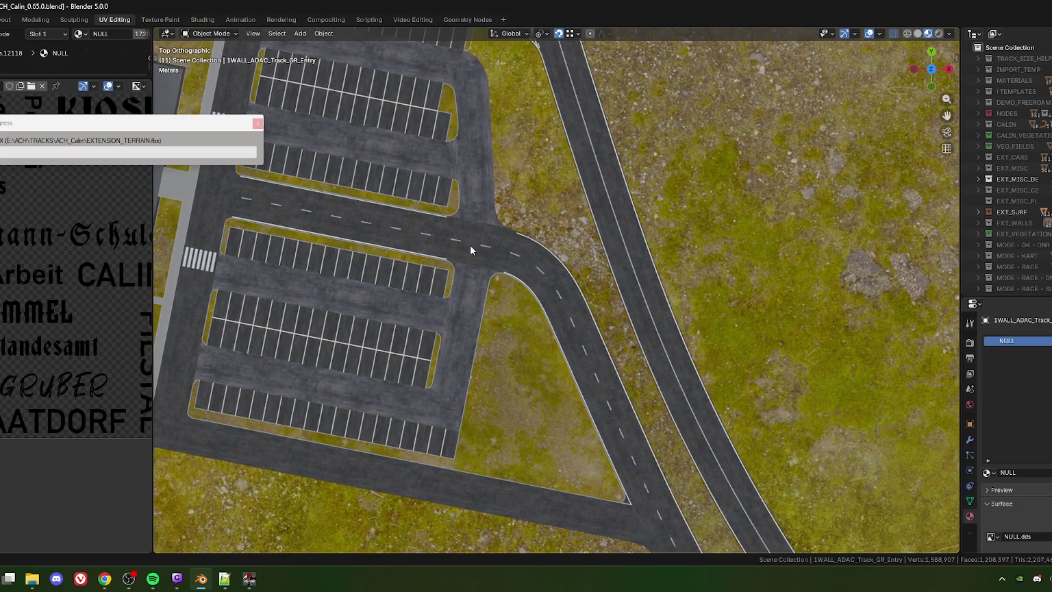
pyautogui.moveTo(587, 411)
pyautogui.keyDown('shift'); pyautogui.mouseDown(button='middle')
pyautogui.moveTo(585, 369)
pyautogui.moveTo(551, 305)
pyautogui.mouseUp(button='middle'); pyautogui.keyUp('shift')
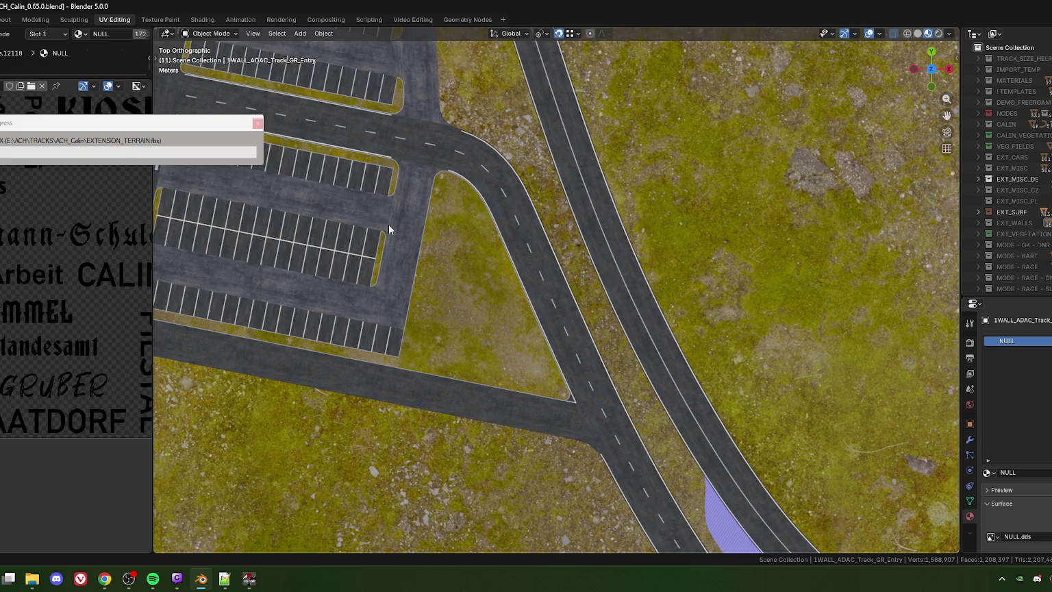
# Centre the curved track and orbit in close to the ADAC entry wall
pyautogui.scroll(-3, 395, 234)
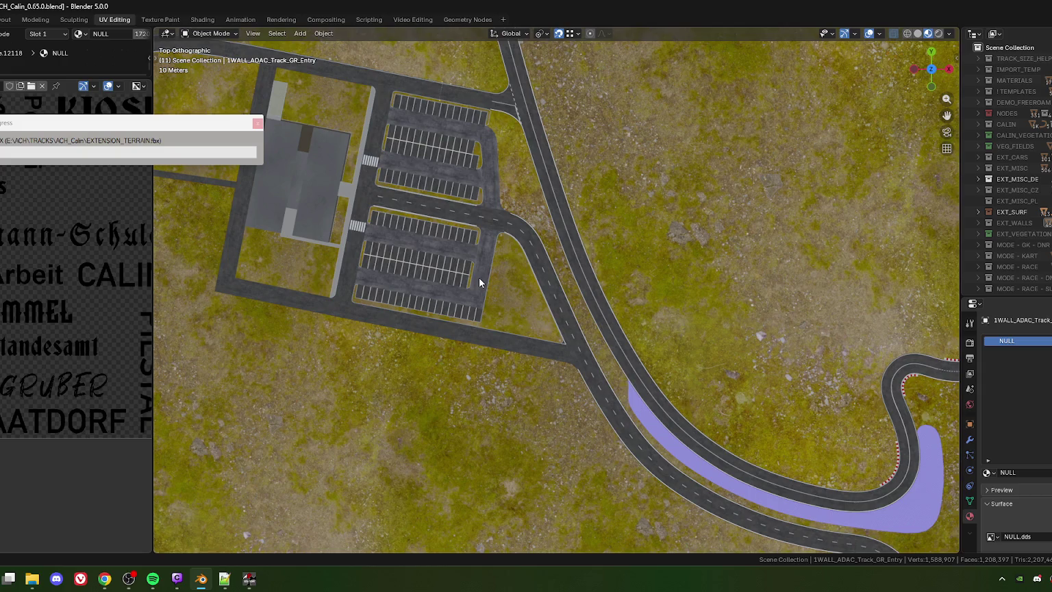
pyautogui.keyDown('shift'); pyautogui.moveTo(741, 405); pyautogui.dragTo(566, 310, button='middle'); pyautogui.keyUp('shift')
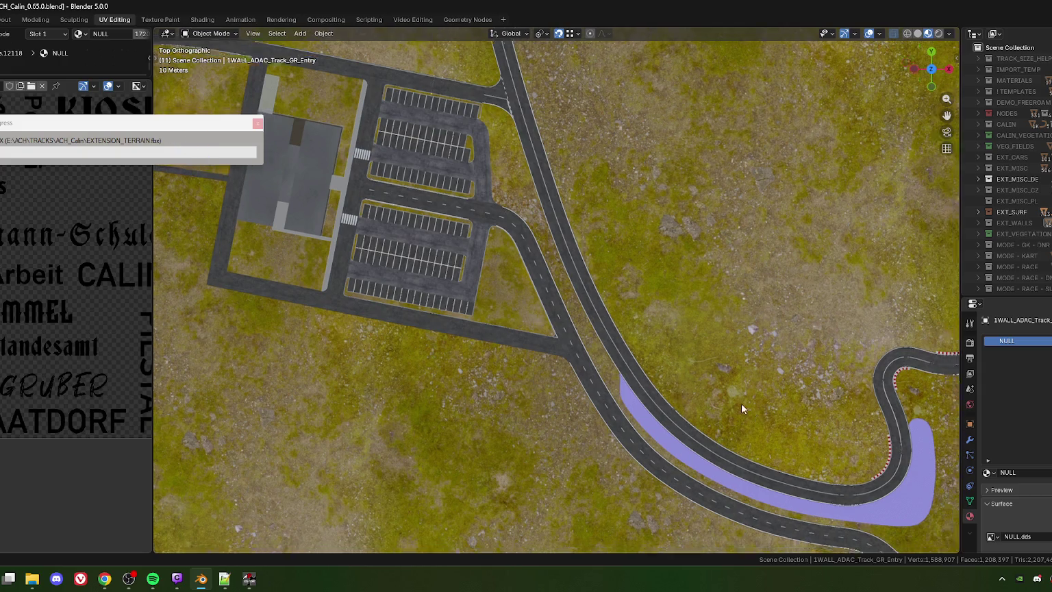
pyautogui.scroll(2, 566, 310)
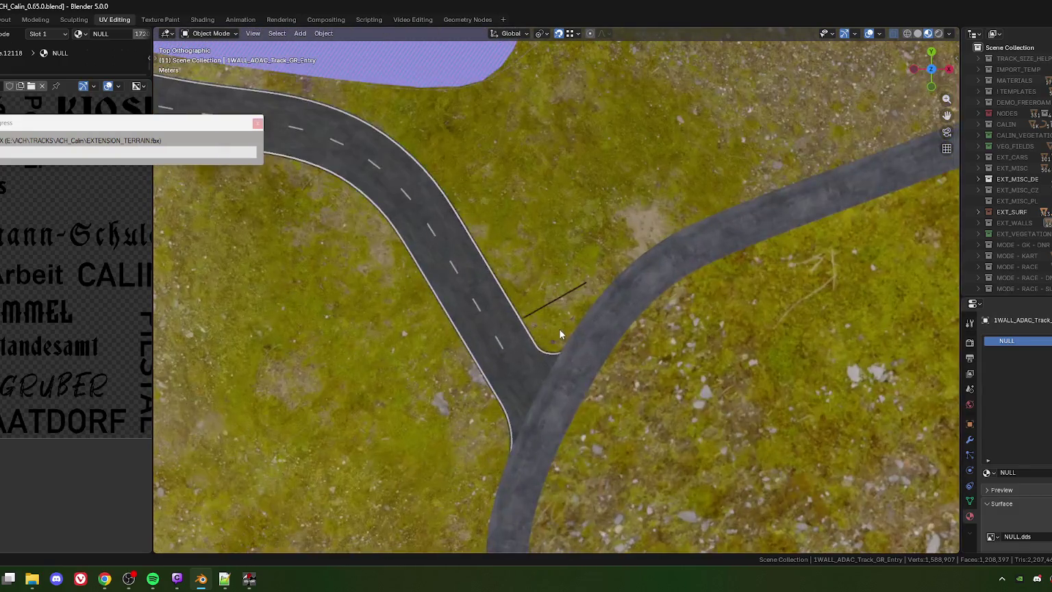
pyautogui.scroll(2, 536, 331)
pyautogui.scroll(2, 547, 327)
pyautogui.moveTo(547, 331)
pyautogui.mouseDown(button='middle')
pyautogui.moveTo(549, 369)
pyautogui.moveTo(511, 284)
pyautogui.moveTo(564, 342)
pyautogui.moveTo(541, 260)
pyautogui.mouseUp(button='middle')
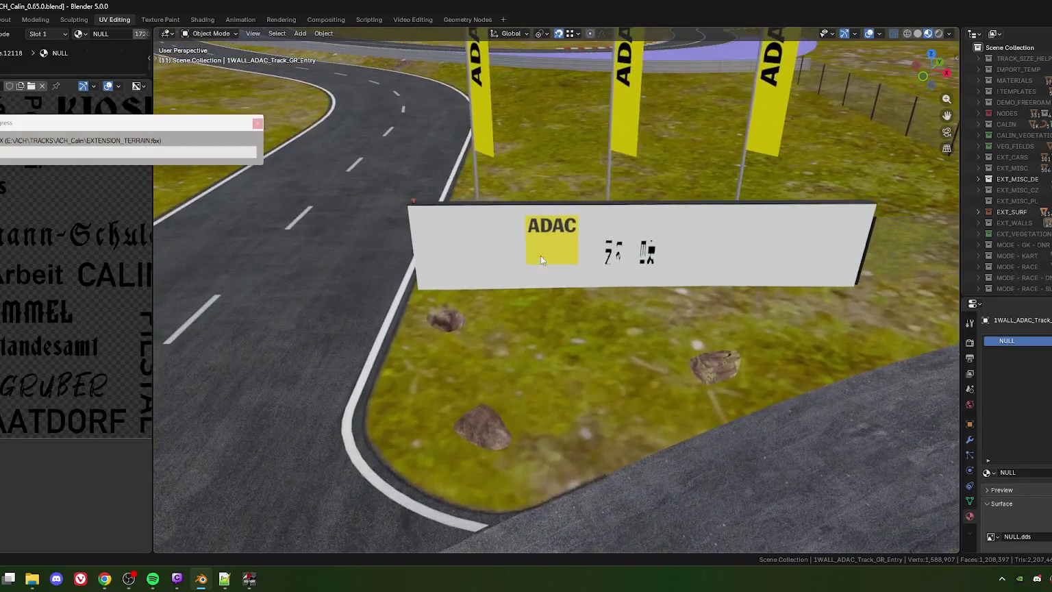
# Select the ADAC entry wall, view it against the horizon, then deselect it
pyautogui.click(568, 285)
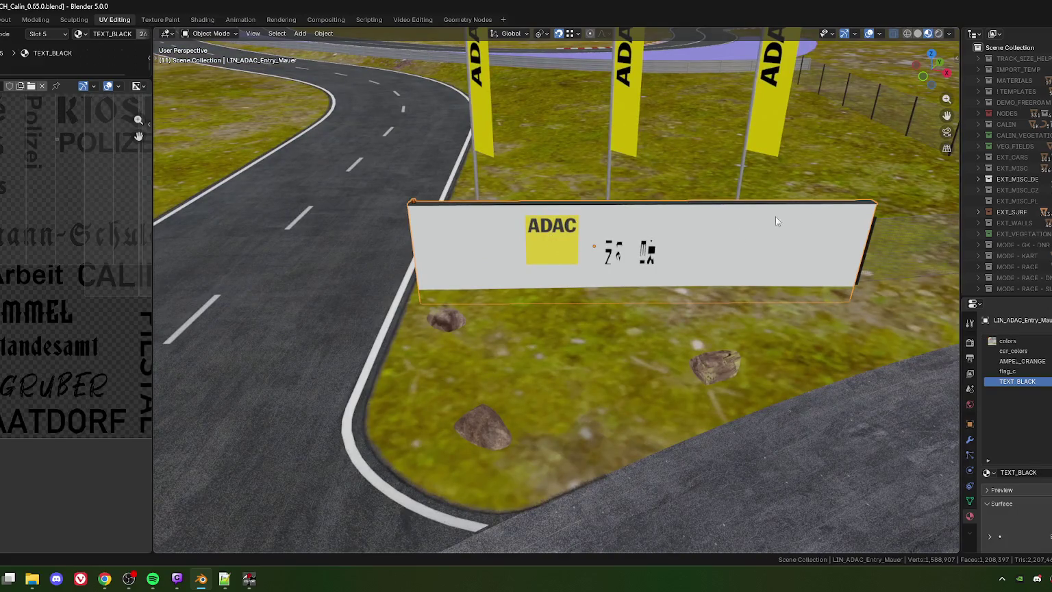
pyautogui.scroll(-3, 617, 309)
pyautogui.scroll(3, 584, 324)
pyautogui.moveTo(576, 335)
pyautogui.mouseDown(button='middle')
pyautogui.moveTo(566, 295)
pyautogui.moveTo(634, 311)
pyautogui.moveTo(589, 319)
pyautogui.moveTo(611, 318)
pyautogui.moveTo(601, 298)
pyautogui.moveTo(725, 141)
pyautogui.mouseUp(button='middle')
pyautogui.click(733, 182)
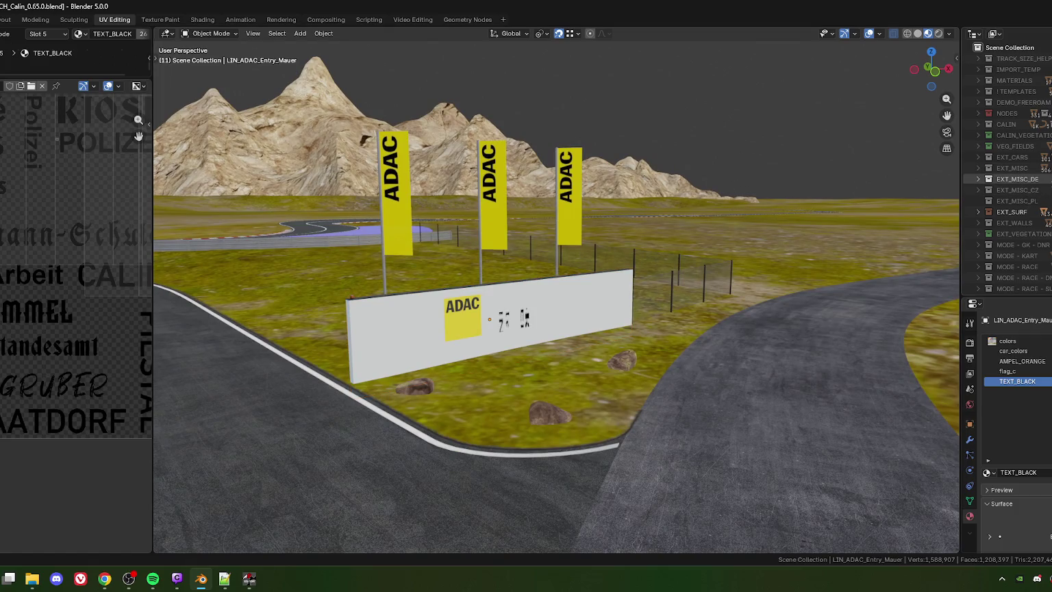
# Expand EXT_MISC_DE and its LINTHE ADAC collection in the Outliner, then save the scene
pyautogui.click(977, 179)
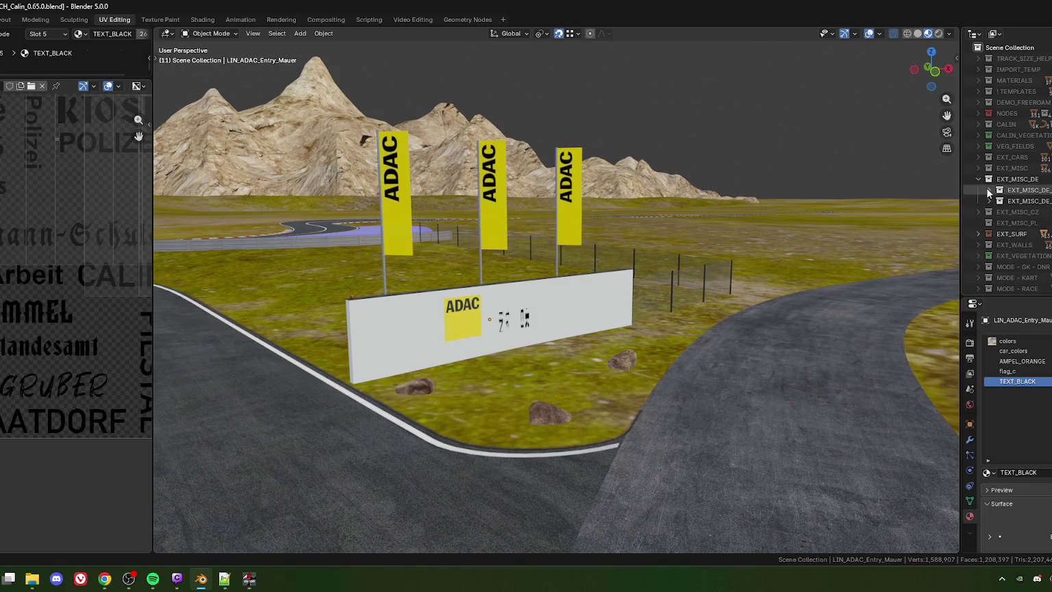
pyautogui.click(987, 191)
pyautogui.scroll(-2, 985, 190)
pyautogui.scroll(-1, 989, 199)
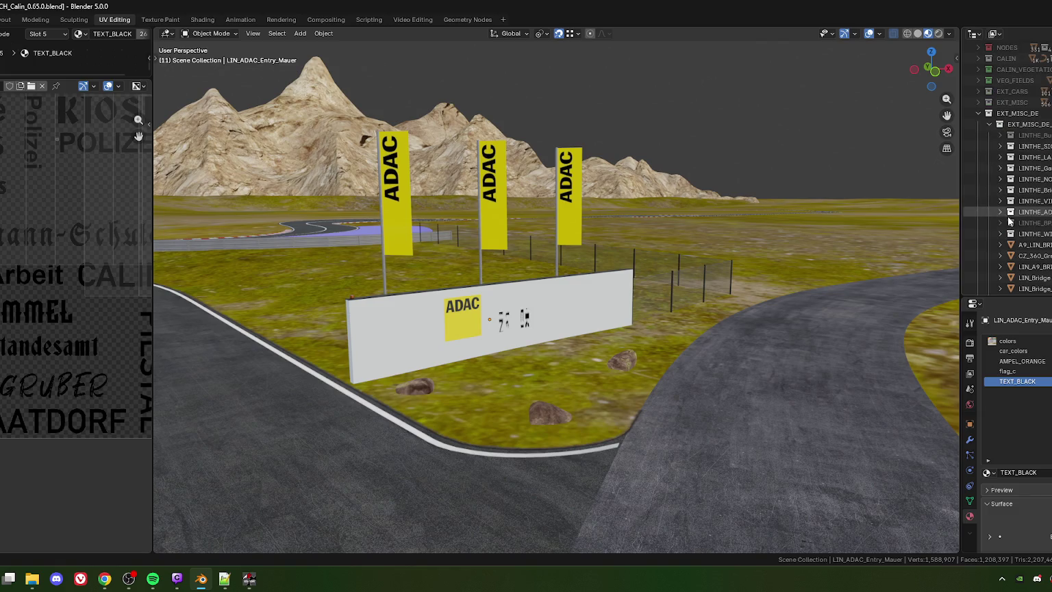
pyautogui.click(998, 210)
pyautogui.scroll(-3, 1023, 205)
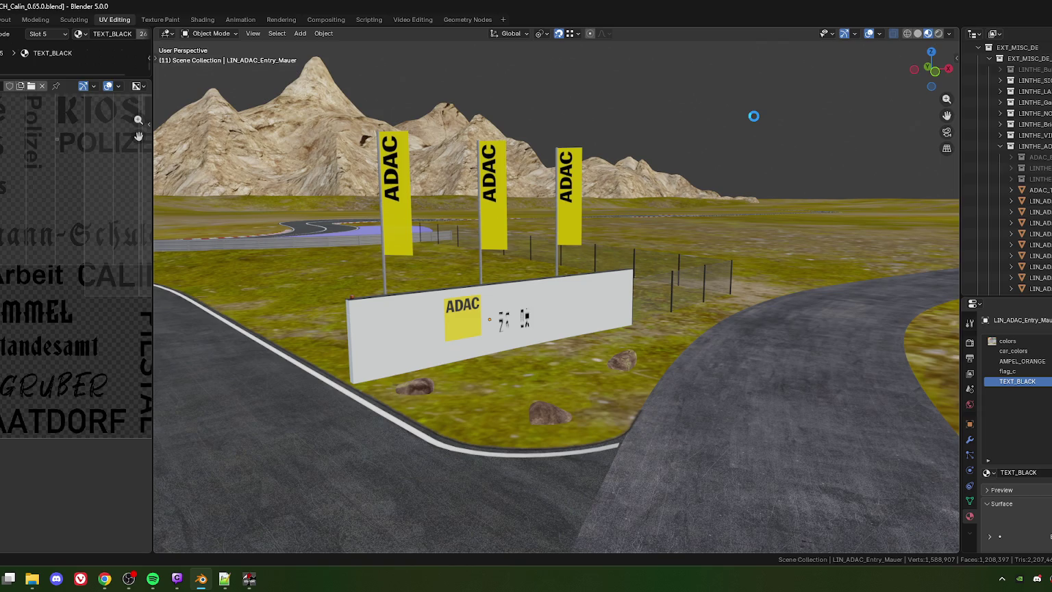
pyautogui.hotkey('ctrl', 's')
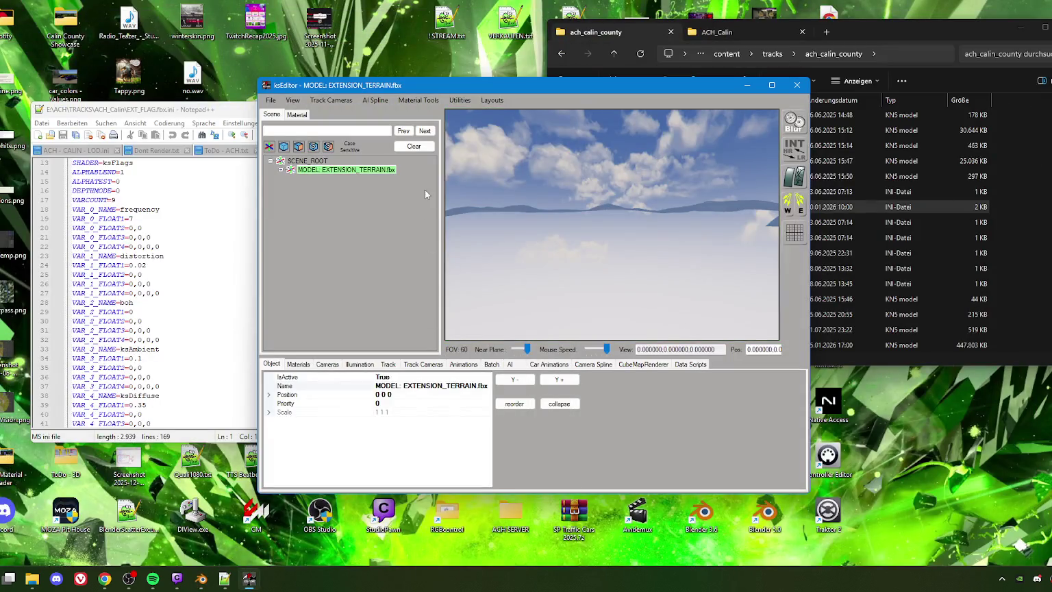
# Search EXTENSION_TERRAIN's objects for 'adac' and bring 1CURB_ADAC_Track into the 3D view
pyautogui.click(280, 170)
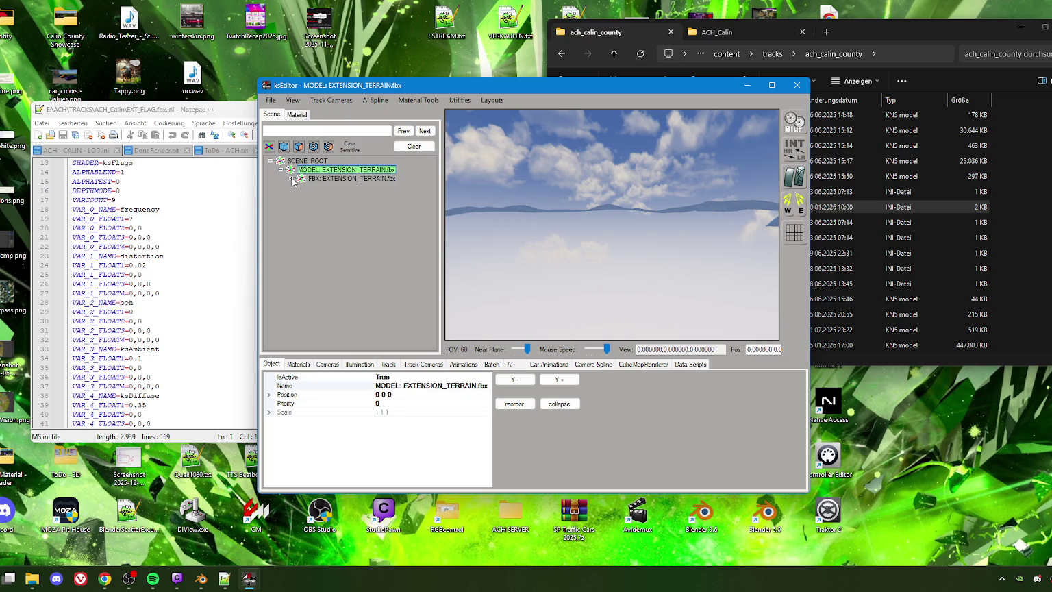
pyautogui.click(290, 179)
pyautogui.click(334, 132)
pyautogui.write('adac')
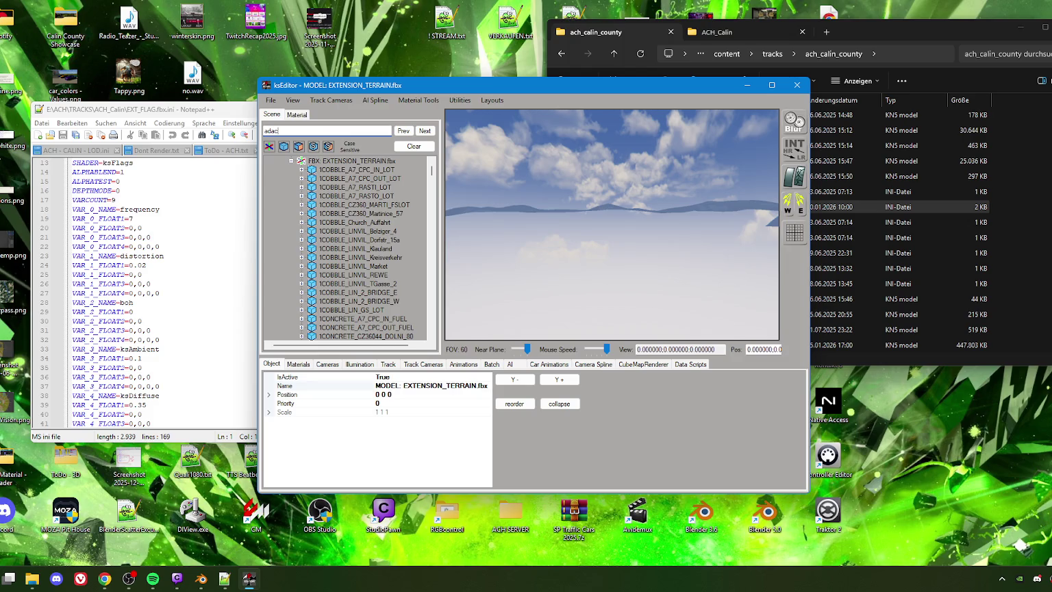
pyautogui.click(419, 131)
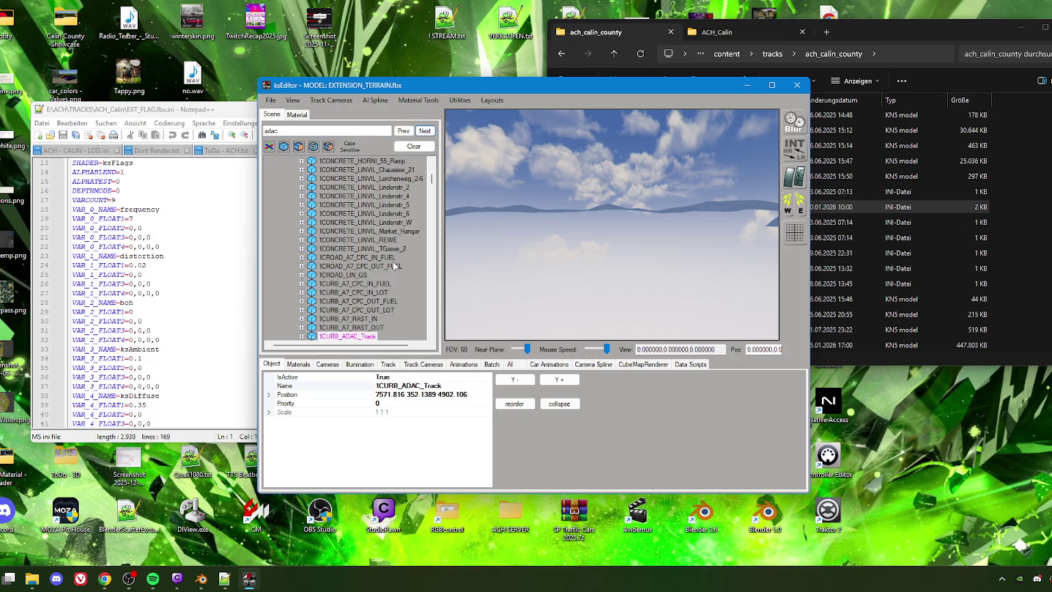
pyautogui.scroll(-4, 372, 314)
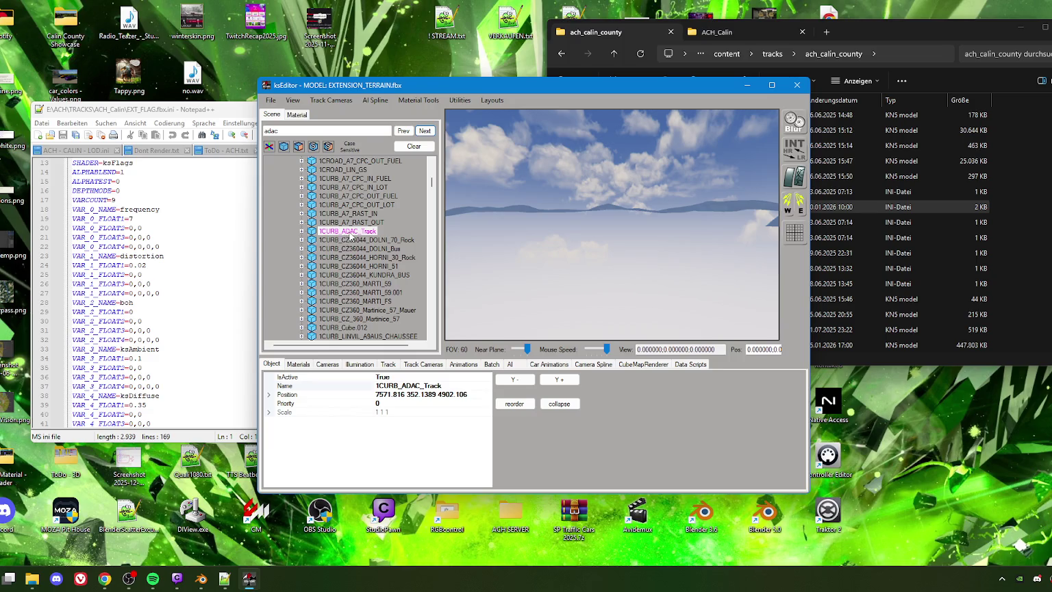
pyautogui.doubleClick(347, 232)
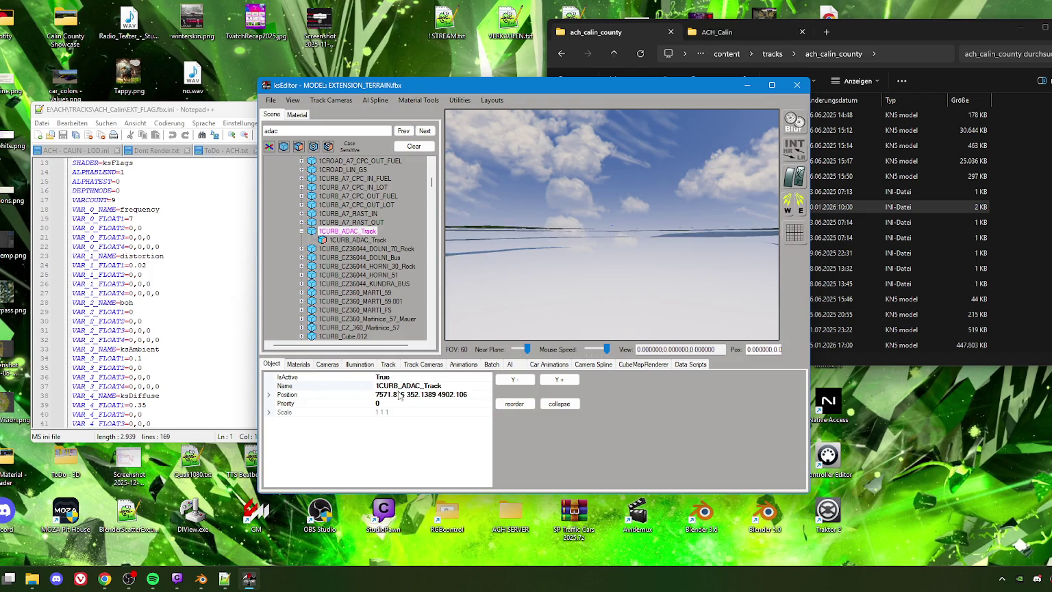
pyautogui.click(452, 335)
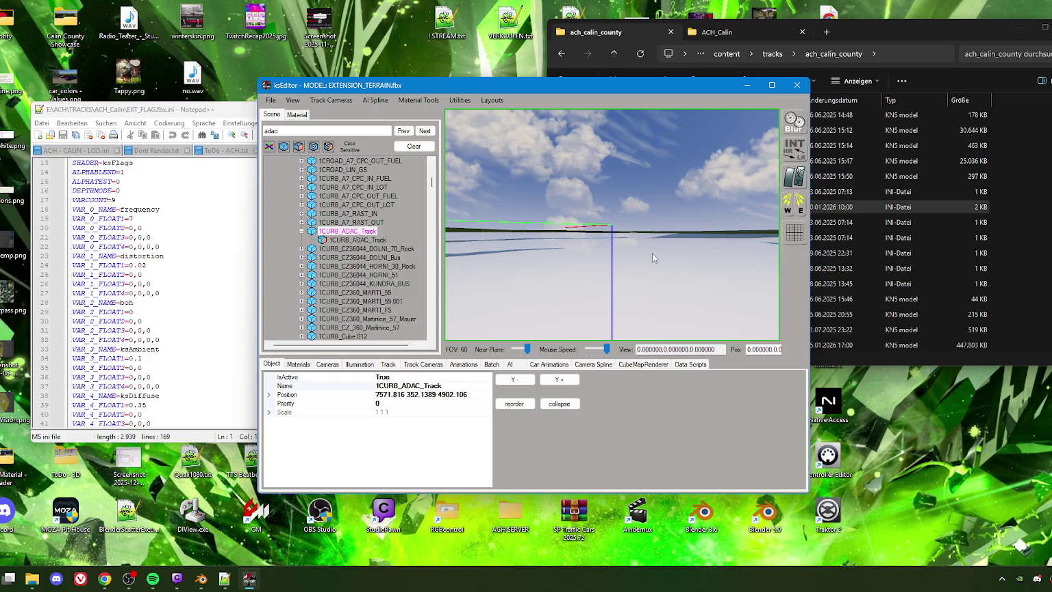
pyautogui.moveTo(652, 258)
pyautogui.mouseDown()
pyautogui.moveTo(621, 287)
pyautogui.moveTo(553, 303)
pyautogui.moveTo(596, 271)
pyautogui.moveTo(680, 259)
pyautogui.moveTo(620, 269)
pyautogui.moveTo(628, 250)
pyautogui.mouseUp()
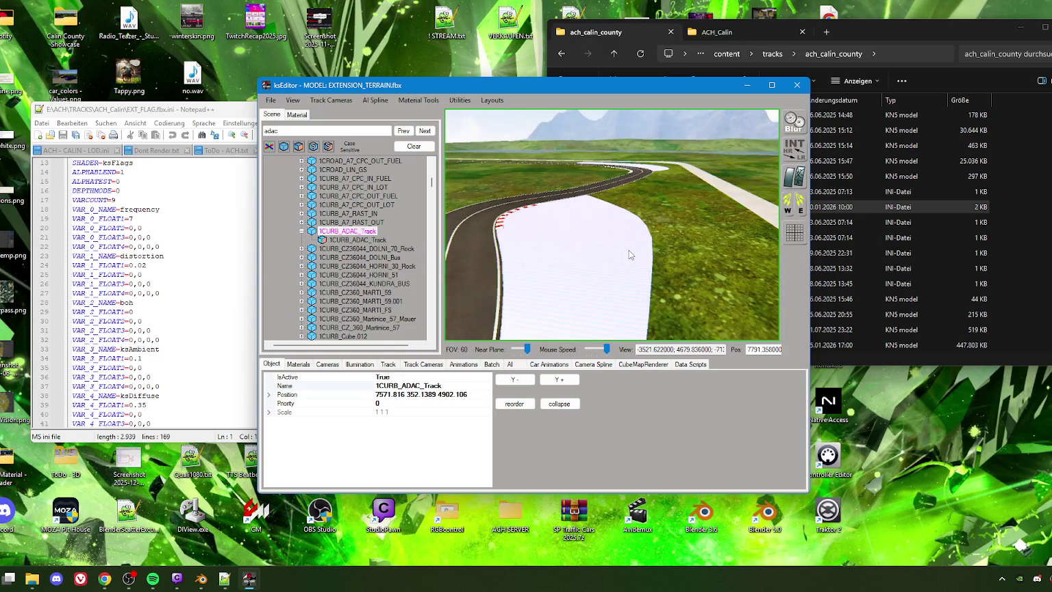
# Fly along the track to the gravel trap and select 1GRAS_ADAC_Track_S_SUB1 (material TRAP)
pyautogui.moveTo(628, 252); pyautogui.dragTo(485, 261)
pyautogui.press('w')
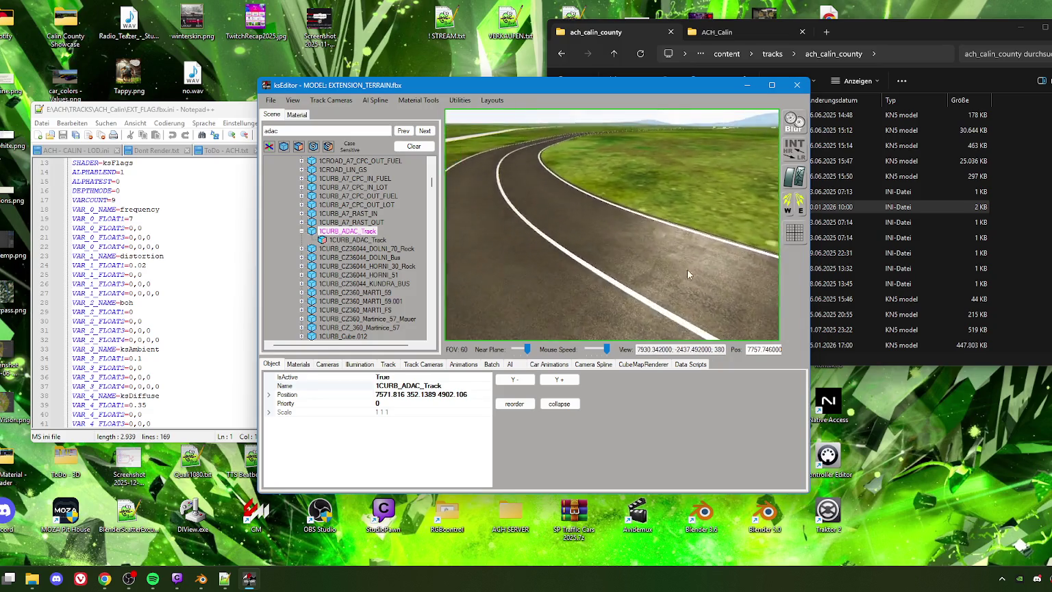
pyautogui.press('w')
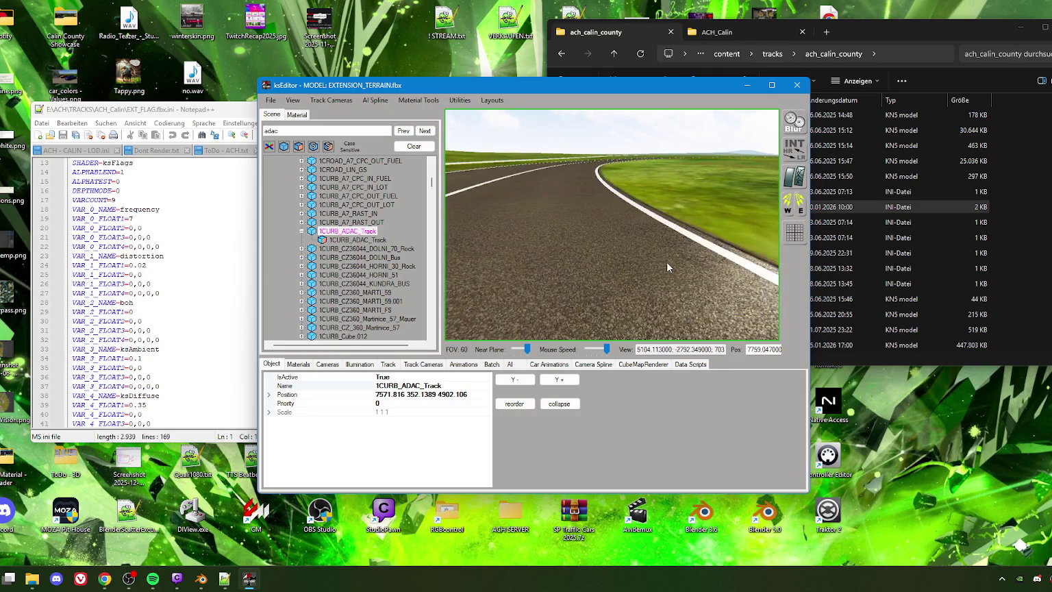
pyautogui.press('w')
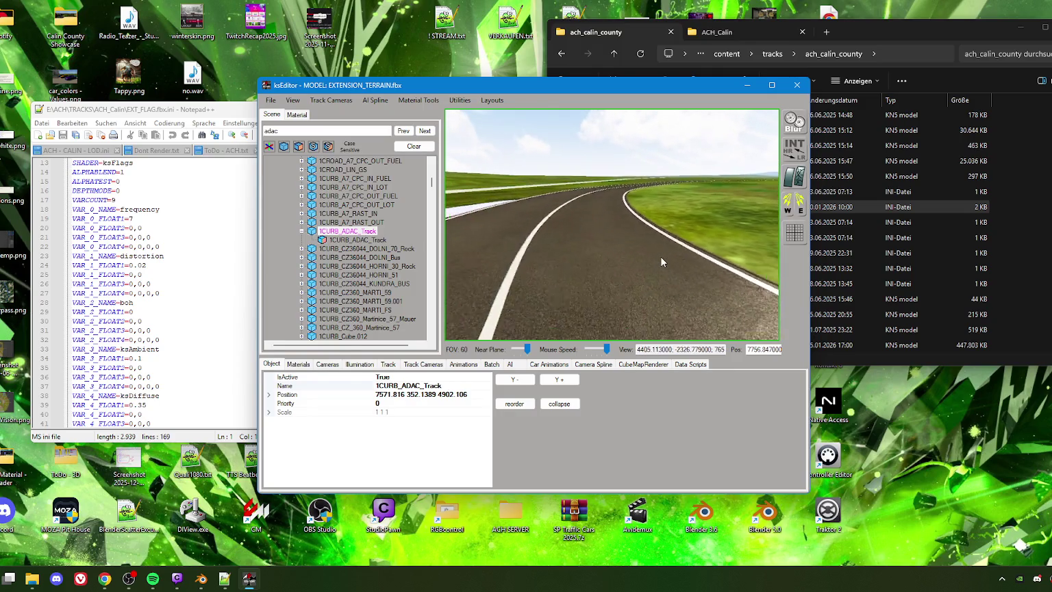
pyautogui.moveTo(634, 254); pyautogui.dragTo(510, 265)
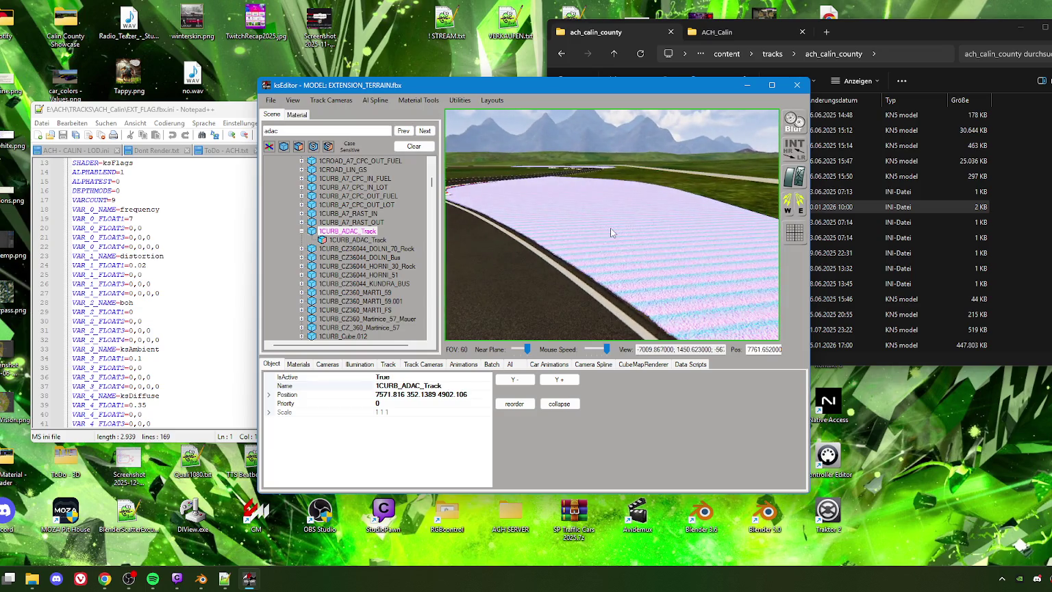
pyautogui.click(565, 282)
pyautogui.moveTo(564, 281); pyautogui.dragTo(617, 188)
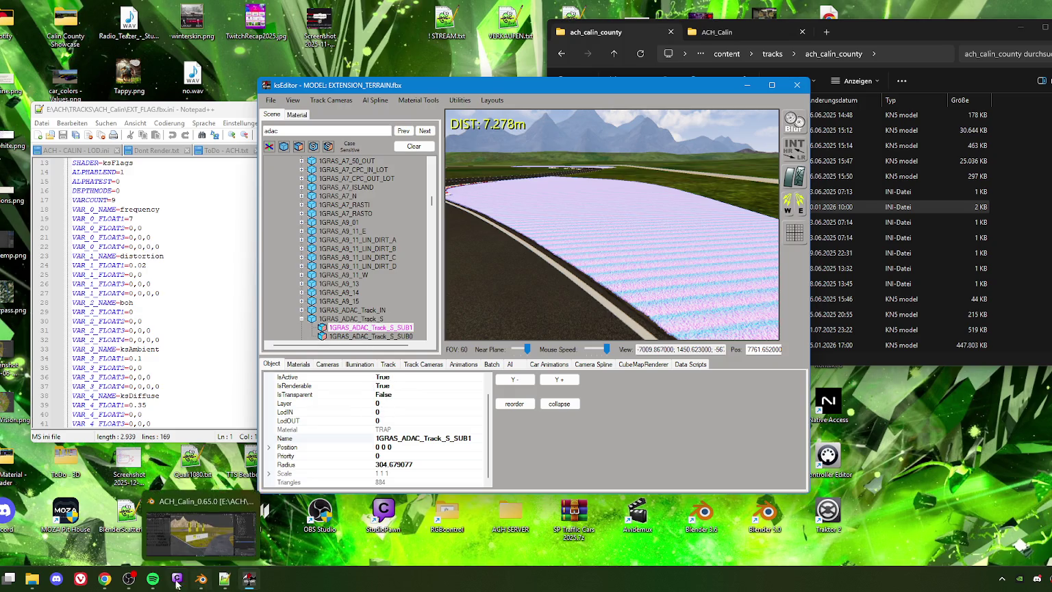
# List the ACH_Calin folder's files and open AC_Hideout.fbx.ini in Notepad++
pyautogui.click(719, 31)
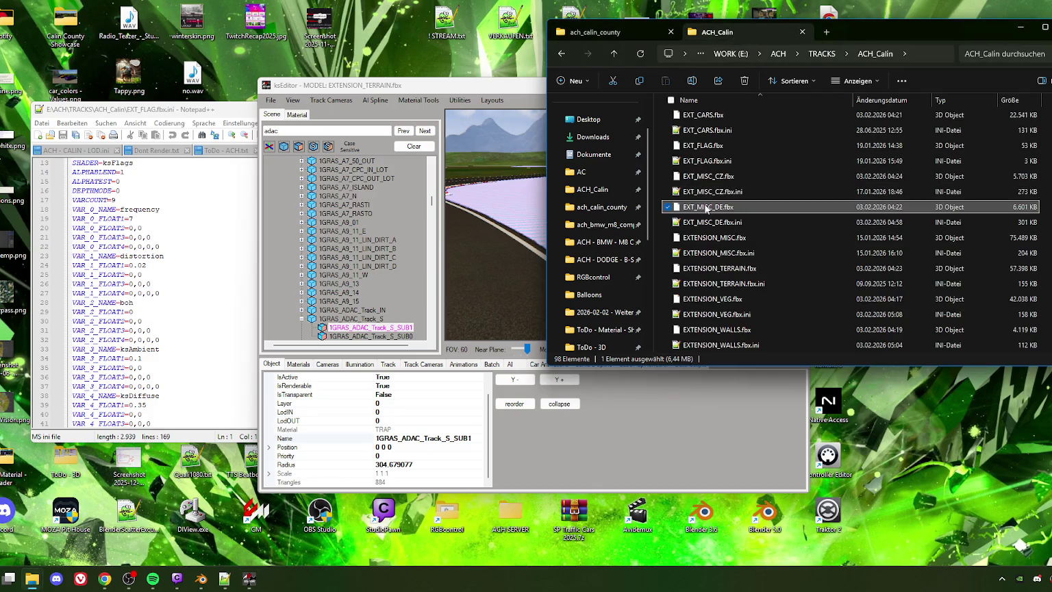
pyautogui.scroll(2, 706, 204)
pyautogui.scroll(1, 705, 204)
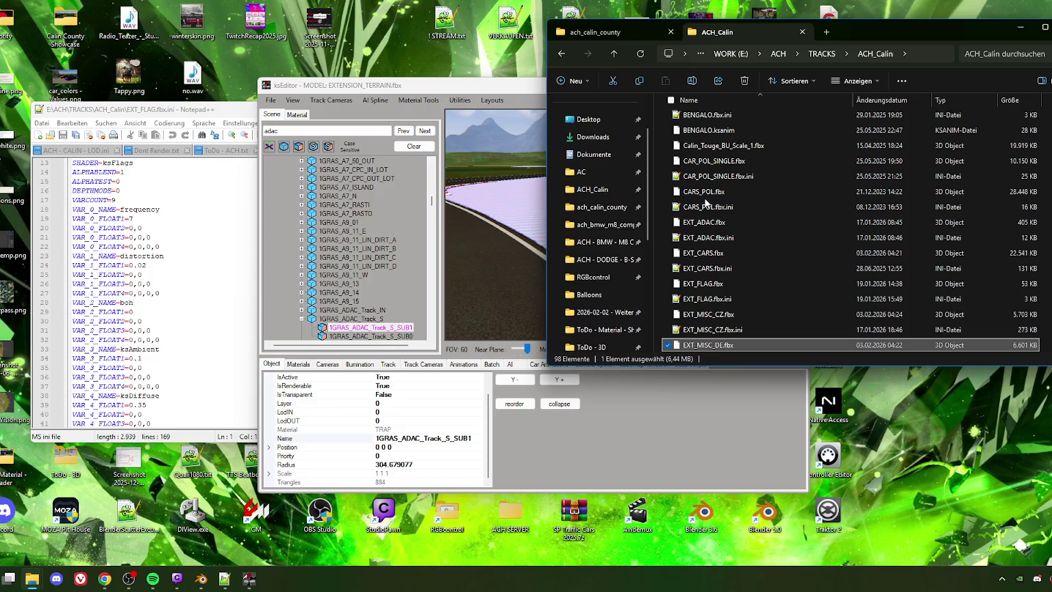
pyautogui.scroll(2, 705, 199)
pyautogui.scroll(1, 701, 191)
pyautogui.scroll(2, 693, 183)
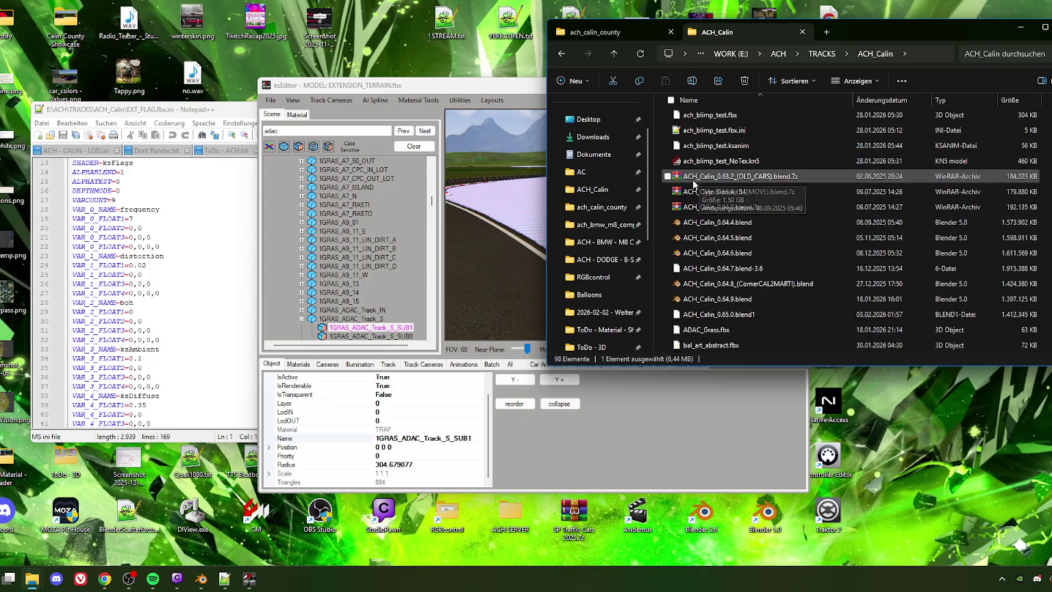
pyautogui.scroll(-2, 702, 199)
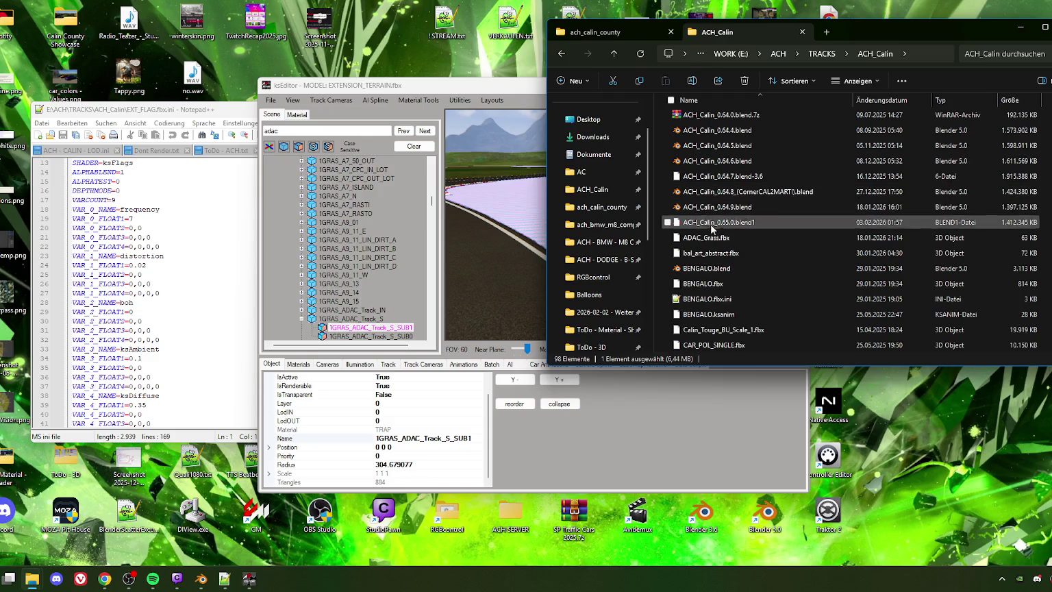
pyautogui.scroll(2, 710, 220)
pyautogui.scroll(2, 708, 195)
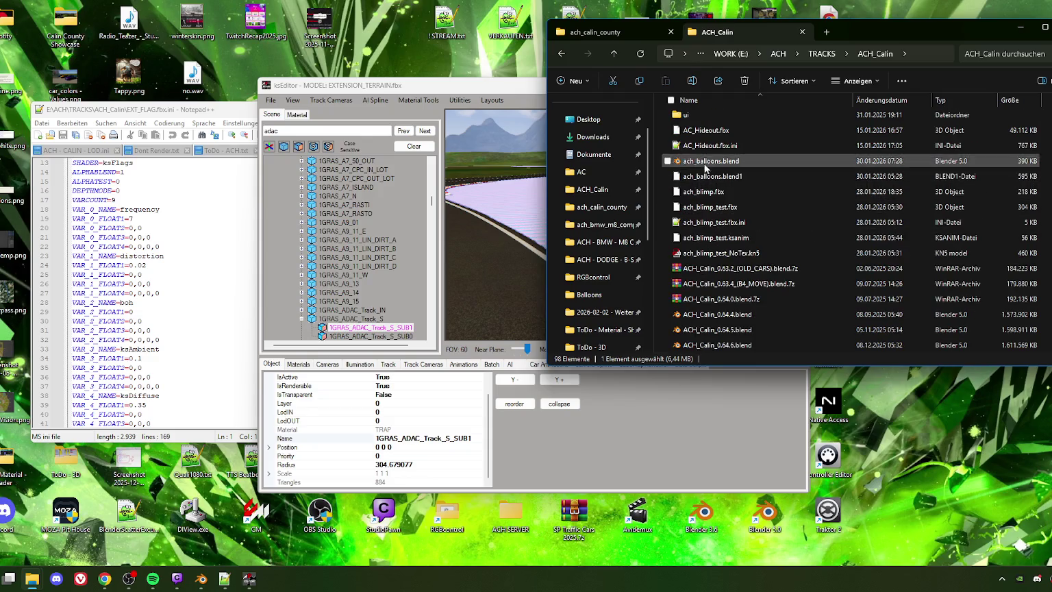
pyautogui.doubleClick(705, 145)
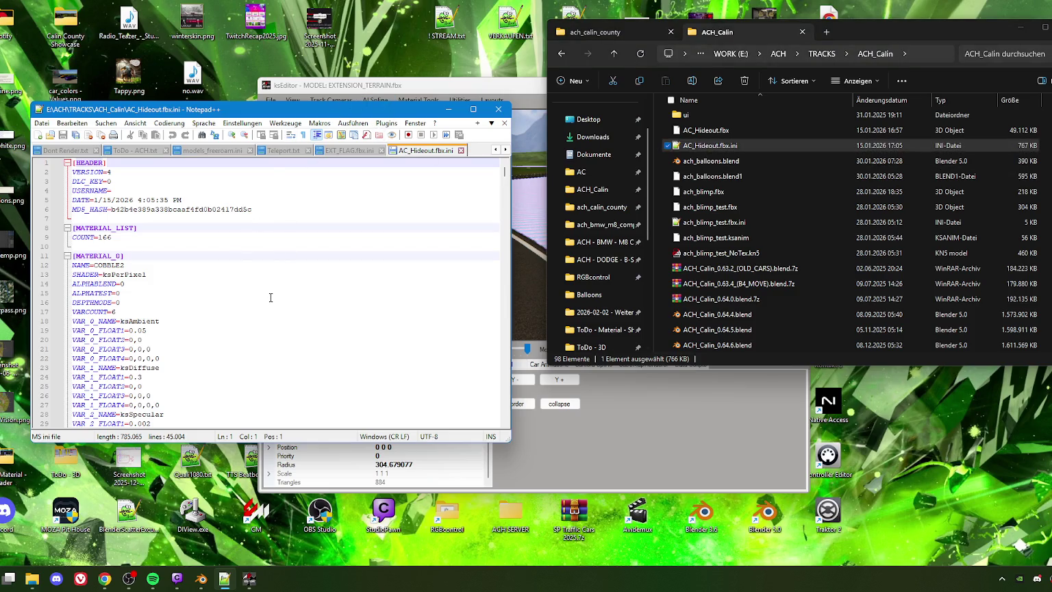
# Find 'trap' (MATERIAL_35) in AC_Hideout.fbx.ini, then show TRAP's Material tab in ksEditor
pyautogui.click(215, 326)
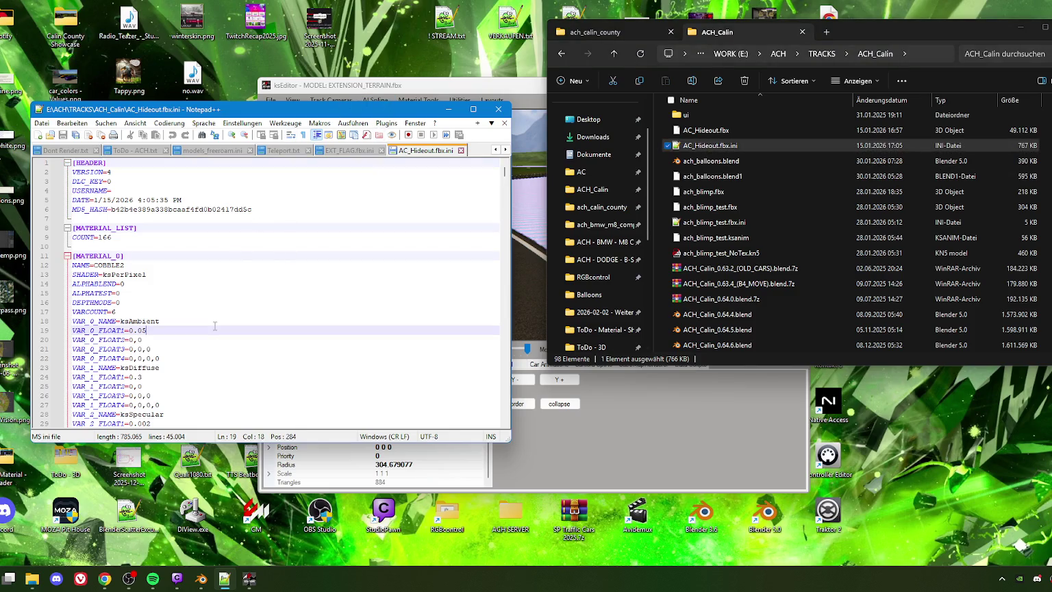
pyautogui.hotkey('ctrl', 'f')
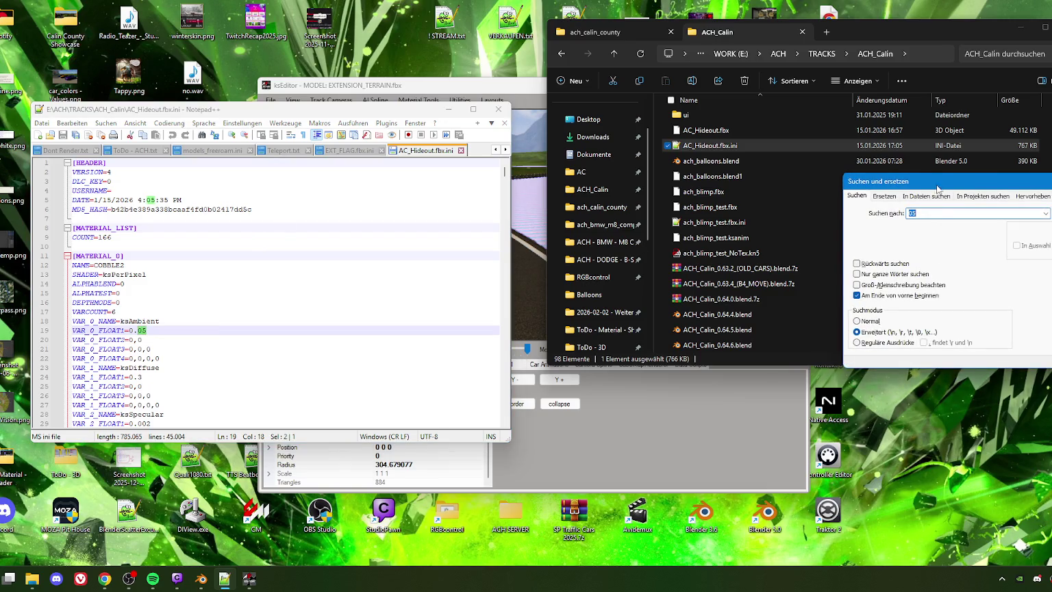
pyautogui.moveTo(937, 185); pyautogui.dragTo(406, 187)
pyautogui.write('trap')
pyautogui.press('Return')
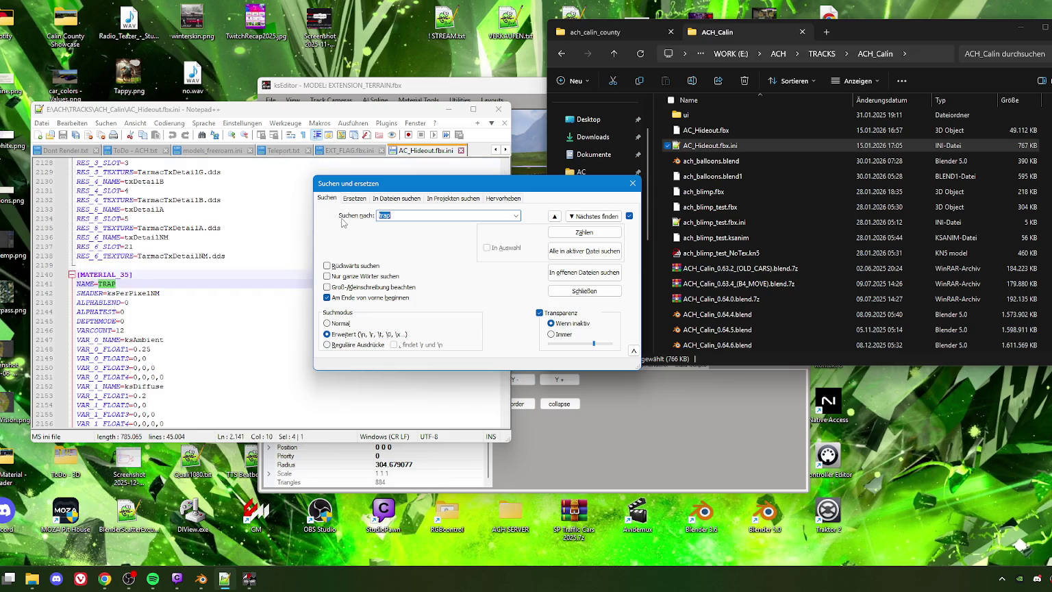
pyautogui.click(633, 184)
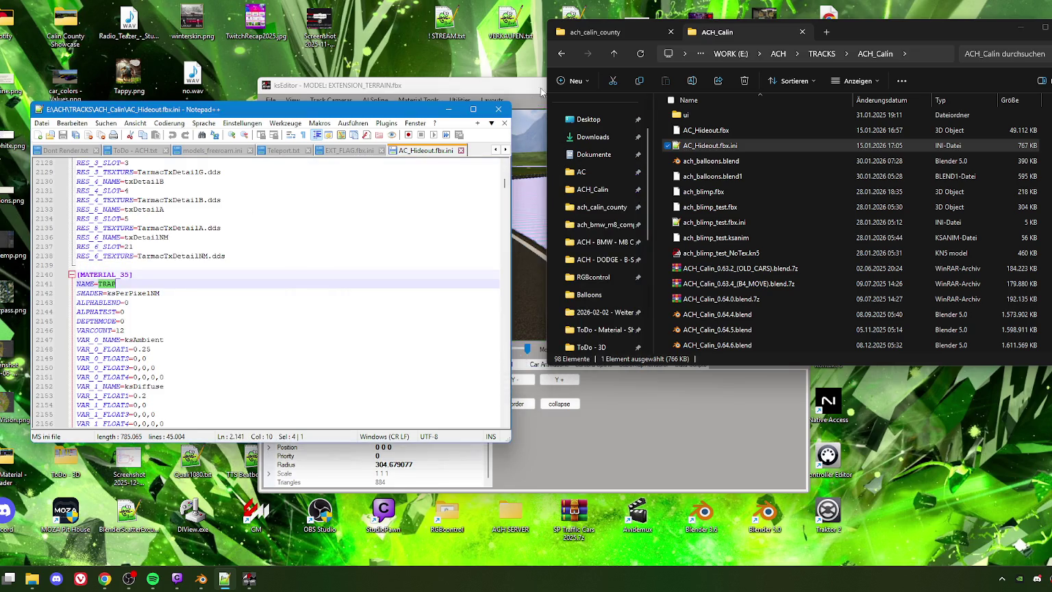
pyautogui.click(512, 151)
pyautogui.click(297, 115)
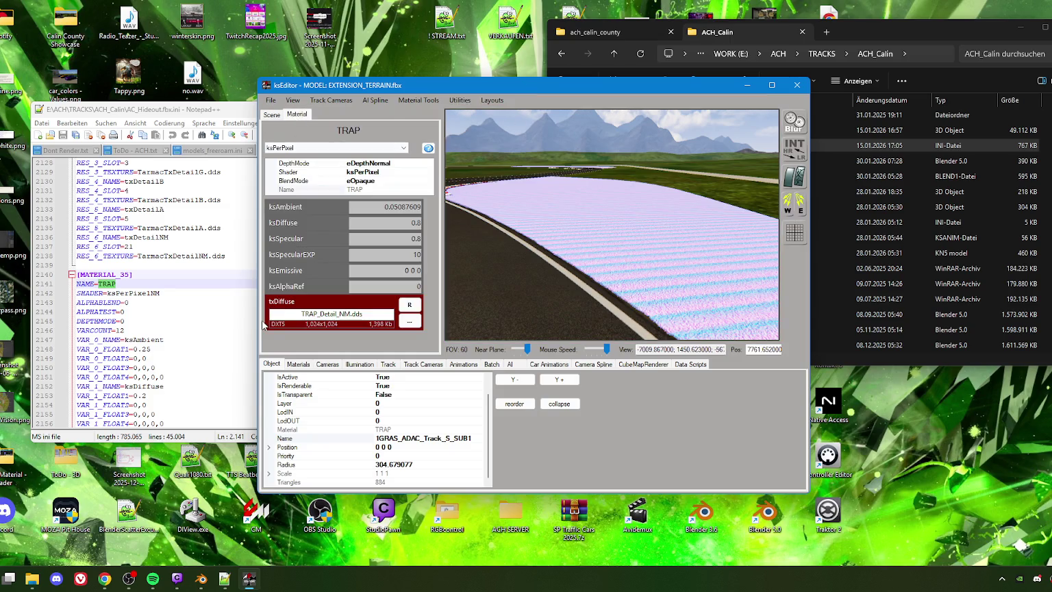
# Set TRAP's ksAmbient to 0.25 and switch its shader to ksPerPixelAT_NM
pyautogui.scroll(-2, 138, 313)
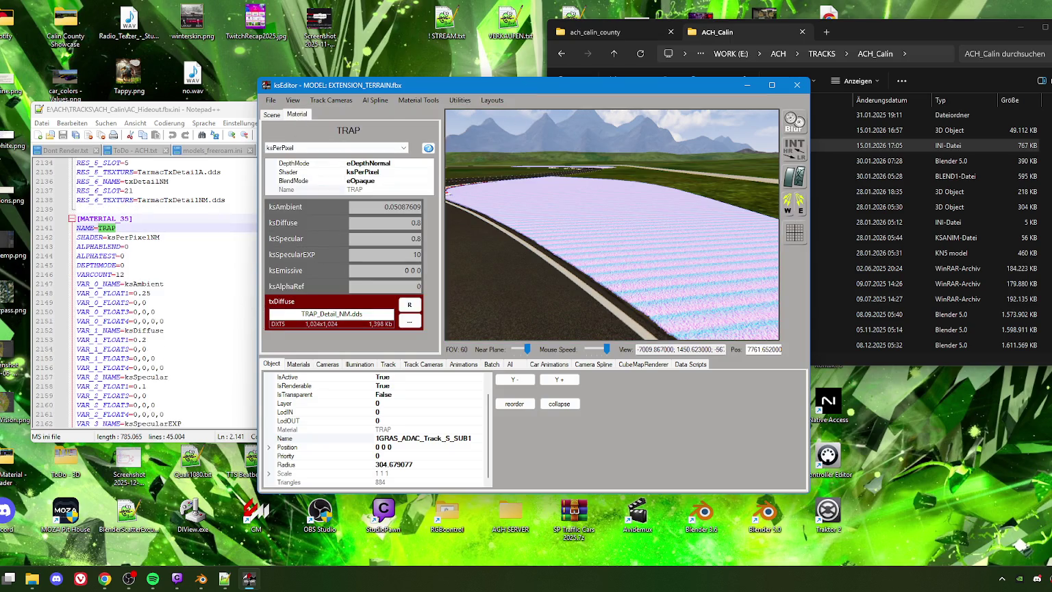
pyautogui.write('0.2')
pyautogui.press('Return')
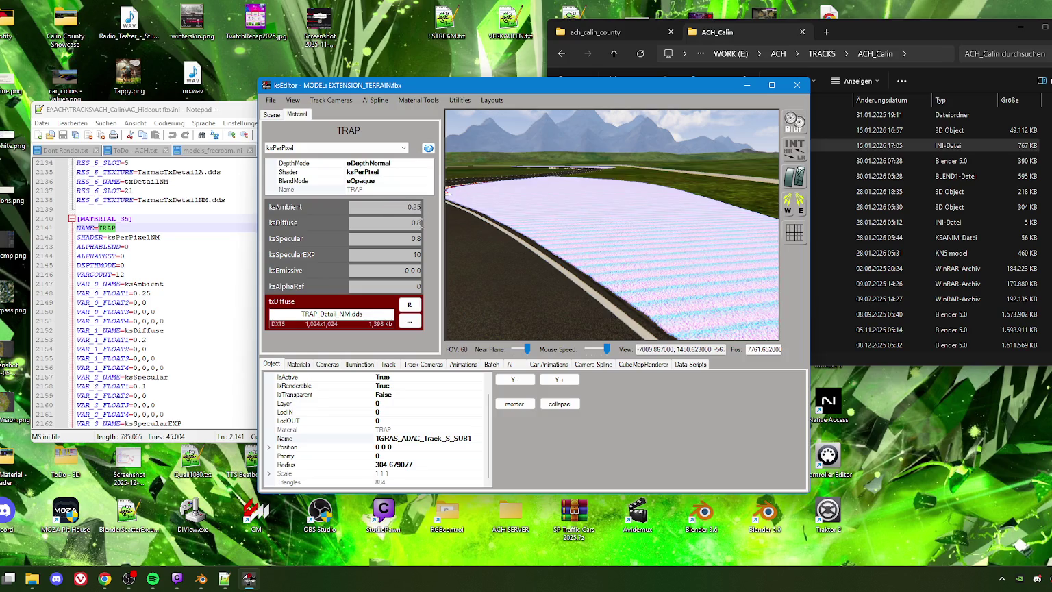
pyautogui.click(303, 150)
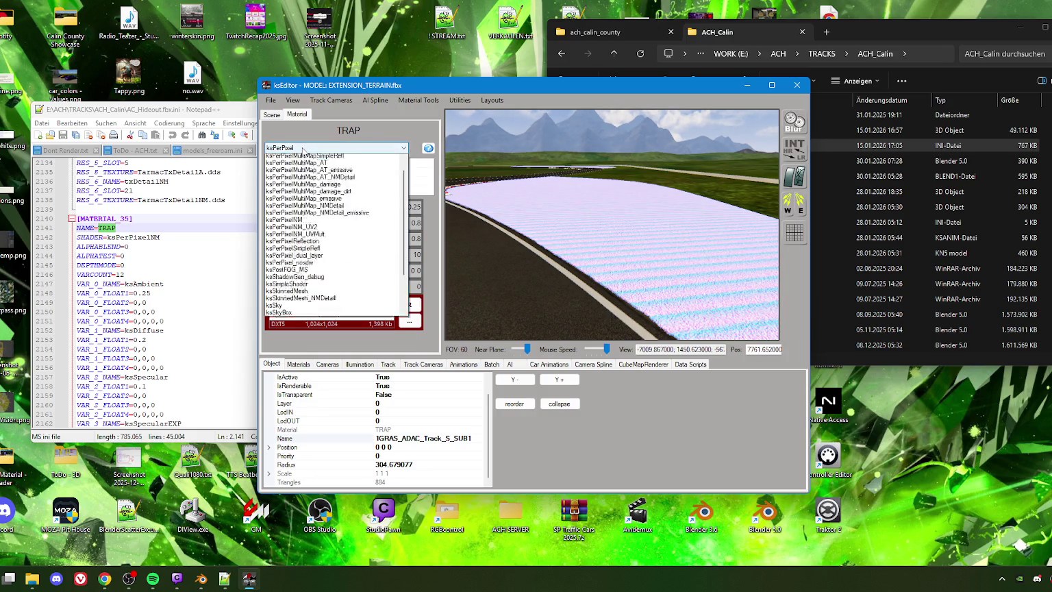
pyautogui.click(312, 183)
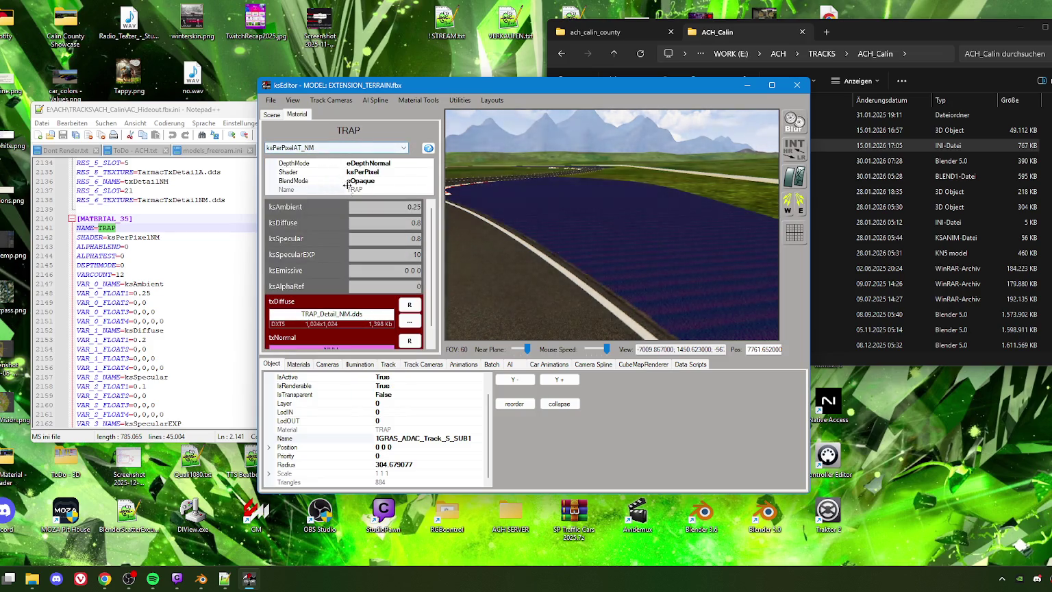
pyautogui.moveTo(597, 284); pyautogui.dragTo(532, 289)
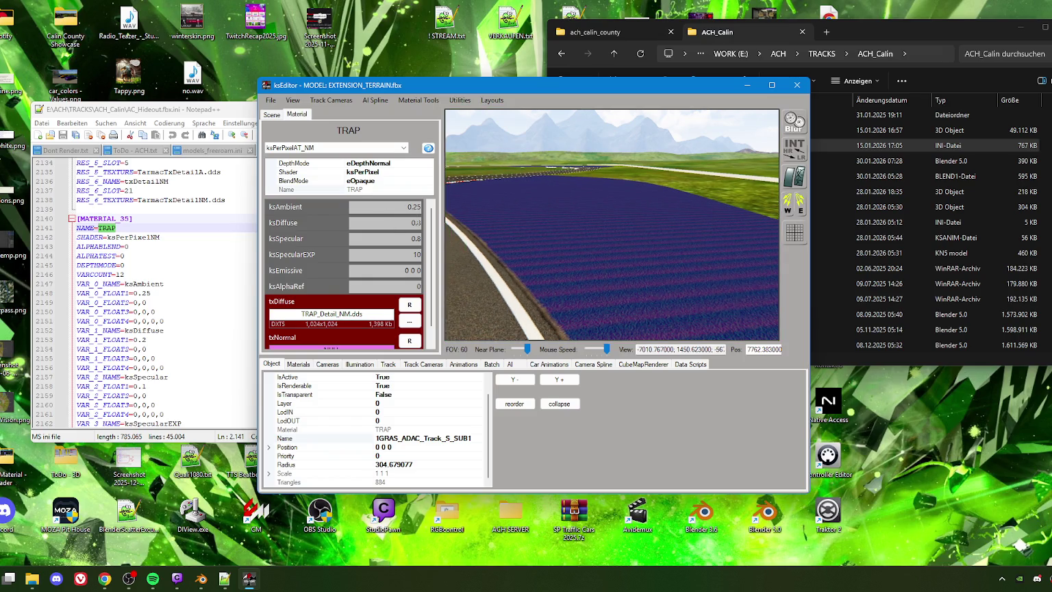
# Set TRAP's ksDiffuse to 0.2, ksSpecular to 0.1 and ksSpecularEXP to 40
pyautogui.write('2')
pyautogui.write('1')
pyautogui.scroll(-4, 212, 306)
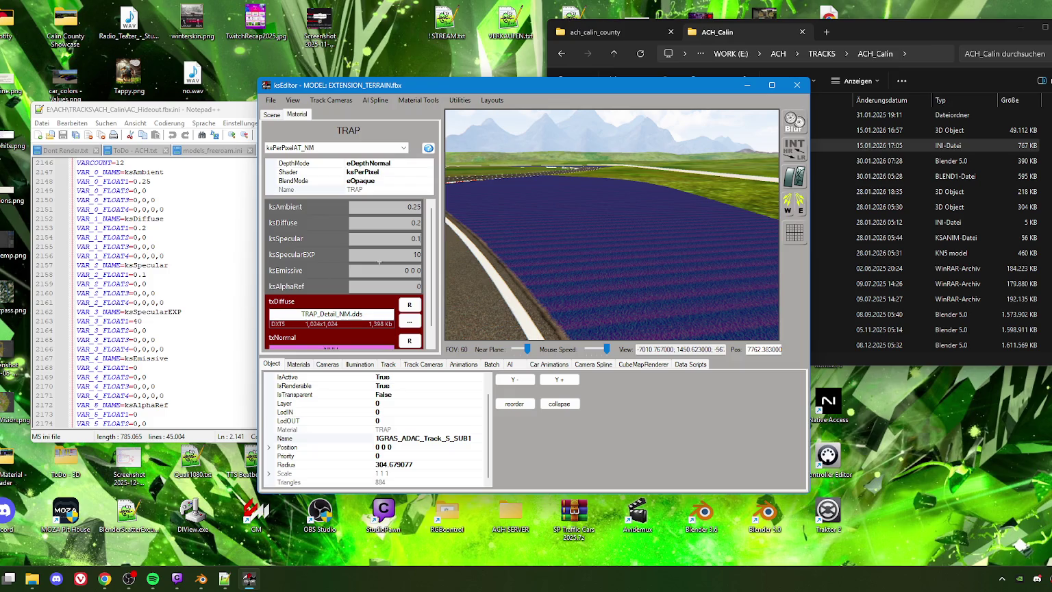
pyautogui.scroll(-2, 164, 318)
pyautogui.scroll(-2, 164, 318)
pyautogui.scroll(-1, 165, 319)
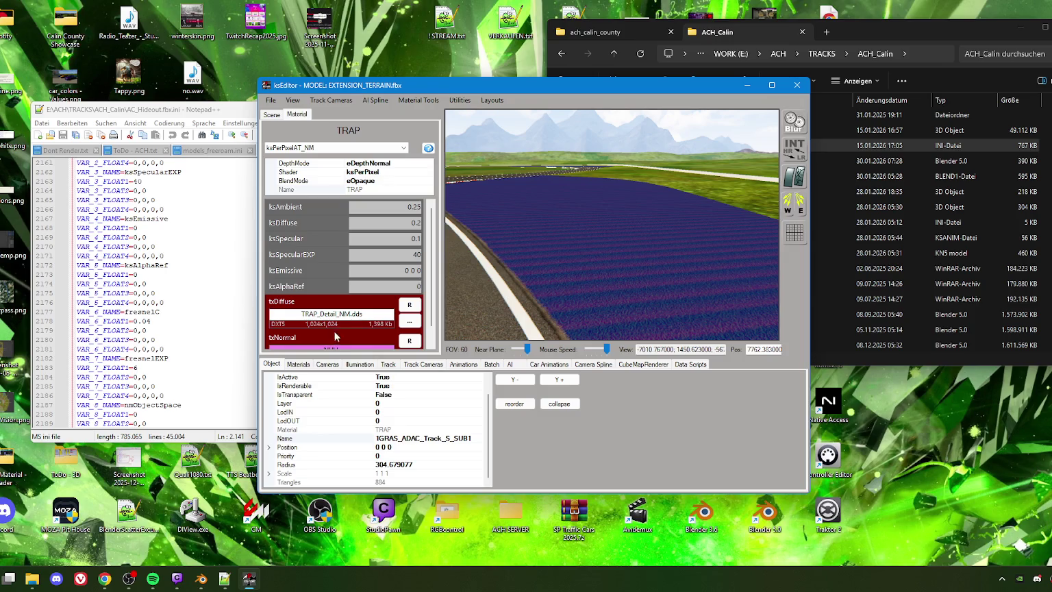
pyautogui.click(305, 148)
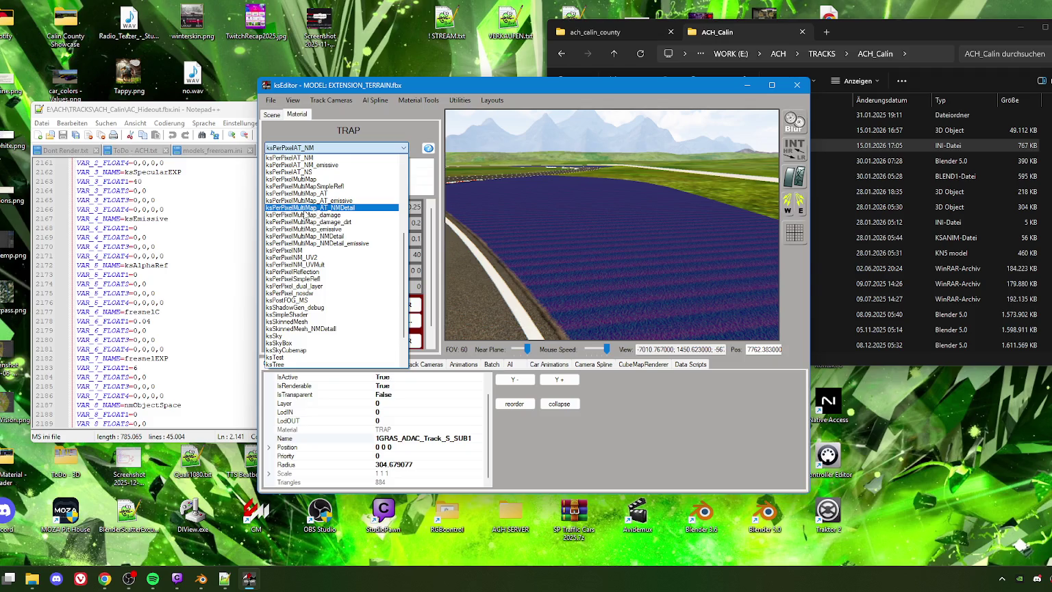
# Switch TRAP to the ksPerPixelNM shader and set fresnelC to 0.04
pyautogui.click(310, 250)
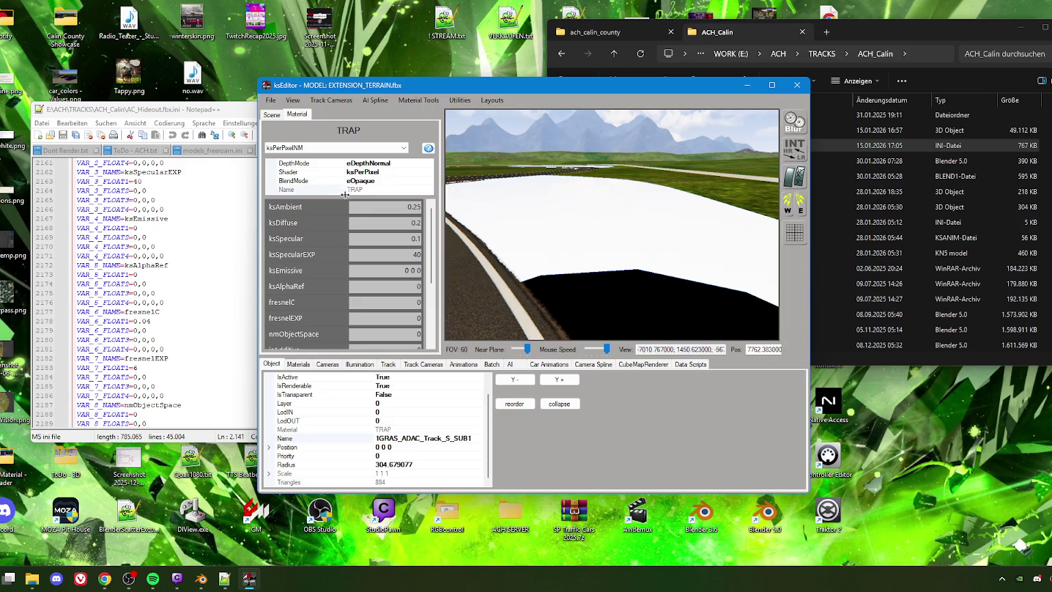
pyautogui.scroll(-1, 368, 247)
pyautogui.scroll(1, 404, 232)
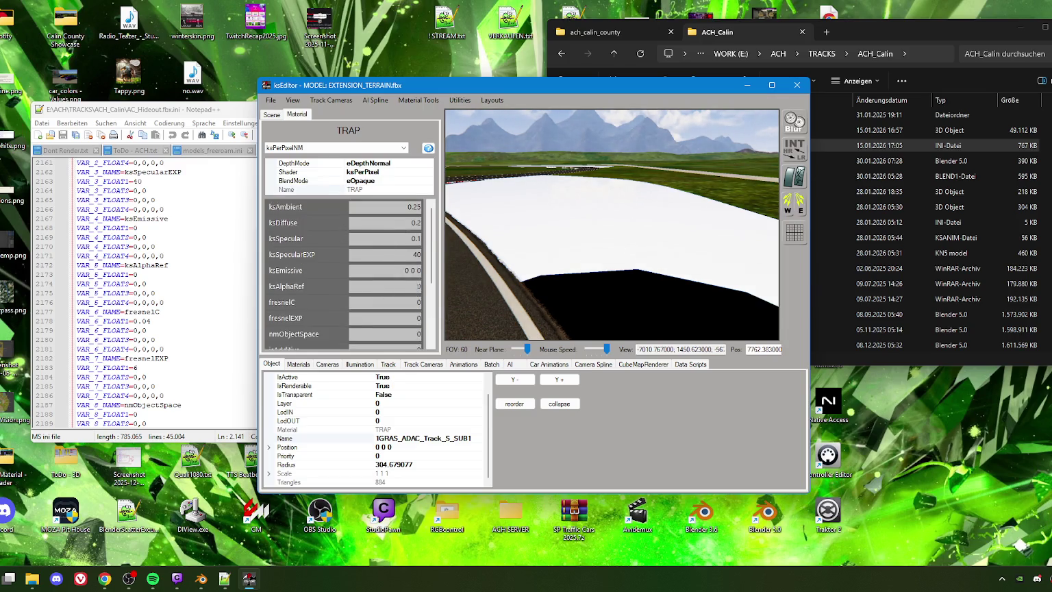
pyautogui.doubleClick(422, 290)
pyautogui.write('0.04')
pyautogui.doubleClick(419, 318)
# Scroll TRAP's material panel down to the txDiffuse and txNormal texture slots
pyautogui.scroll(-3, 397, 295)
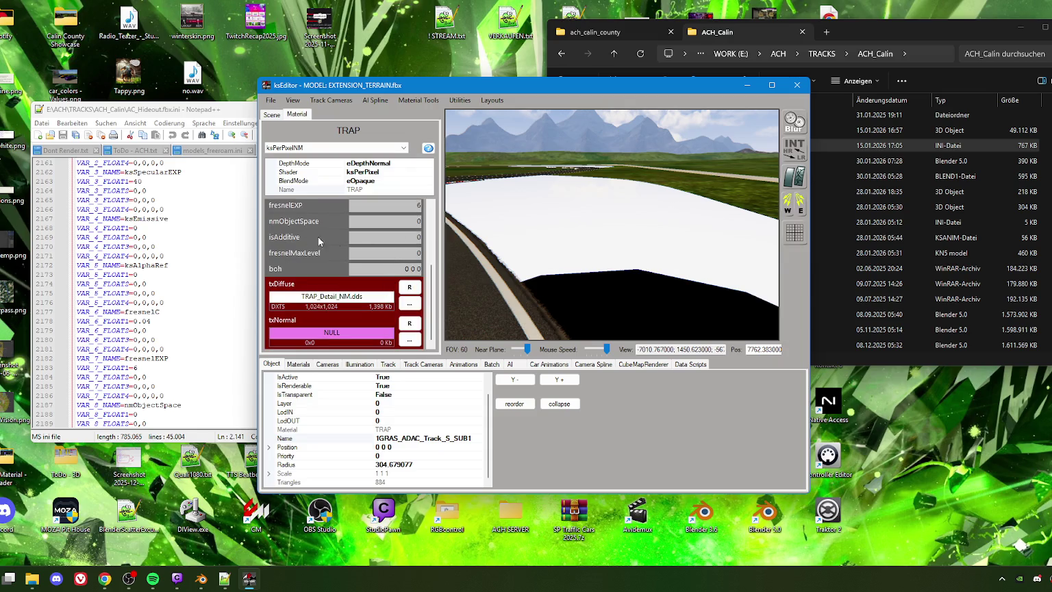
pyautogui.scroll(-3, 144, 340)
pyautogui.scroll(-1, 143, 341)
pyautogui.scroll(-1, 146, 346)
pyautogui.scroll(-1, 145, 350)
pyautogui.scroll(-1, 149, 353)
pyautogui.scroll(-1, 148, 354)
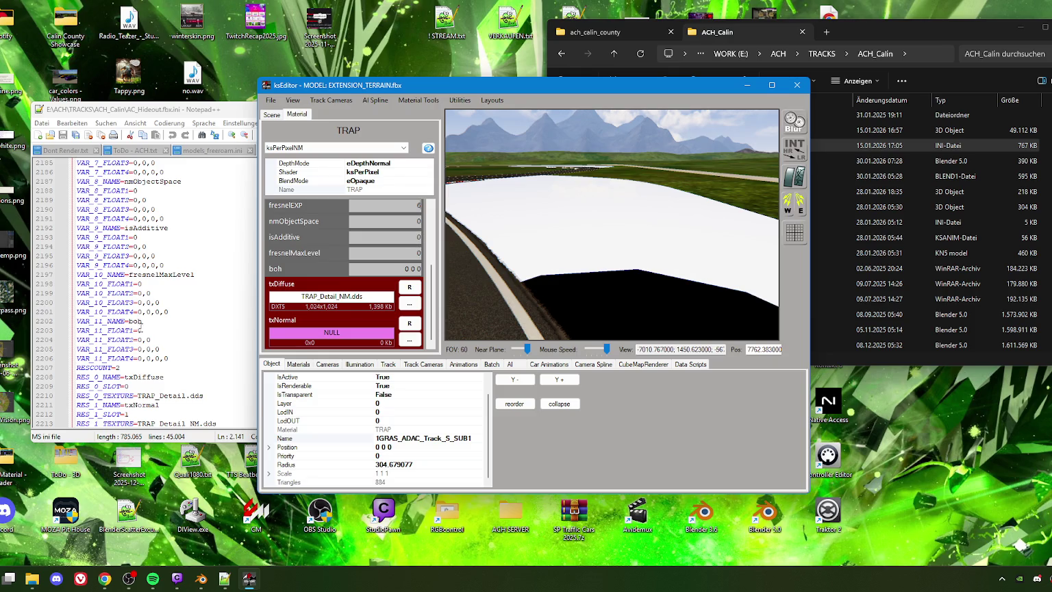
# Load TRAP_Detail_NM.dds as TRAP's txNormal texture
pyautogui.click(409, 341)
pyautogui.doubleClick(378, 352)
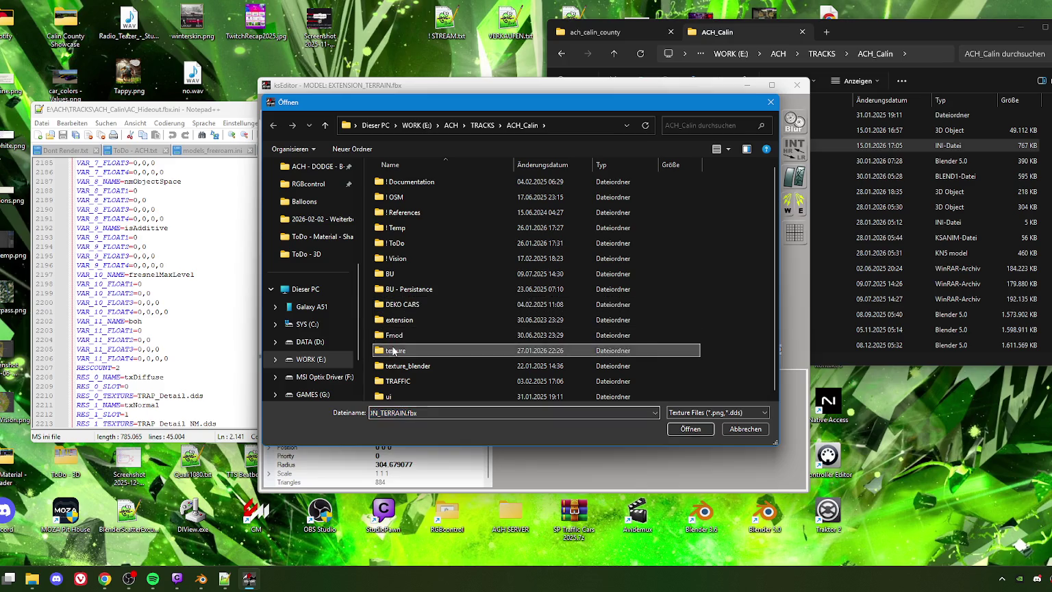
pyautogui.click(531, 294)
pyautogui.write('TRAP_Detail.dds')
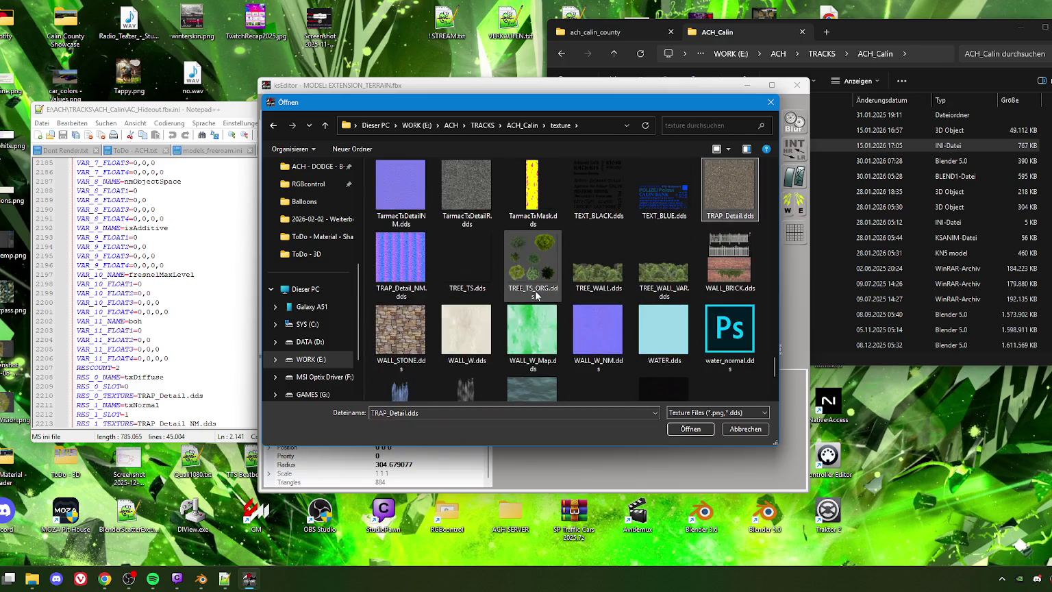
pyautogui.click(401, 261)
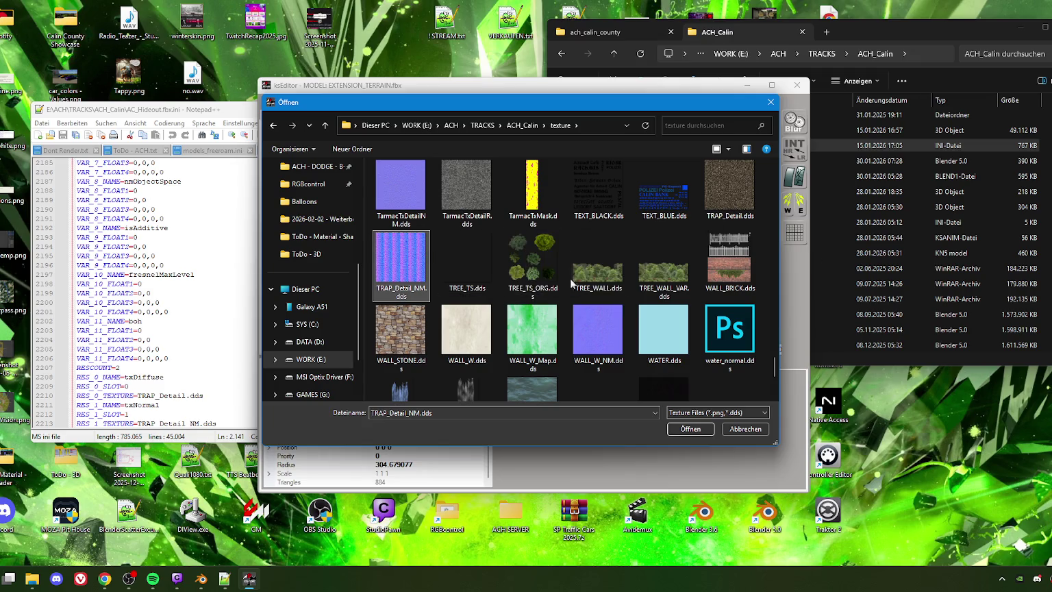
pyautogui.click(698, 430)
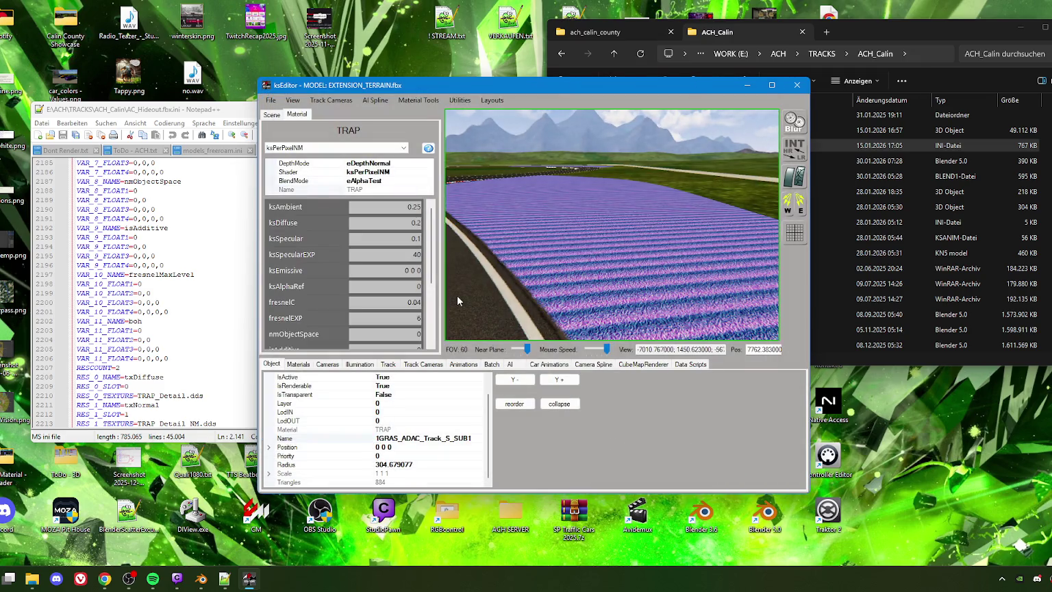
# Load TRAP_Detail.dds as TRAP's txDiffuse texture and inspect the textured gravel trap
pyautogui.scroll(-3, 347, 299)
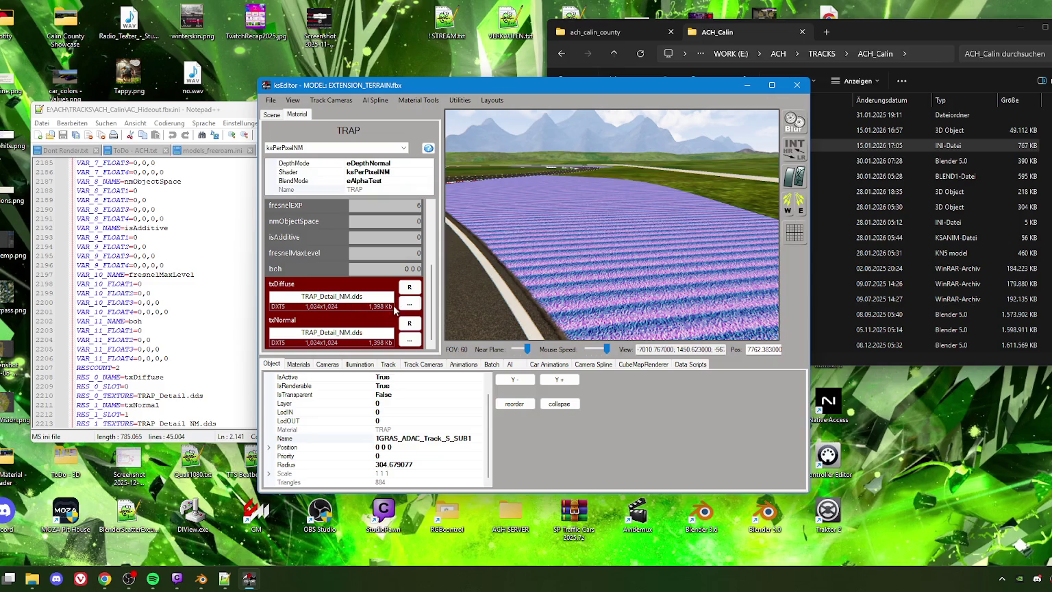
pyautogui.click(409, 303)
pyautogui.click(598, 336)
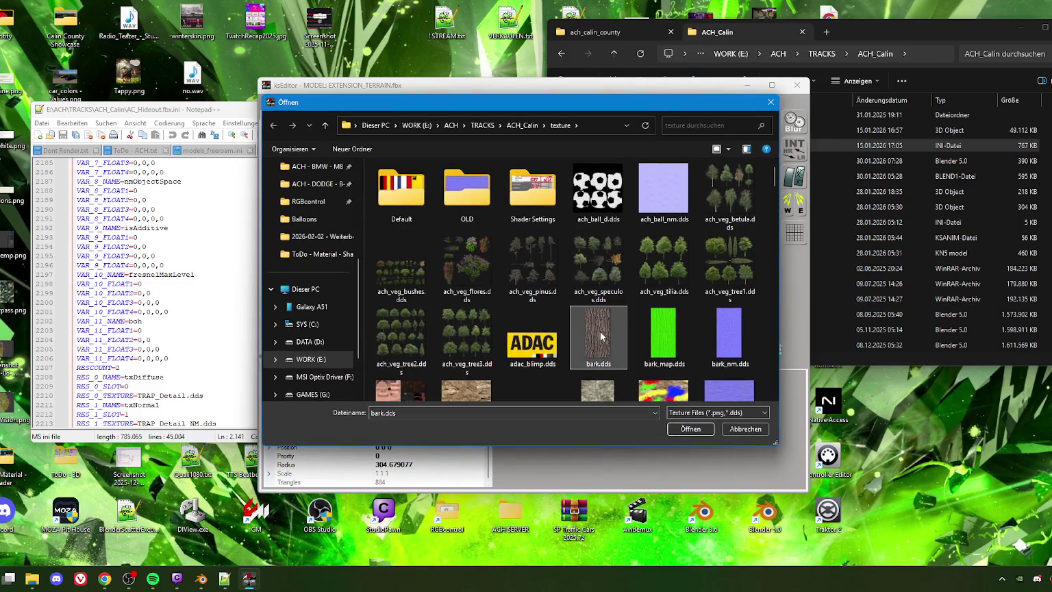
pyautogui.scroll(-10, 600, 331)
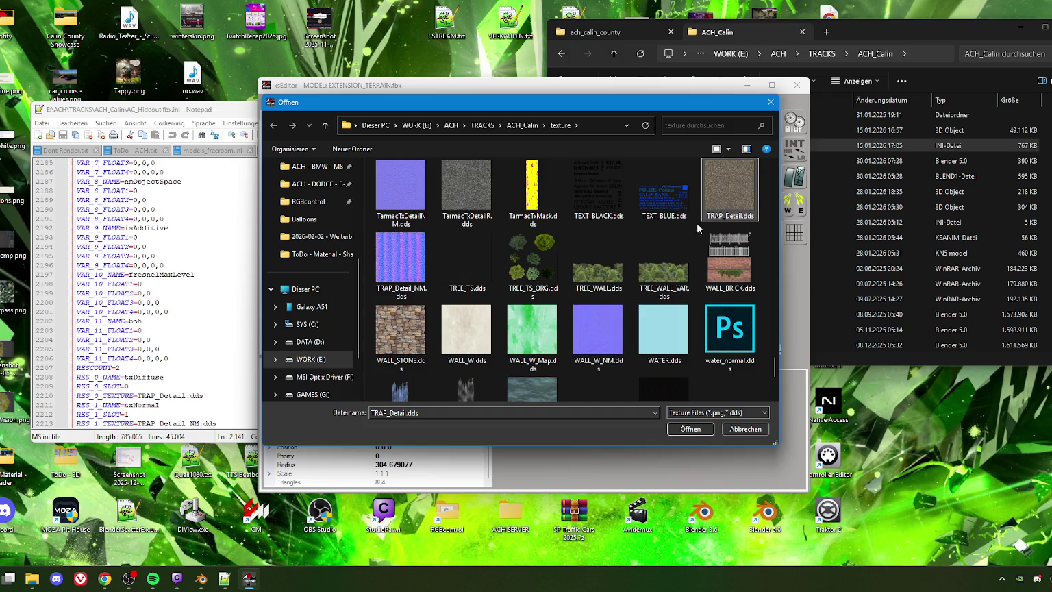
pyautogui.doubleClick(733, 196)
pyautogui.moveTo(574, 285)
pyautogui.mouseDown()
pyautogui.moveTo(622, 275)
pyautogui.moveTo(603, 262)
pyautogui.moveTo(693, 278)
pyautogui.moveTo(594, 278)
pyautogui.moveTo(613, 286)
pyautogui.moveTo(616, 270)
pyautogui.mouseUp()
pyautogui.scroll(-3, 409, 288)
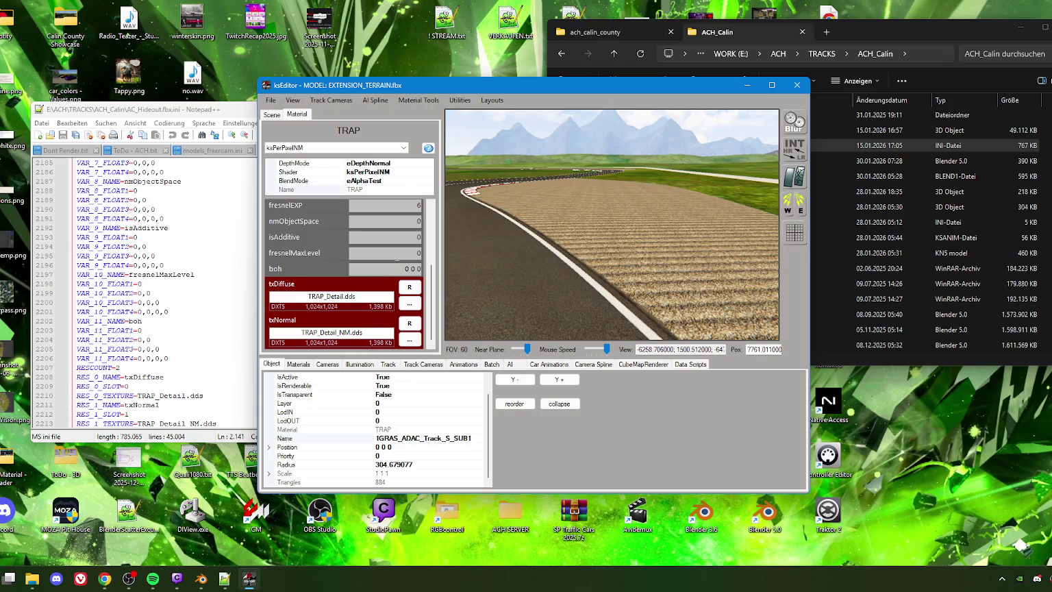
# Turn the camera down the road and select the curb
pyautogui.scroll(5, 396, 260)
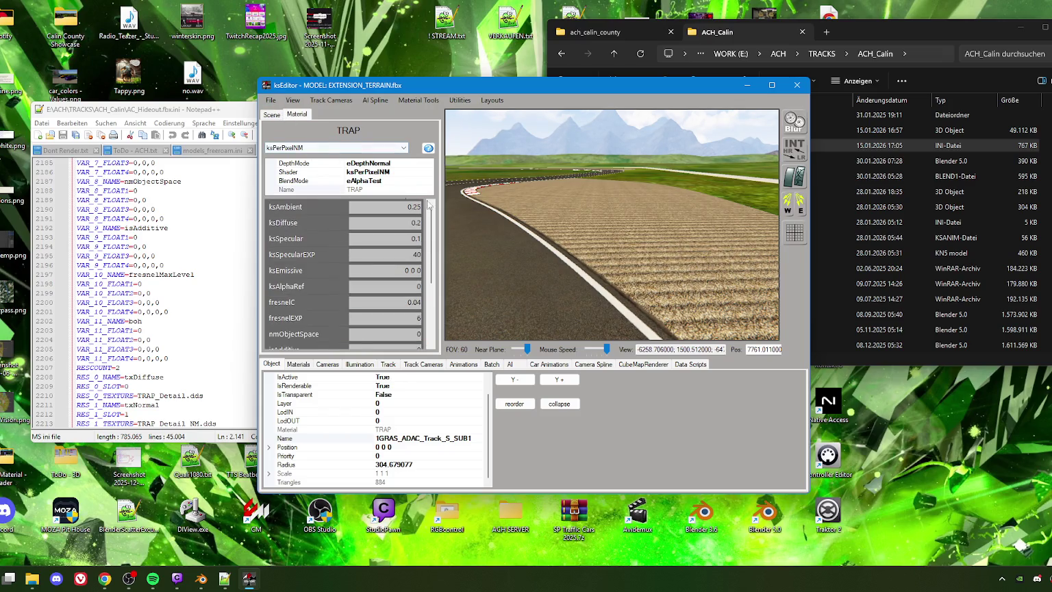
pyautogui.moveTo(663, 247)
pyautogui.mouseDown()
pyautogui.moveTo(593, 245)
pyautogui.moveTo(711, 239)
pyautogui.moveTo(641, 241)
pyautogui.moveTo(604, 290)
pyautogui.moveTo(613, 288)
pyautogui.mouseUp()
pyautogui.click(606, 283)
pyautogui.click(604, 289)
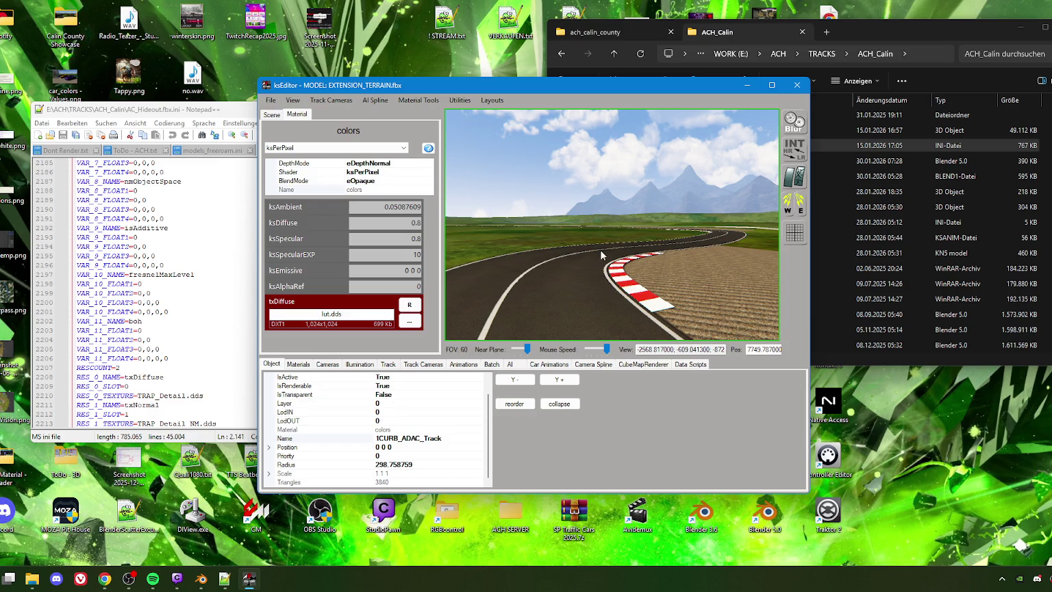
# Set the curb's colors material to ksAmbient 0.15, ksDiffuse 0.35 and ksSpecular 0.1
pyautogui.moveTo(393, 204); pyautogui.dragTo(421, 205)
pyautogui.press('BackSpace')
pyautogui.write('0.1')
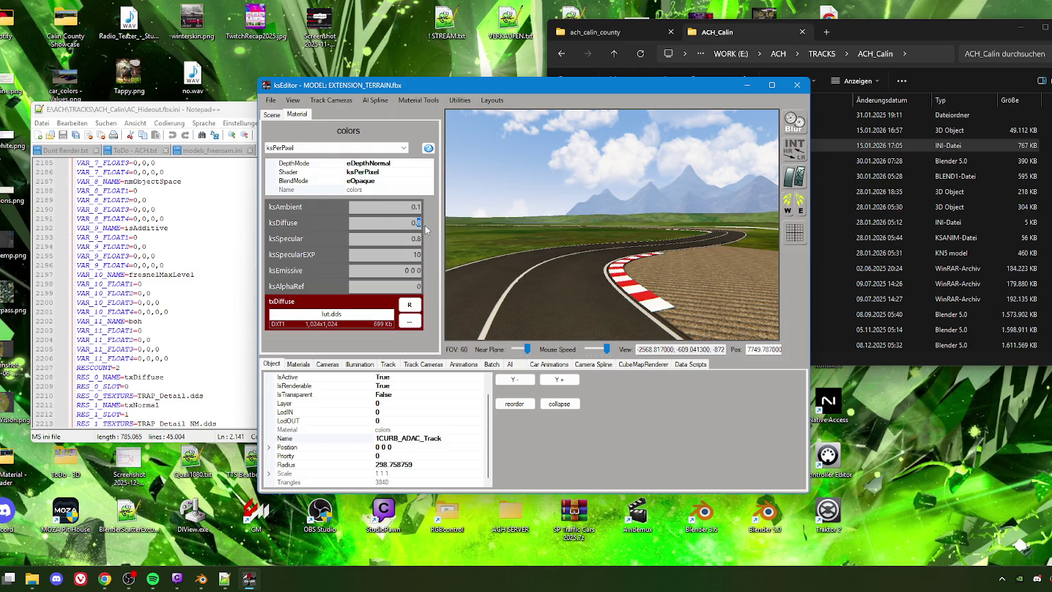
pyautogui.write('35')
pyautogui.click(416, 239)
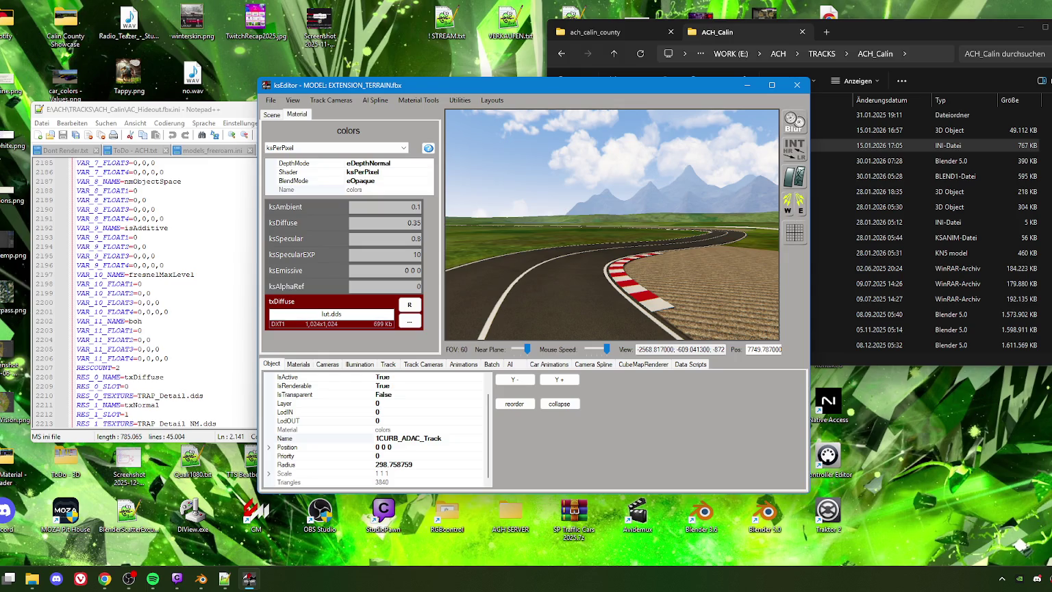
pyautogui.write('1')
pyautogui.write('2')
pyautogui.moveTo(417, 206); pyautogui.dragTo(422, 212)
pyautogui.write('15')
# Fly to the parking area and select the road to show its tar_asph material
pyautogui.moveTo(605, 274)
pyautogui.mouseDown()
pyautogui.moveTo(607, 283)
pyautogui.moveTo(673, 269)
pyautogui.moveTo(532, 271)
pyautogui.moveTo(659, 275)
pyautogui.moveTo(555, 275)
pyautogui.moveTo(617, 273)
pyautogui.mouseUp()
pyautogui.moveTo(619, 279)
pyautogui.mouseDown()
pyautogui.moveTo(729, 287)
pyautogui.moveTo(661, 268)
pyautogui.moveTo(521, 270)
pyautogui.moveTo(619, 268)
pyautogui.moveTo(563, 263)
pyautogui.moveTo(582, 250)
pyautogui.moveTo(593, 260)
pyautogui.moveTo(560, 268)
pyautogui.moveTo(614, 290)
pyautogui.moveTo(583, 243)
pyautogui.moveTo(521, 233)
pyautogui.moveTo(491, 207)
pyautogui.moveTo(539, 233)
pyautogui.moveTo(482, 204)
pyautogui.moveTo(558, 244)
pyautogui.moveTo(590, 281)
pyautogui.moveTo(574, 294)
pyautogui.moveTo(691, 284)
pyautogui.moveTo(598, 263)
pyautogui.moveTo(651, 261)
pyautogui.moveTo(586, 278)
pyautogui.moveTo(518, 275)
pyautogui.moveTo(577, 322)
pyautogui.moveTo(521, 312)
pyautogui.moveTo(549, 319)
pyautogui.moveTo(534, 320)
pyautogui.mouseUp()
pyautogui.click(539, 249)
pyautogui.click(181, 209)
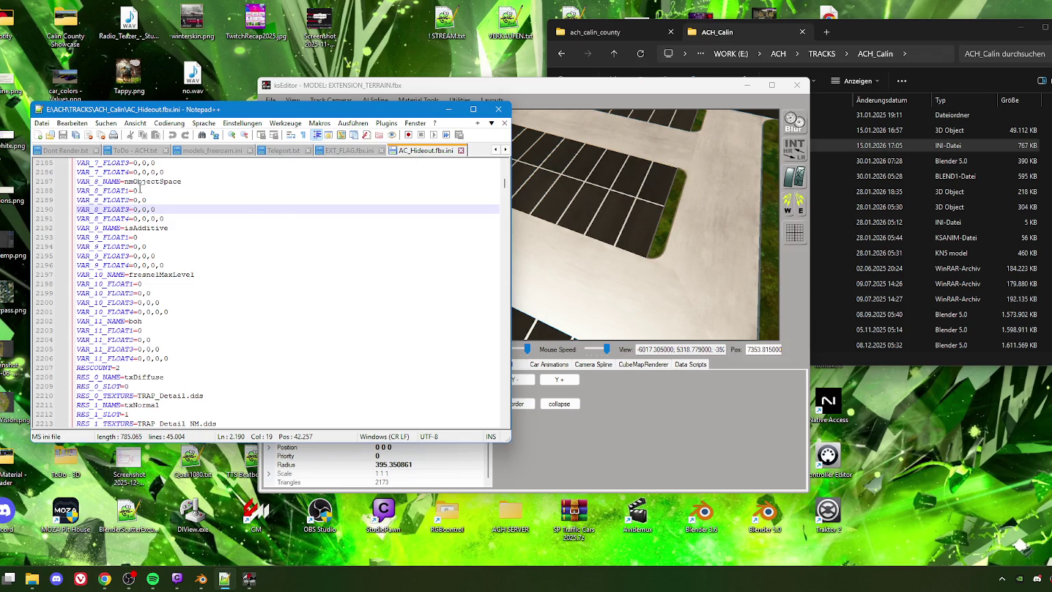
# Search the track ini for 'tarmac_city', then broaden the search to 'tarmac'
pyautogui.hotkey('ctrl', 'f')
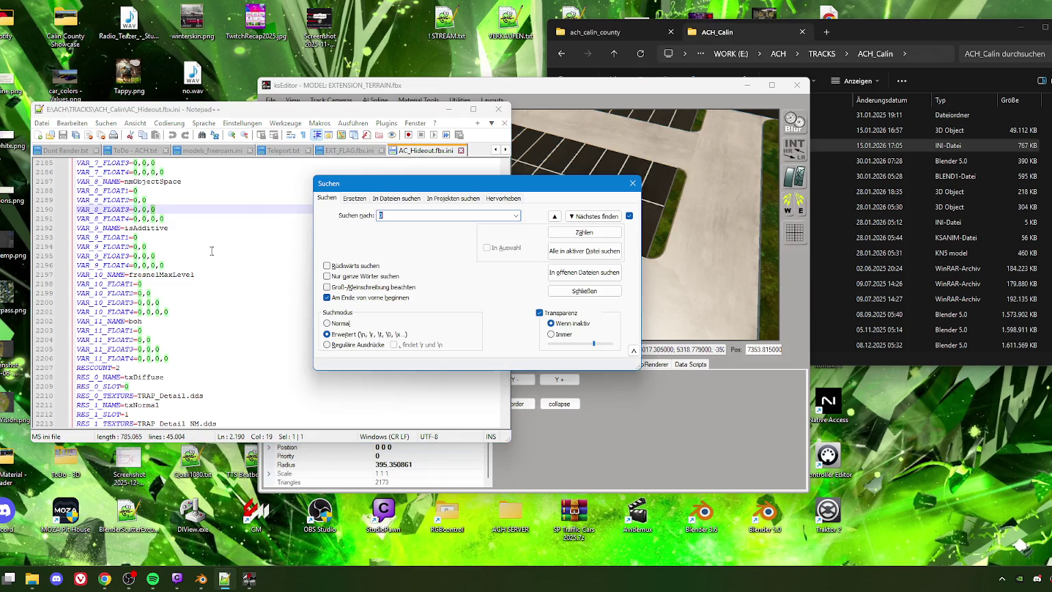
pyautogui.click(404, 216)
pyautogui.doubleClick(377, 215)
pyautogui.write('tarmac_cit')
pyautogui.write('y')
pyautogui.press('Return')
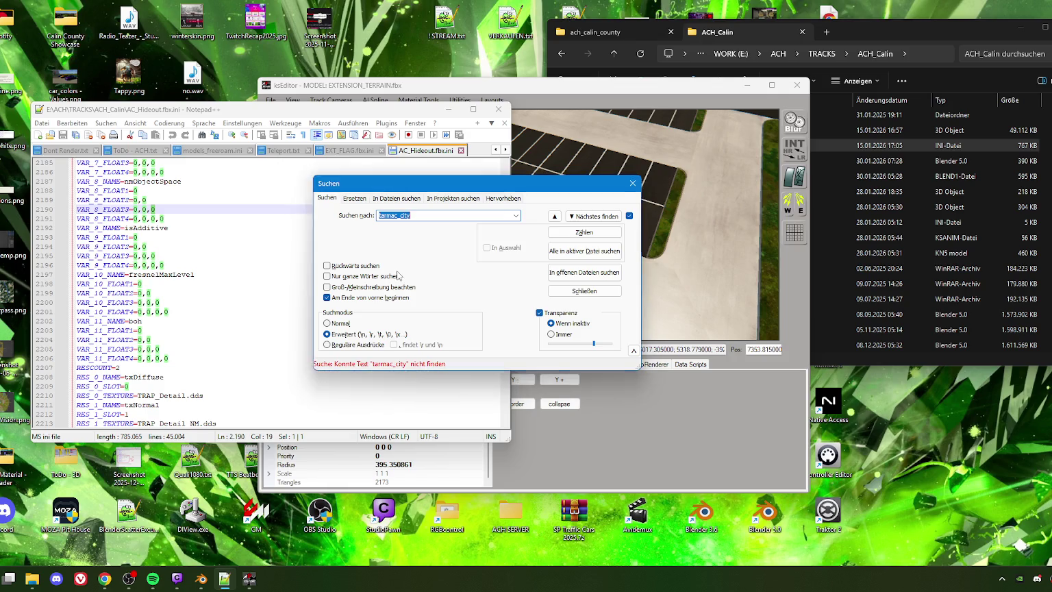
pyautogui.click(425, 215)
pyautogui.press('BackSpace')
pyautogui.click(588, 216)
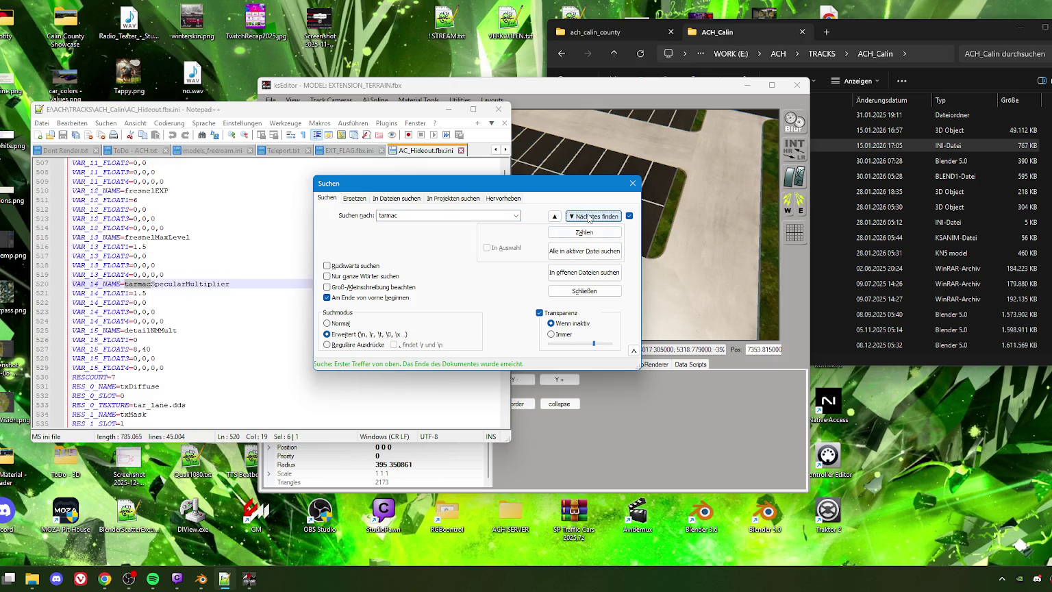
# Refine the search to 'tarmac_' and step to [MATERIAL_8] TARMAC_C
pyautogui.doubleClick(400, 217)
pyautogui.click(400, 217)
pyautogui.write('_c')
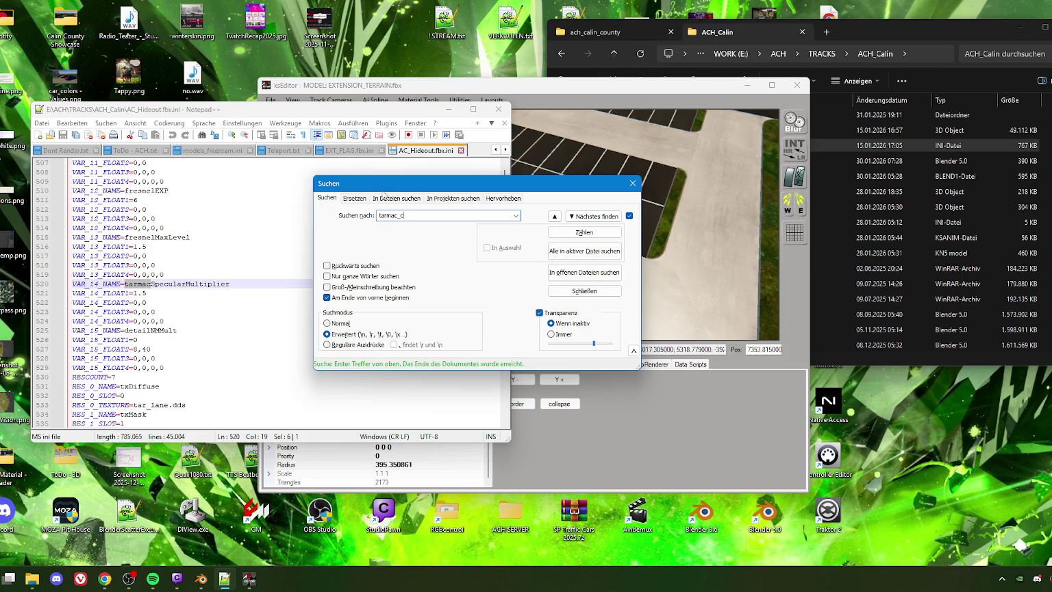
pyautogui.click(592, 216)
pyautogui.press('Return')
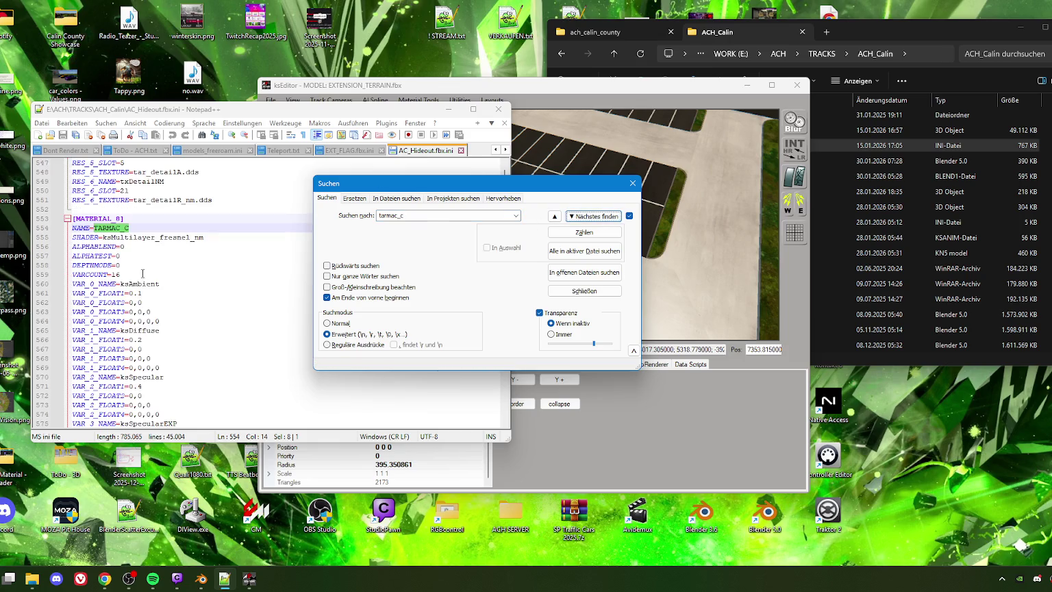
pyautogui.click(466, 83)
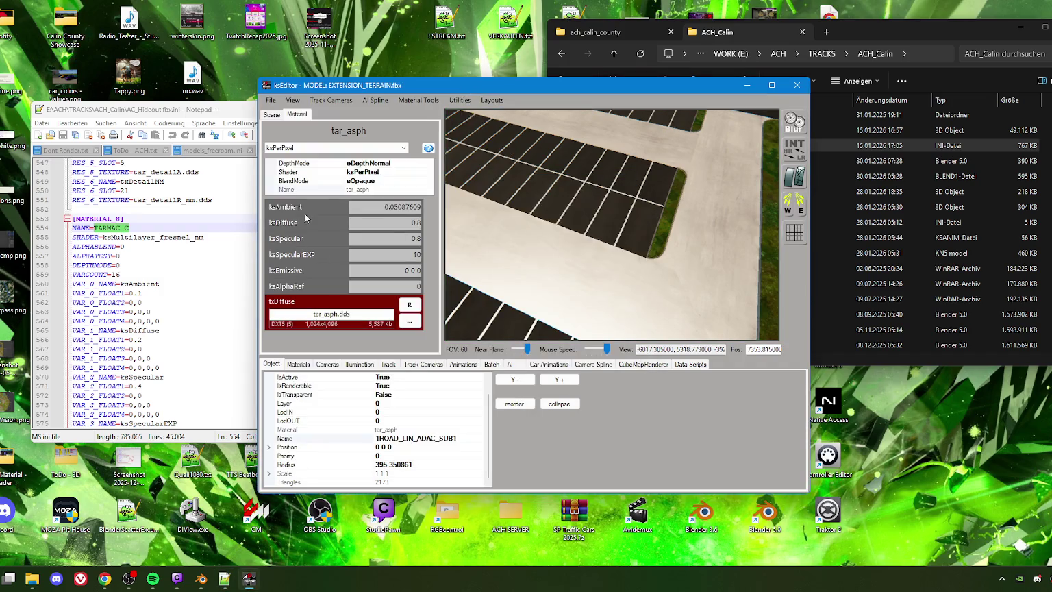
# Switch tar_asph to the ksMultilayer_fresnel_nm shader
pyautogui.click(318, 150)
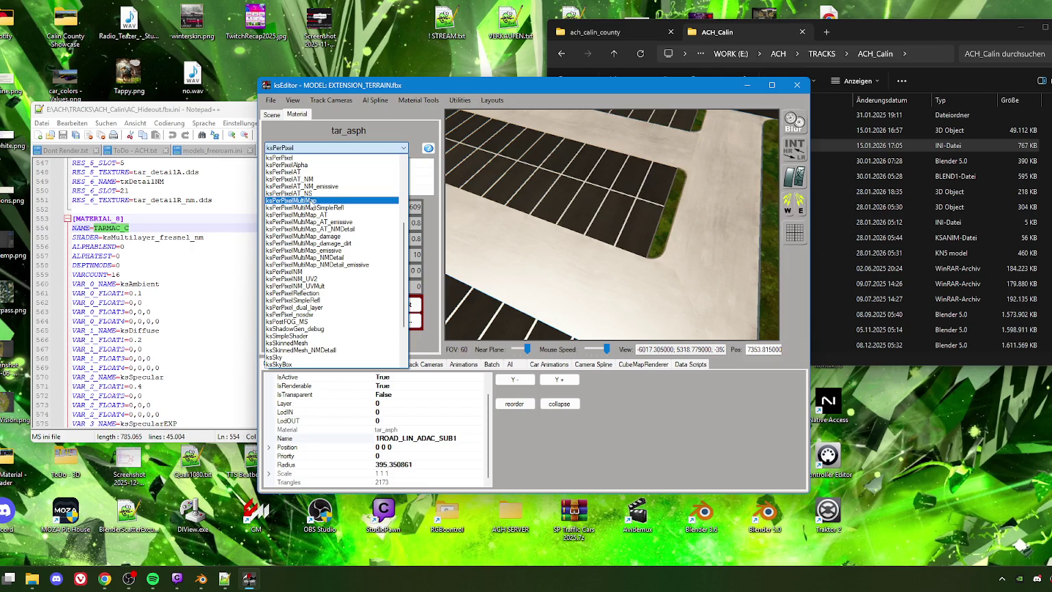
pyautogui.scroll(-1, 322, 233)
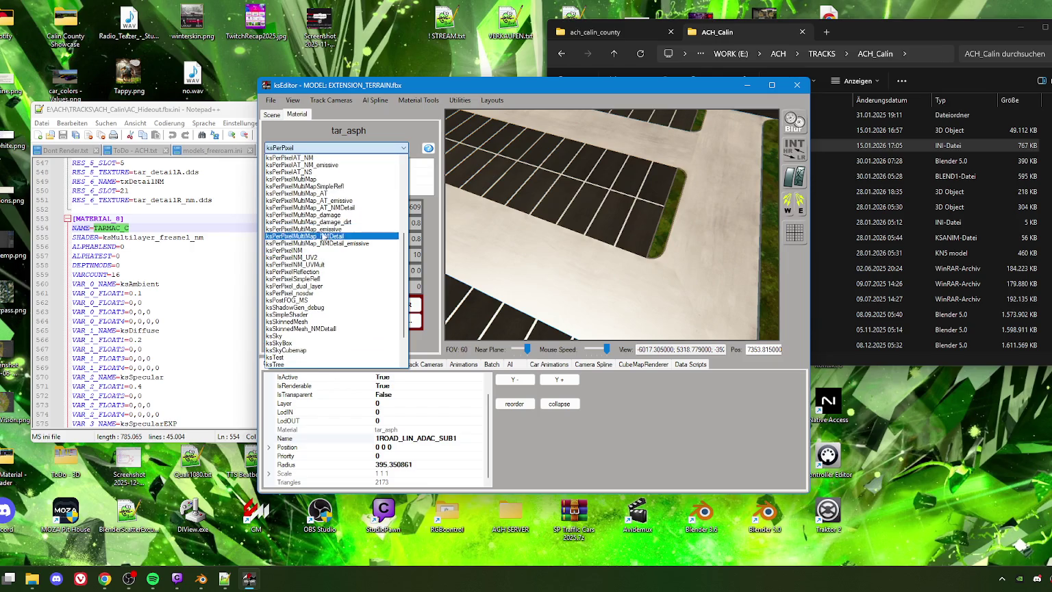
pyautogui.scroll(2, 323, 212)
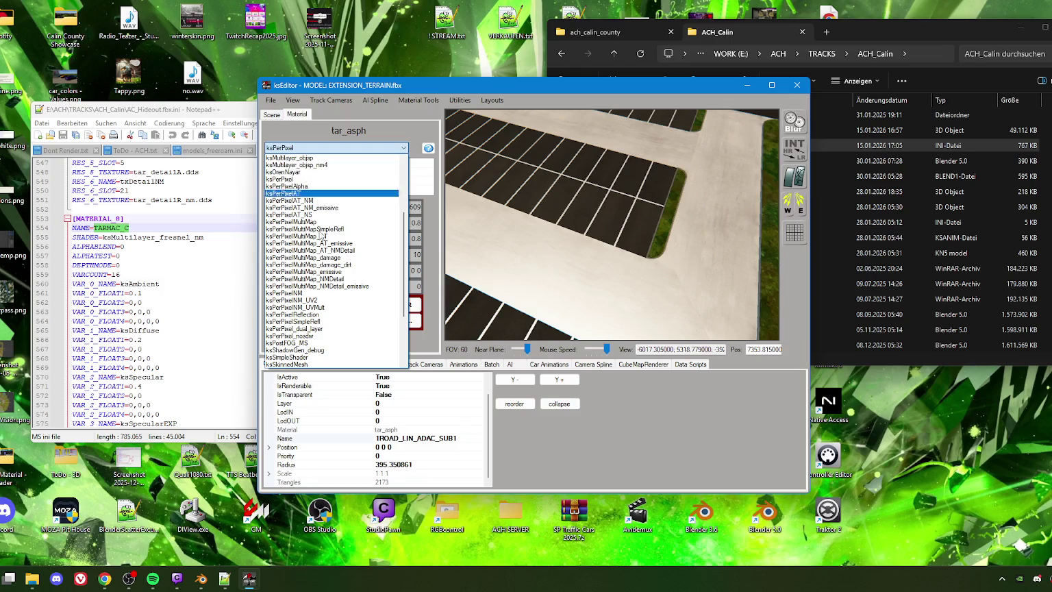
pyautogui.scroll(-3, 321, 234)
pyautogui.scroll(2, 317, 264)
pyautogui.scroll(3, 317, 256)
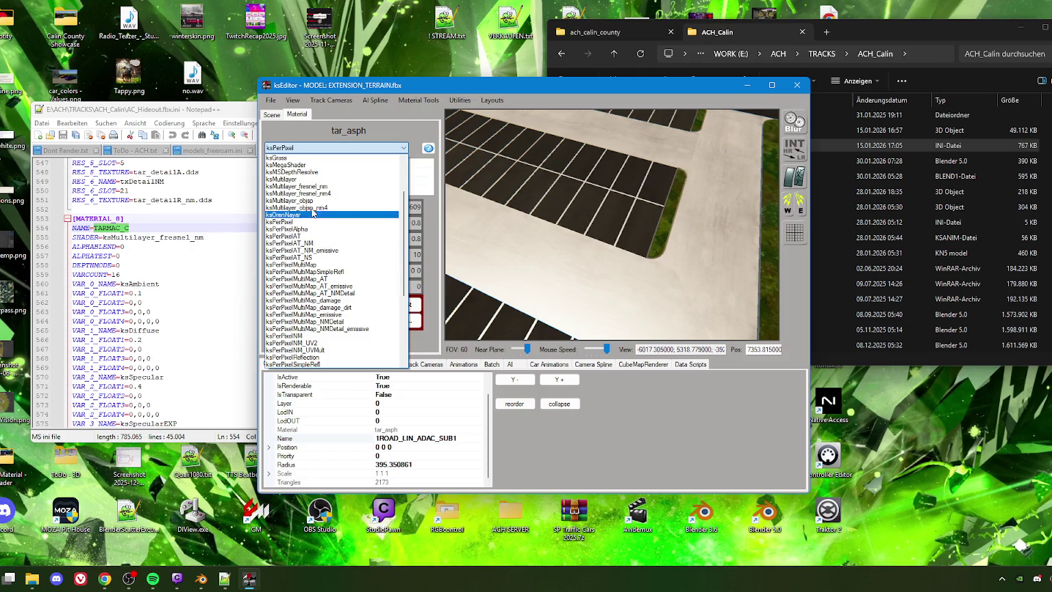
pyautogui.click(311, 186)
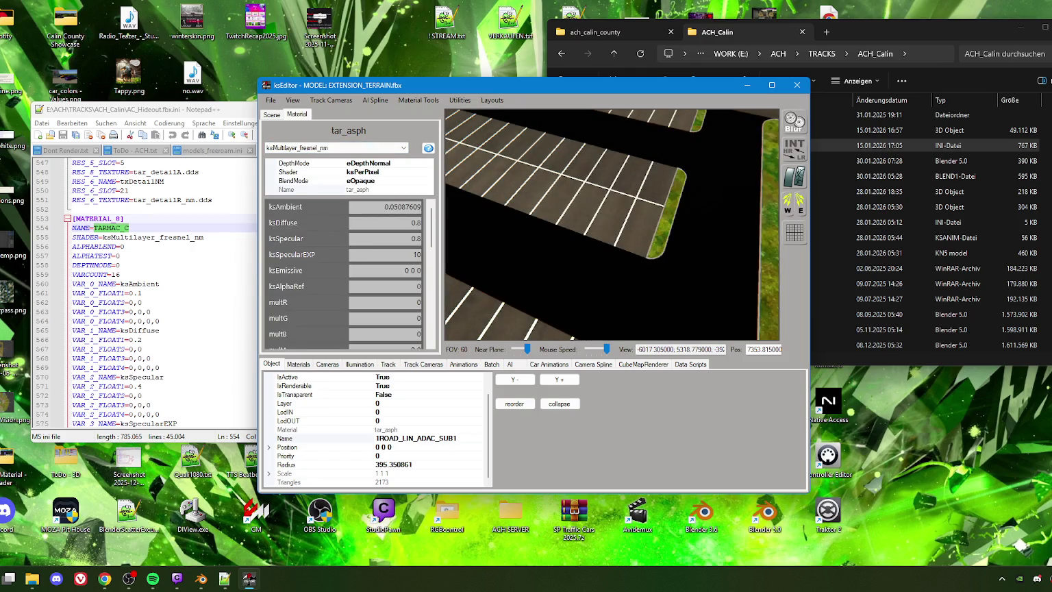
# Set tar_asph's ksAmbient to 0.12, ksDiffuse to 0.25 and ksSpecularEXP to 35
pyautogui.scroll(-1, 182, 275)
pyautogui.write('0.1')
pyautogui.press('Return')
pyautogui.moveTo(420, 214); pyautogui.dragTo(421, 219)
pyautogui.write('30')
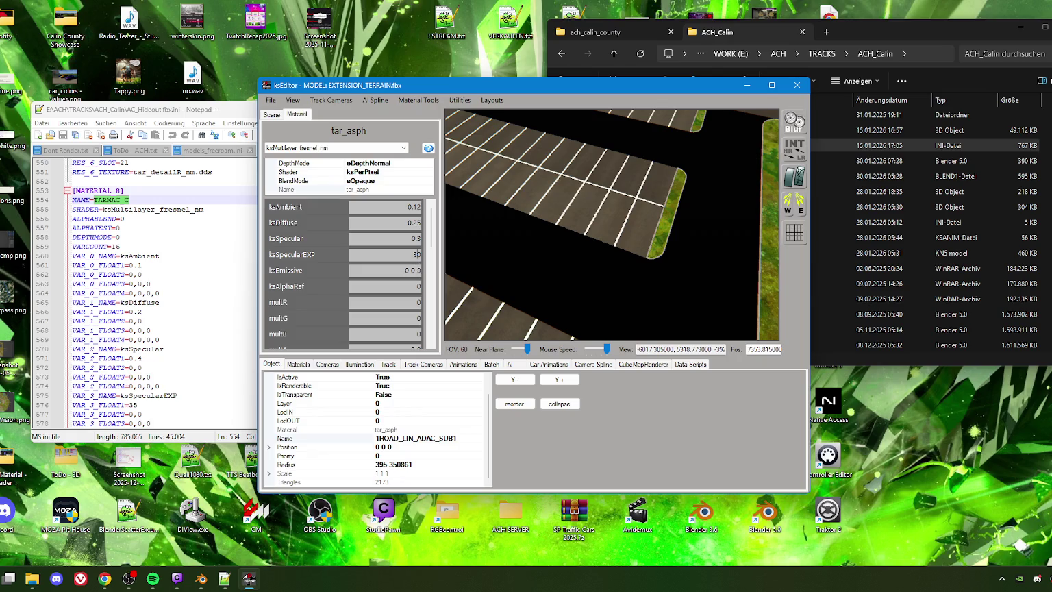
pyautogui.press('Return')
pyautogui.scroll(-2, 412, 279)
pyautogui.scroll(2, 413, 243)
pyautogui.scroll(-8, 376, 295)
pyautogui.scroll(-3, 362, 285)
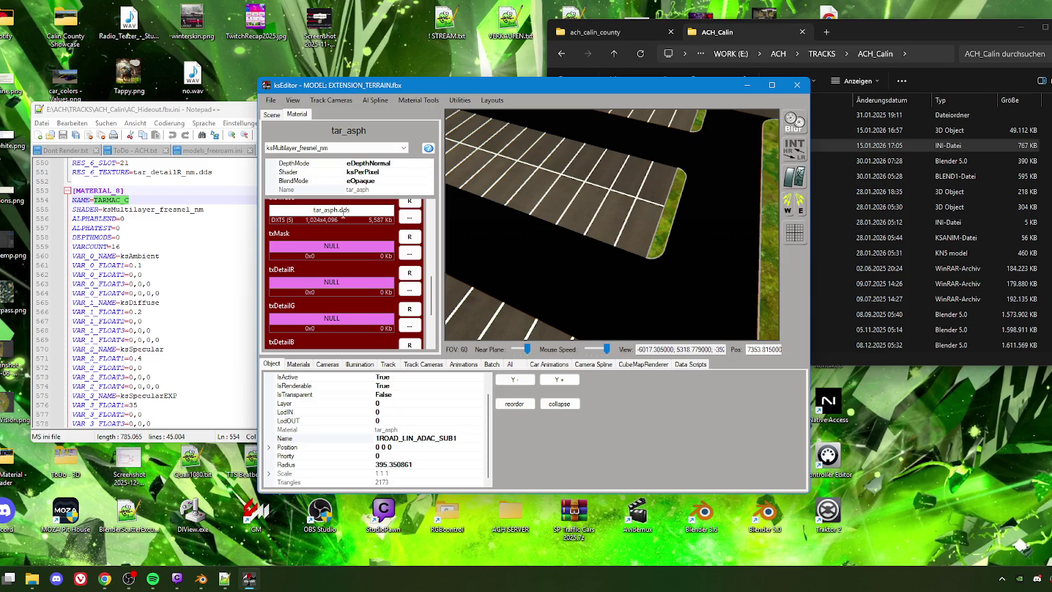
pyautogui.click(410, 216)
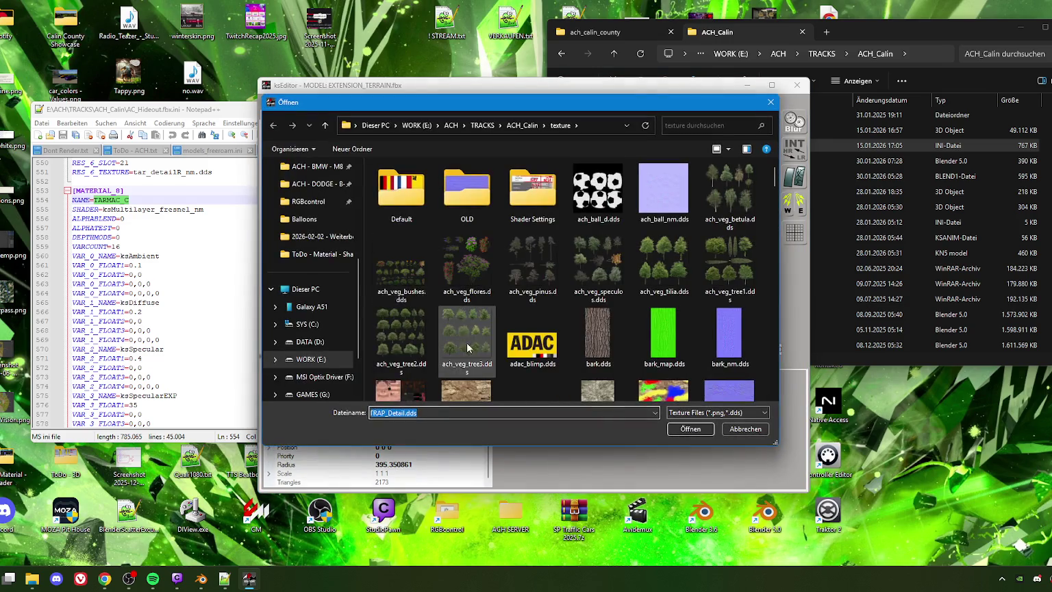
pyautogui.scroll(-3, 531, 331)
pyautogui.scroll(-4, 152, 313)
pyautogui.scroll(-3, 152, 313)
pyautogui.scroll(-4, 153, 312)
pyautogui.scroll(-4, 154, 314)
pyautogui.scroll(-4, 157, 316)
pyautogui.scroll(-2, 158, 320)
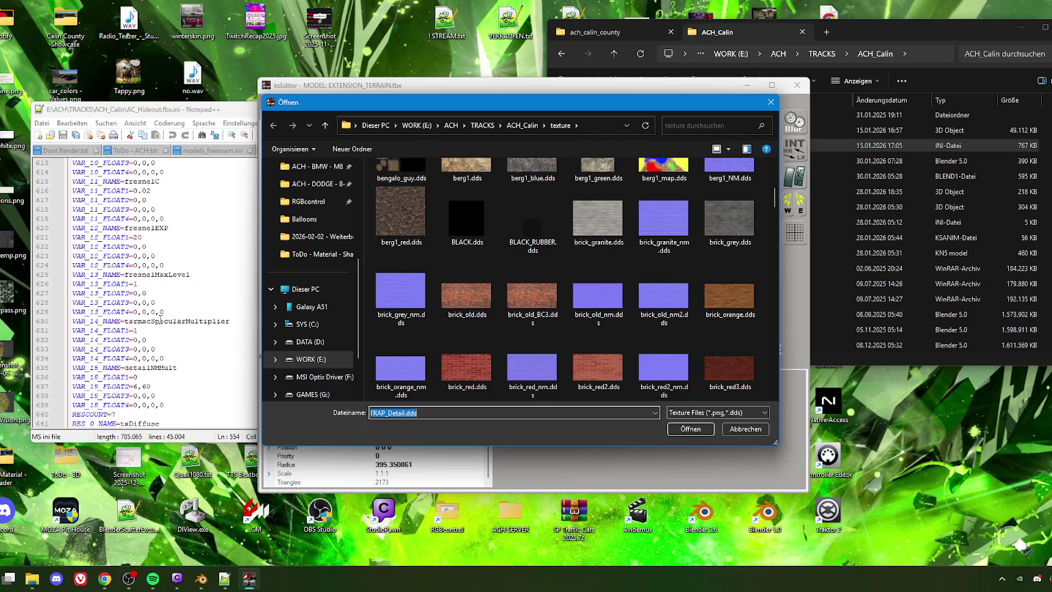
pyautogui.scroll(-5, 160, 319)
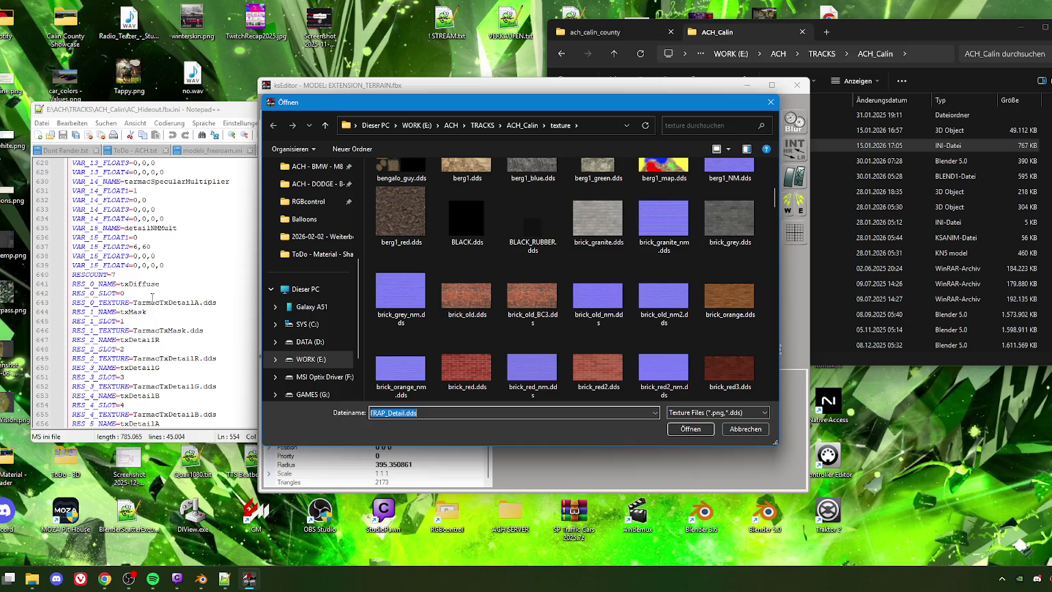
pyautogui.scroll(-1, 155, 302)
pyautogui.scroll(-2, 156, 306)
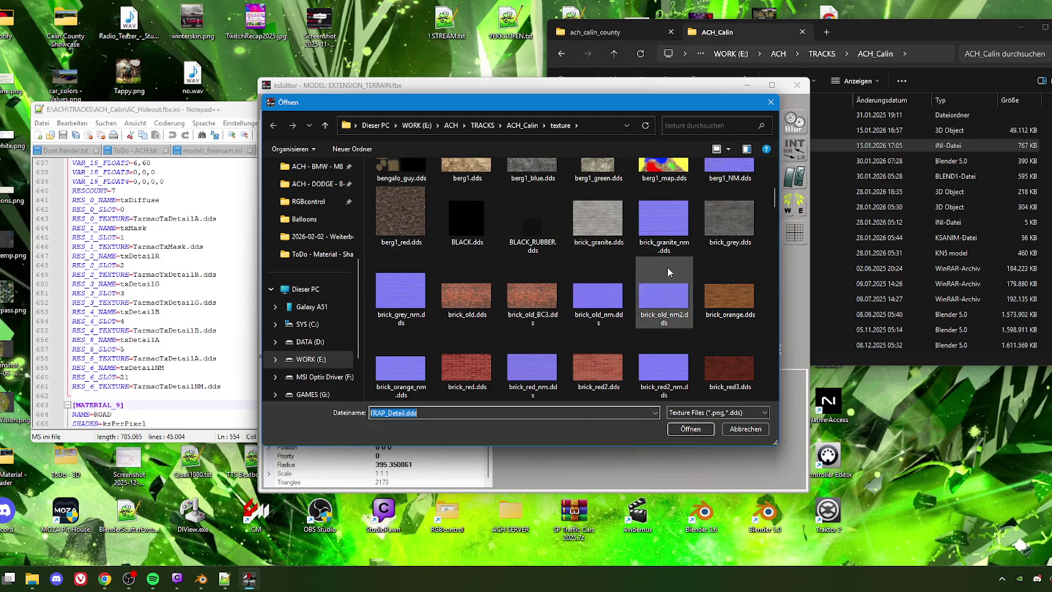
pyautogui.click(598, 217)
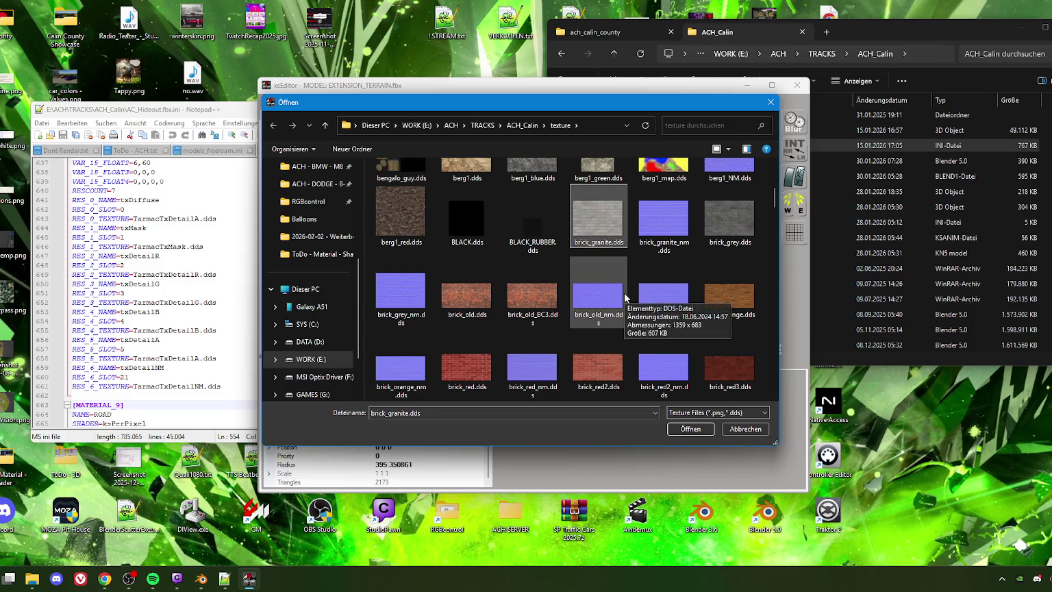
pyautogui.write('tar_add')
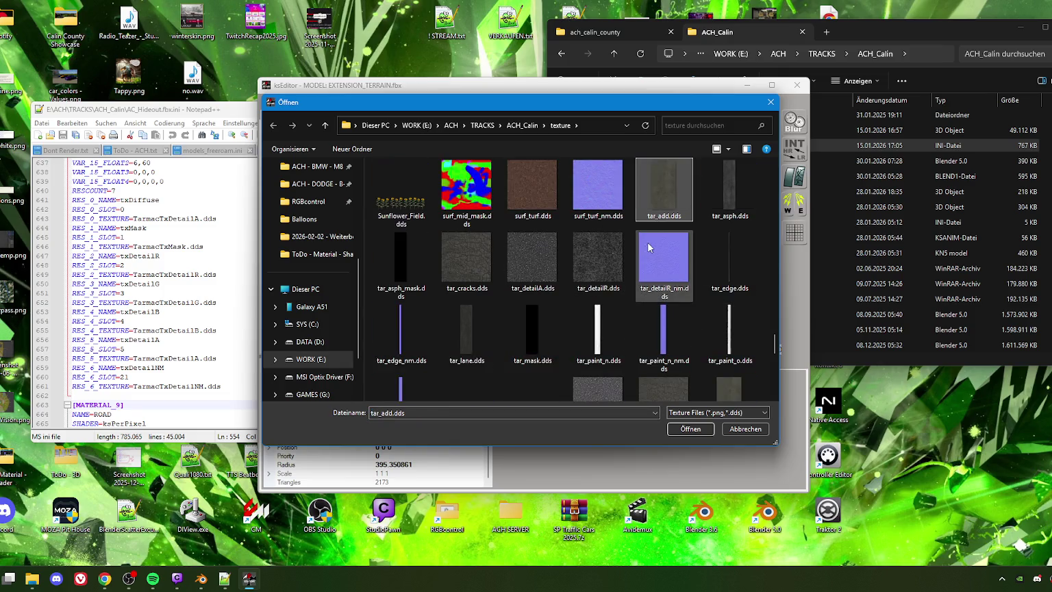
pyautogui.scroll(-2, 637, 274)
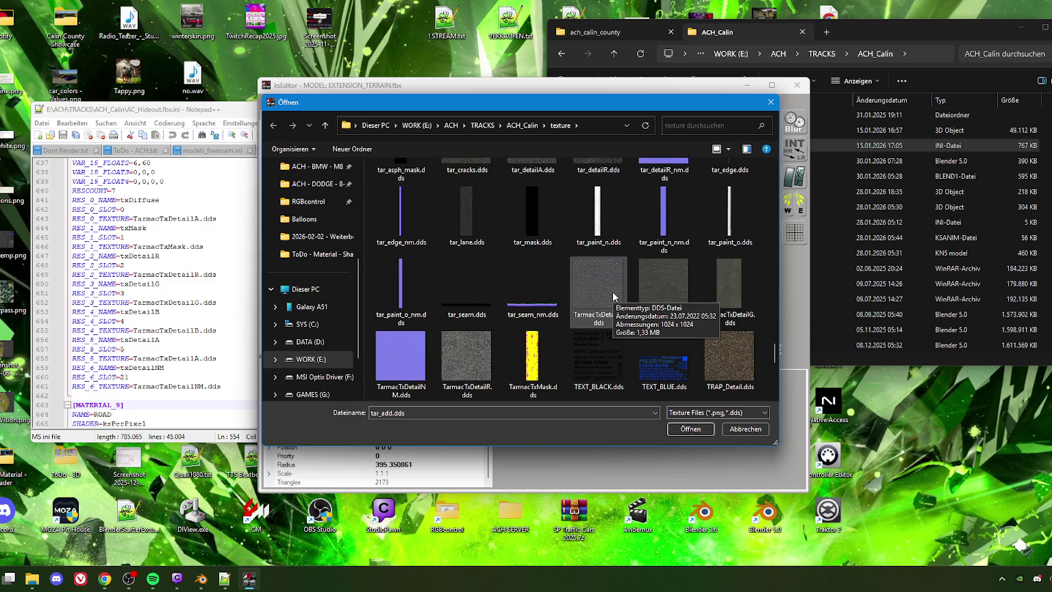
pyautogui.moveTo(528, 105)
pyautogui.mouseDown()
pyautogui.moveTo(814, 157)
pyautogui.moveTo(664, 113)
pyautogui.mouseUp()
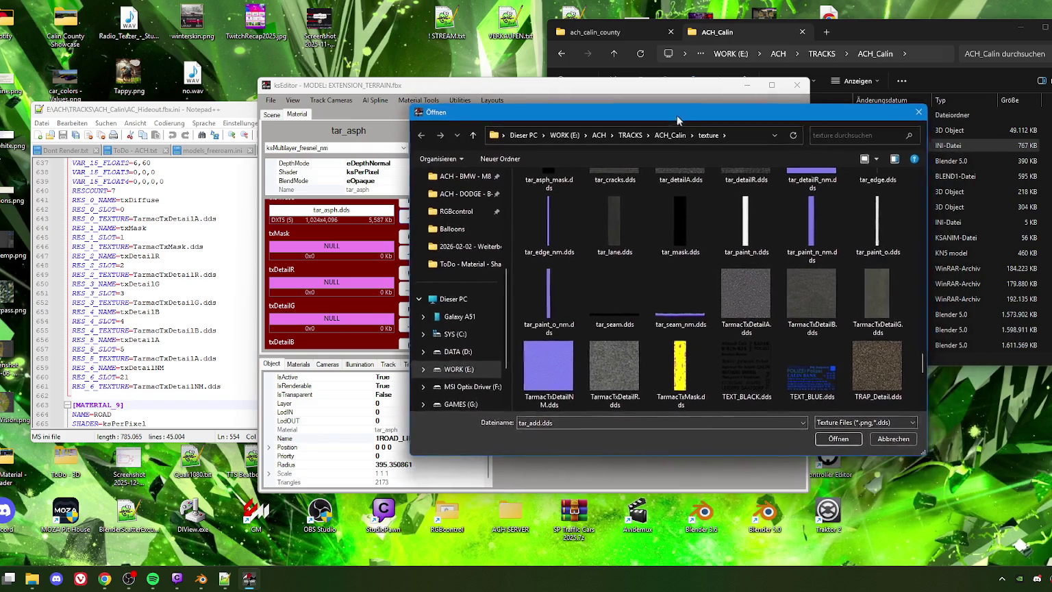
pyautogui.click(879, 432)
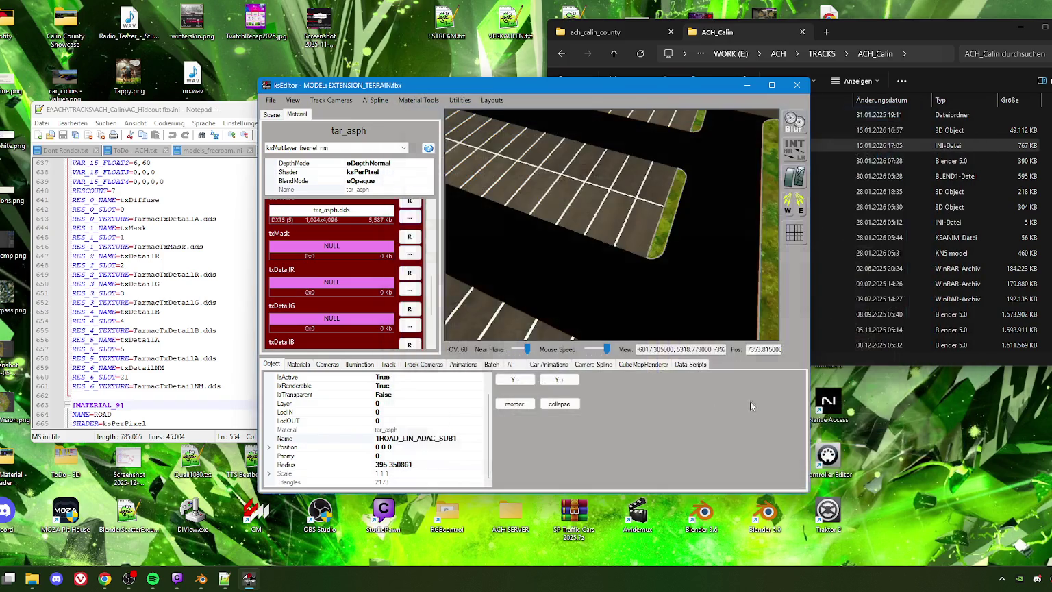